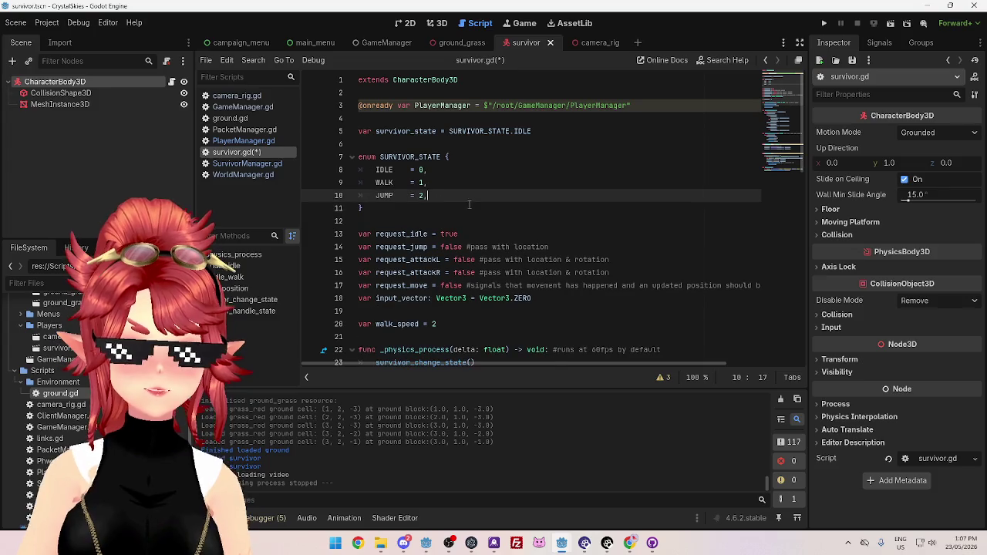
Select the SURVIVOR_STATE.IDLE: branch label on line 30 of survivor.gd
scroll(517, 224, "down", 5)
scroll(519, 226, "down", 3)
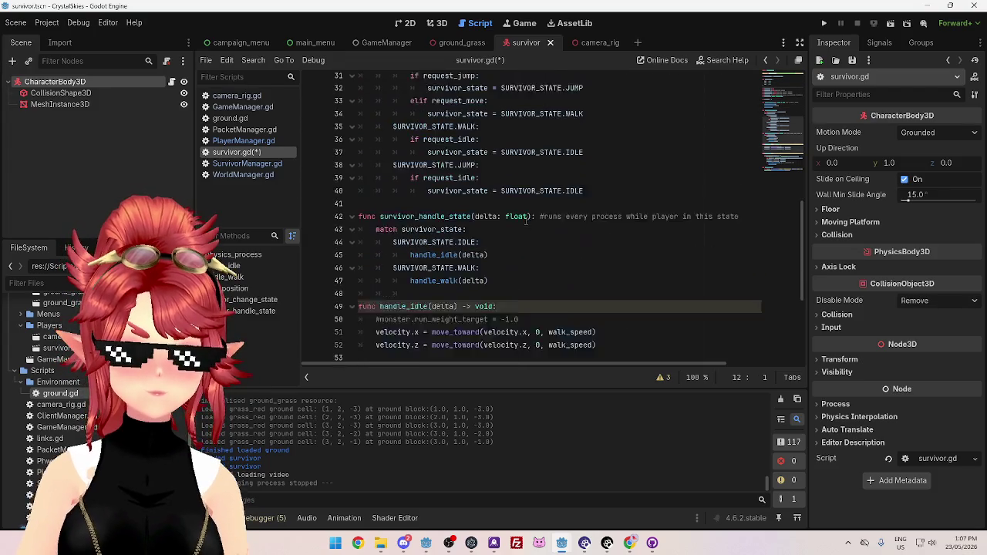
scroll(521, 219, "up", 1)
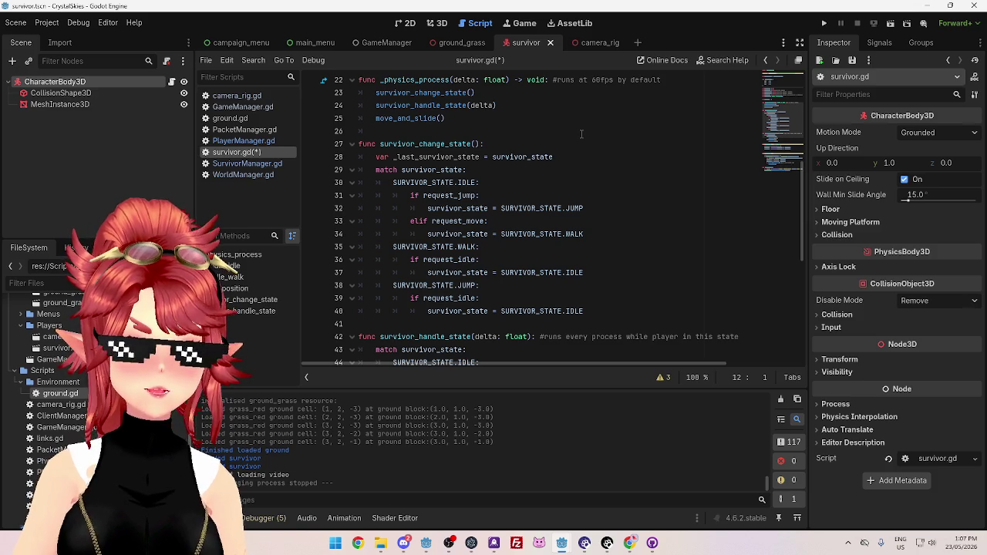
left_click_drag(402, 182, 488, 182)
left_click(487, 182)
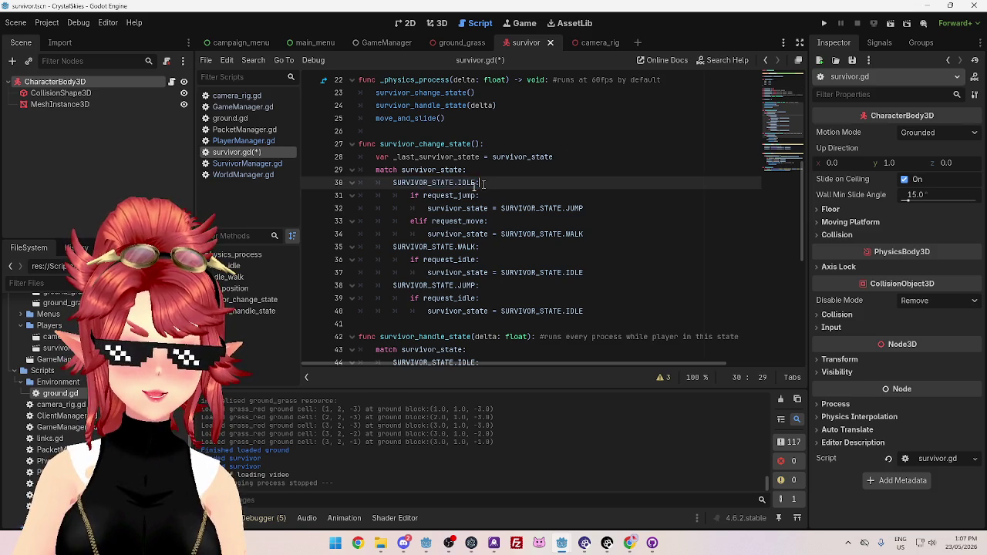
left_click_drag(394, 183, 486, 182)
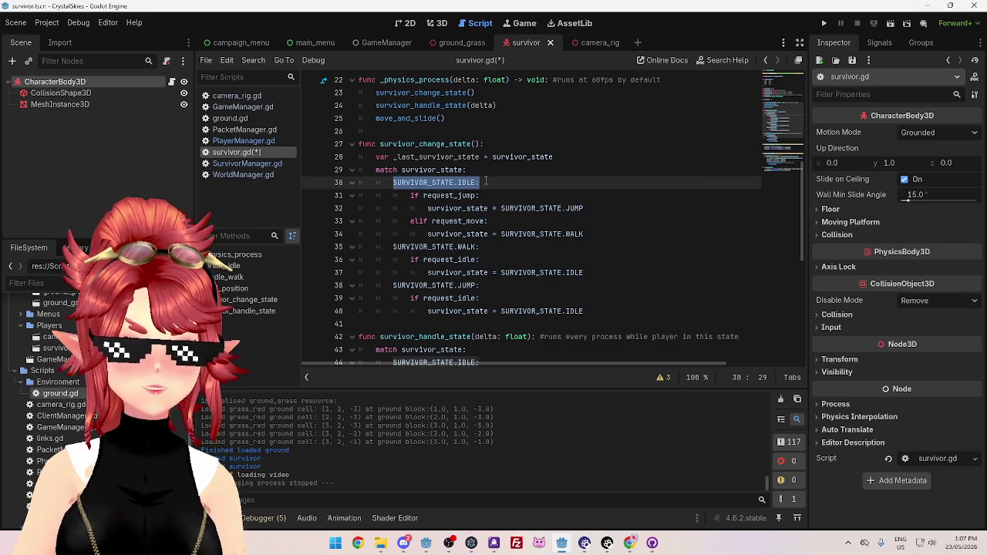
left_click_drag(415, 182, 484, 182)
left_click(429, 177)
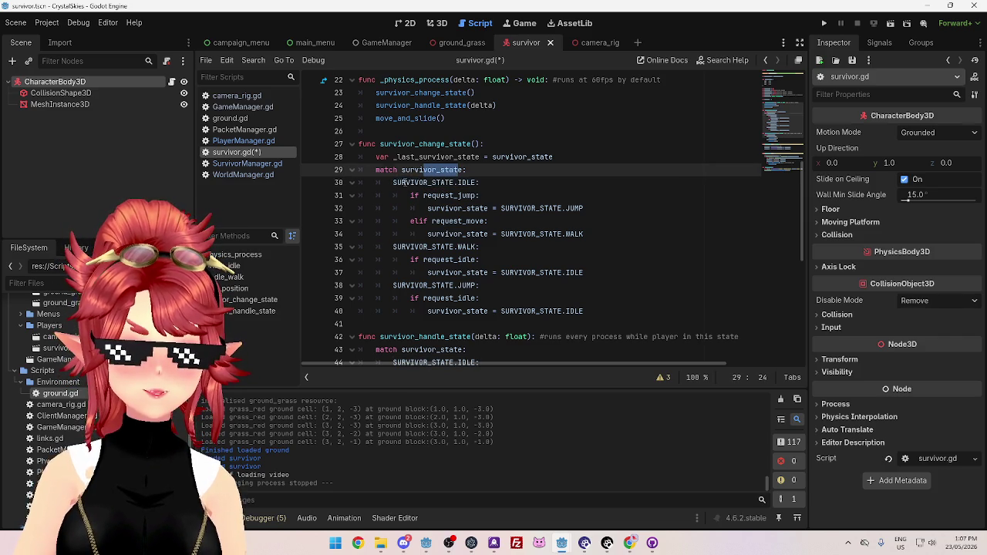
left_click_drag(415, 182, 458, 182)
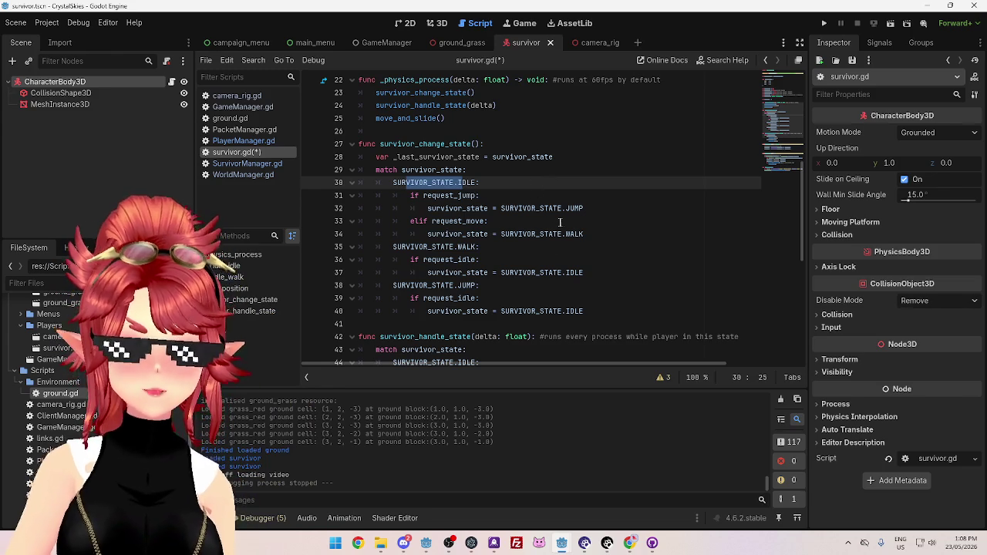
Compare with the client project's player.gd, return to survivor.gd, and bring Chrome forward
left_click(424, 541)
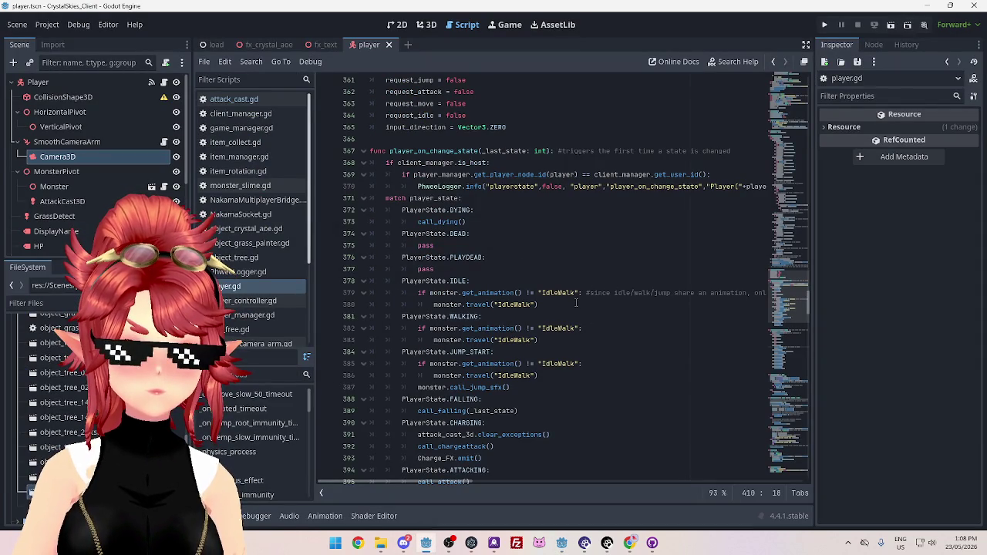
scroll(640, 328, "down", 1)
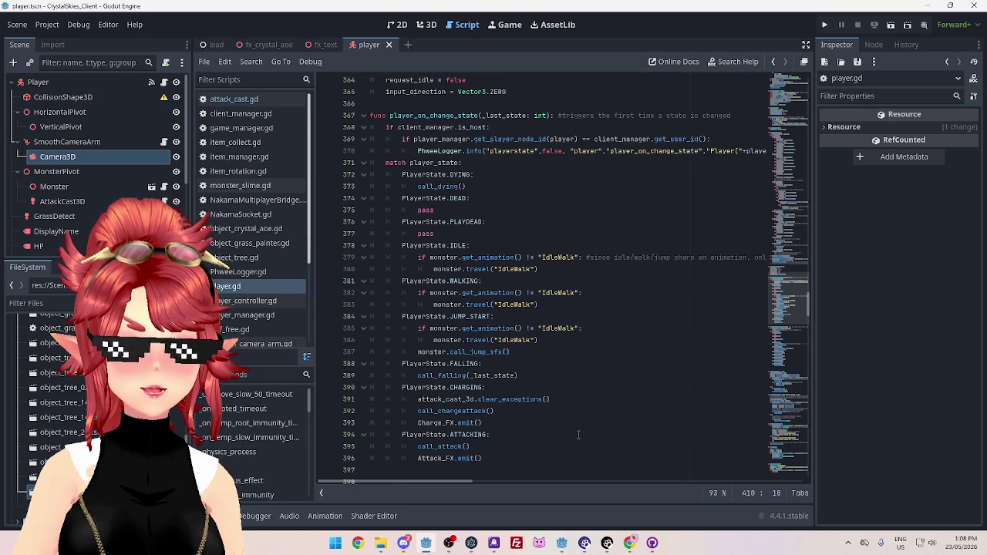
mouse_move(425, 543)
left_click(494, 478)
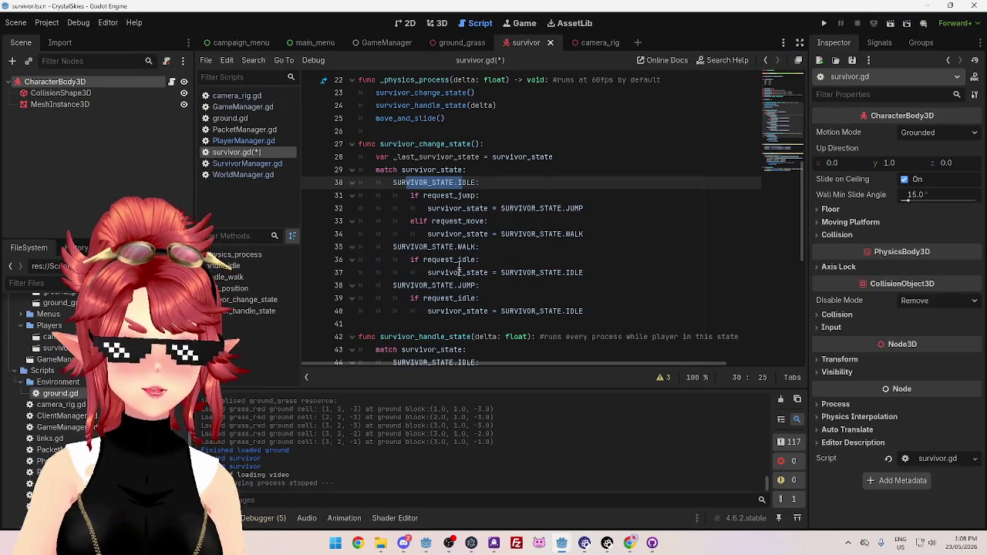
left_click(542, 182)
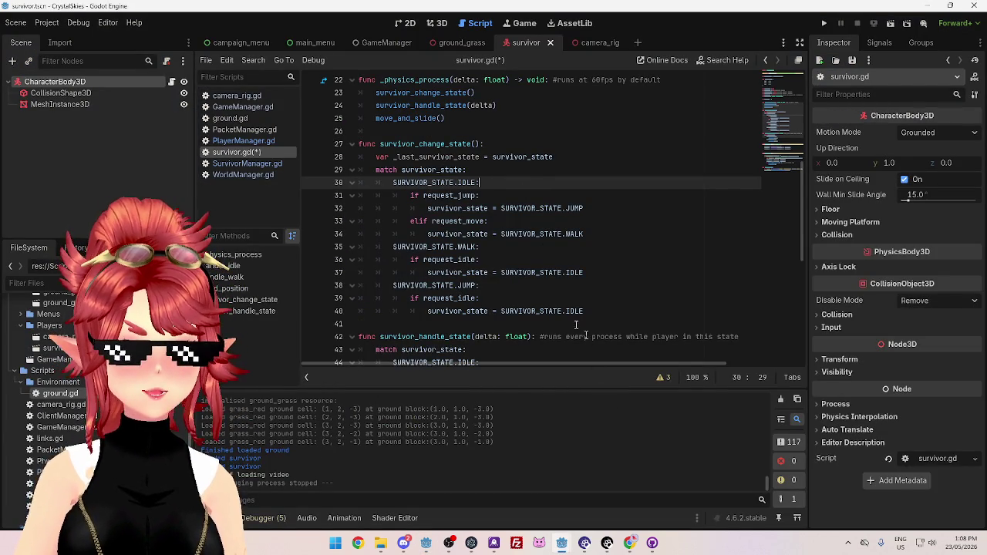
left_click(630, 543)
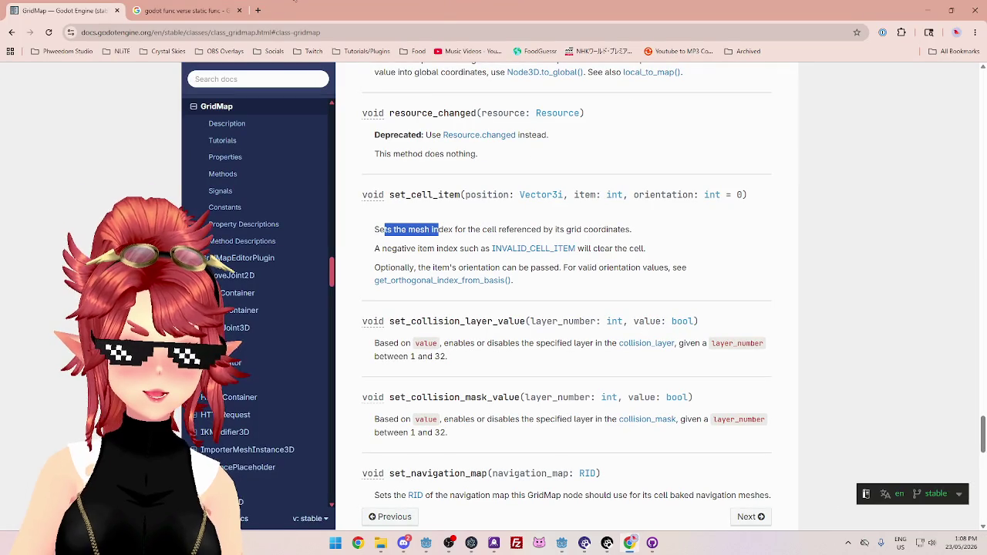
Search Google in a new tab for 'object oriented state pattern'
left_click(257, 10)
type("obje")
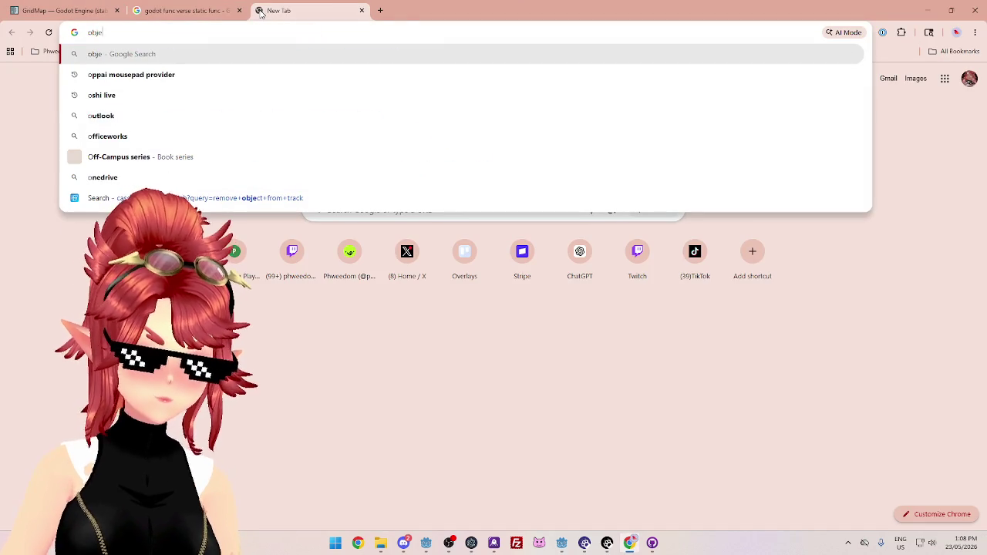
type("ct oriented ")
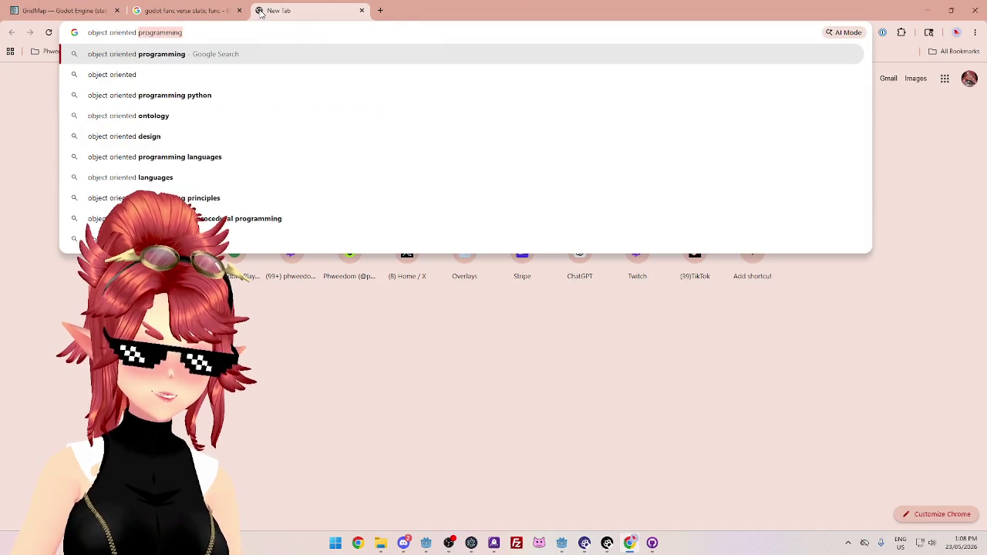
type("state pattern")
key("Return")
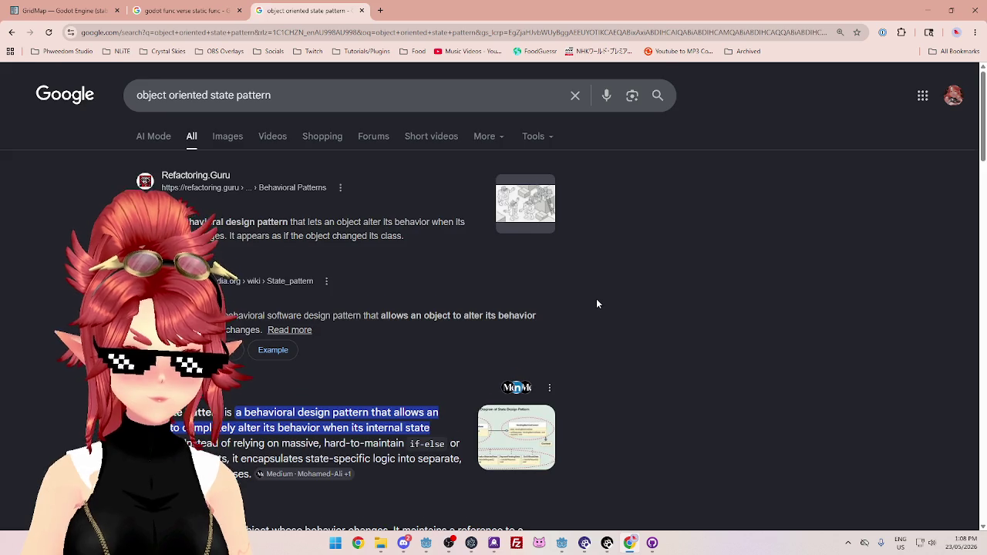
Expand and read the full AI overview, then minimize Chrome
scroll(596, 298, "down", 2)
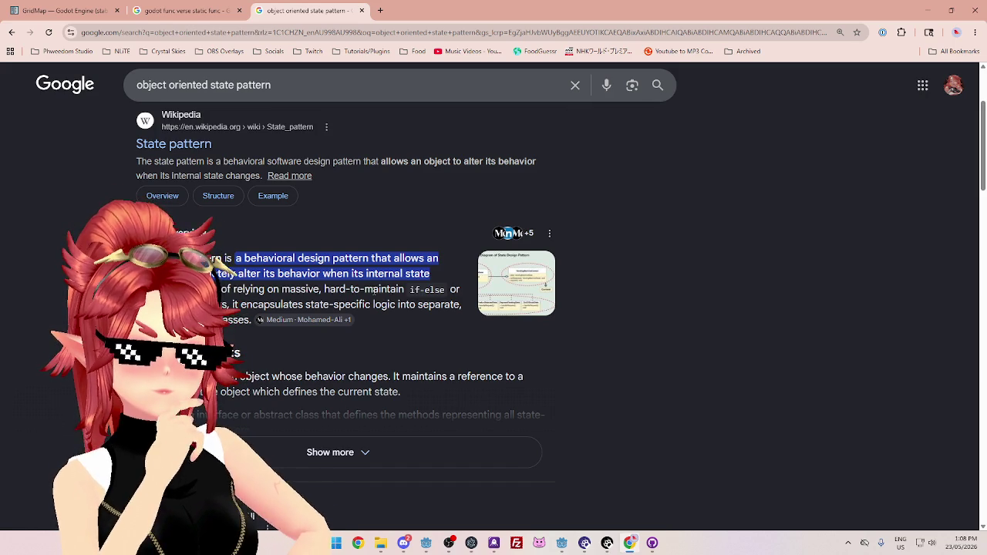
scroll(375, 289, "down", 2)
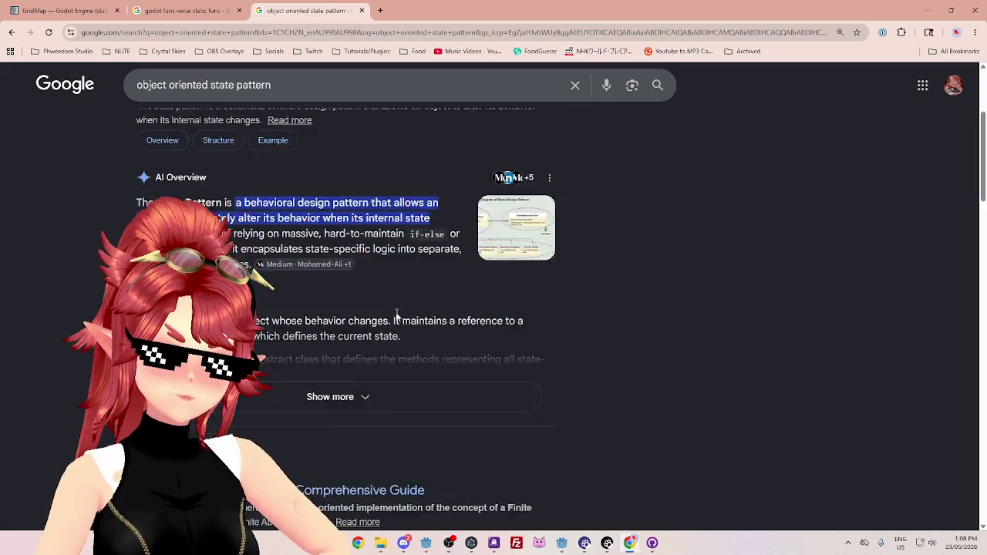
left_click(430, 307)
scroll(251, 259, "down", 1)
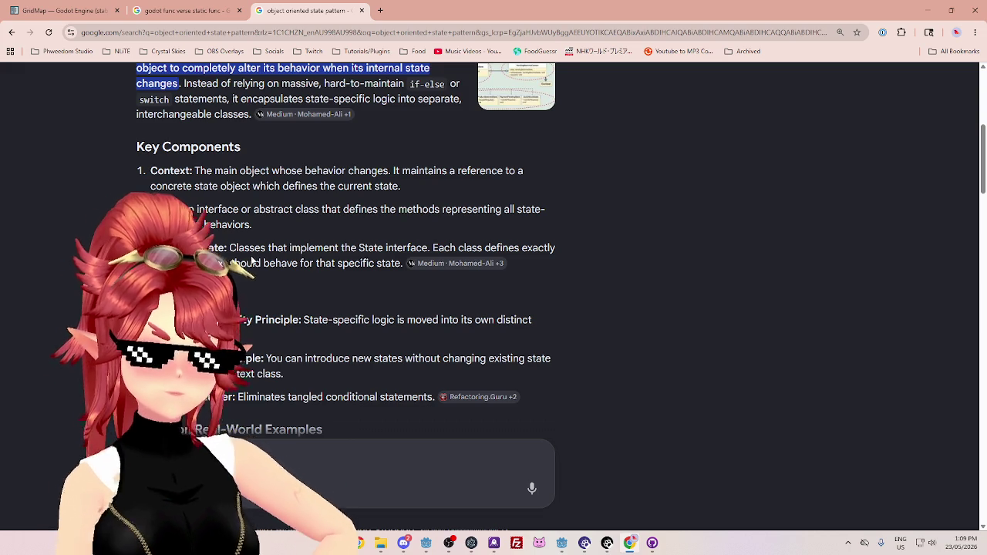
scroll(252, 261, "down", 1)
scroll(252, 260, "down", 2)
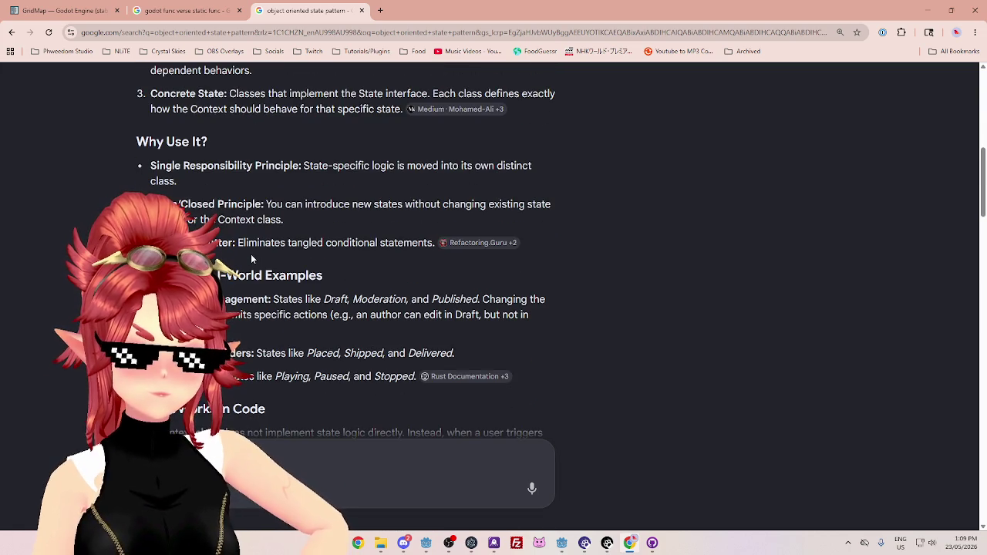
scroll(252, 260, "down", 1)
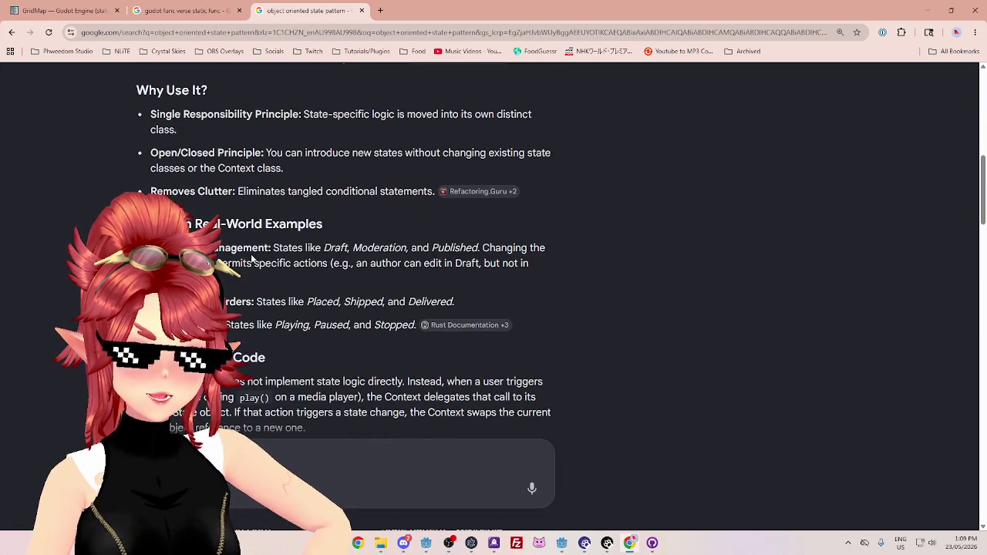
scroll(251, 260, "up", 1)
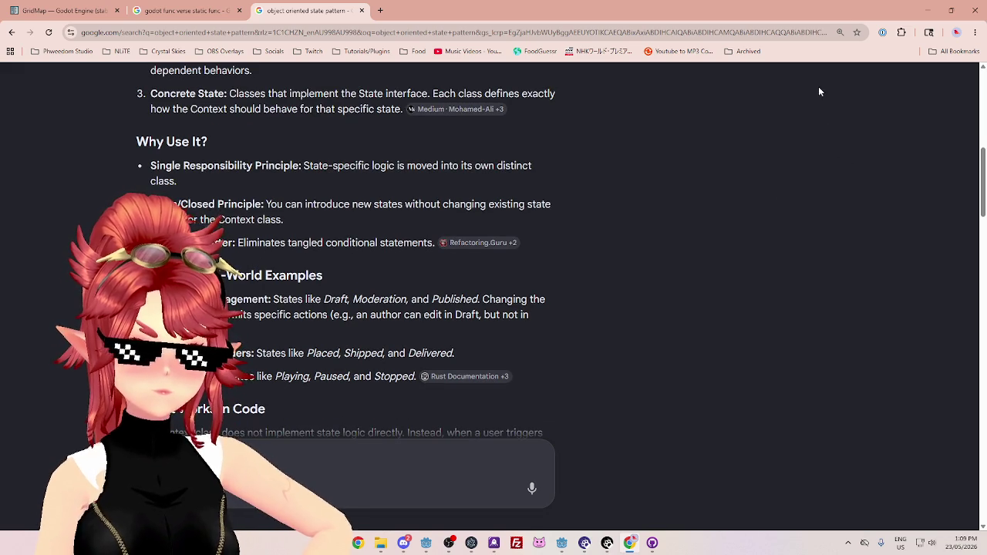
left_click(928, 10)
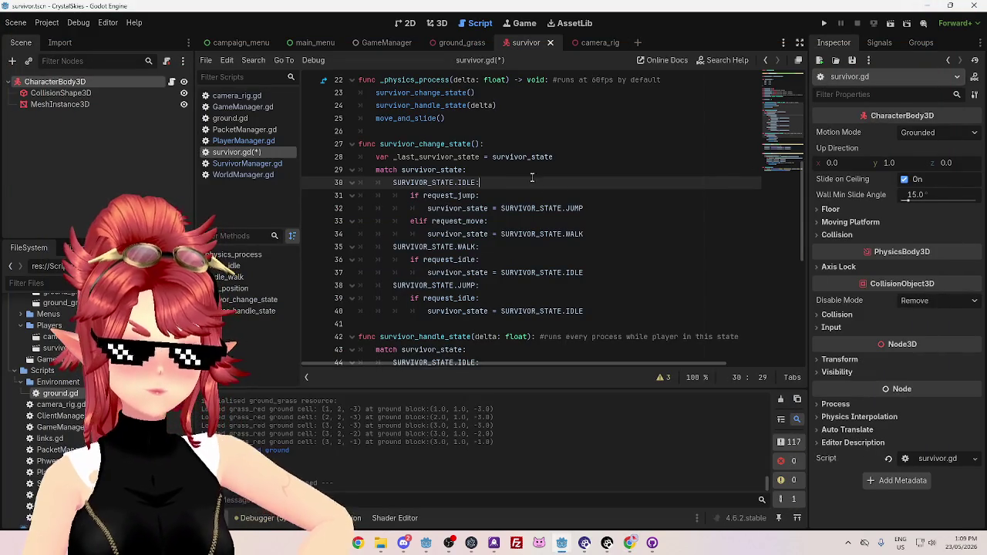
Select the IDLE, WALK and JUMP branch labels of the survivor_change_state match block
left_click(531, 176)
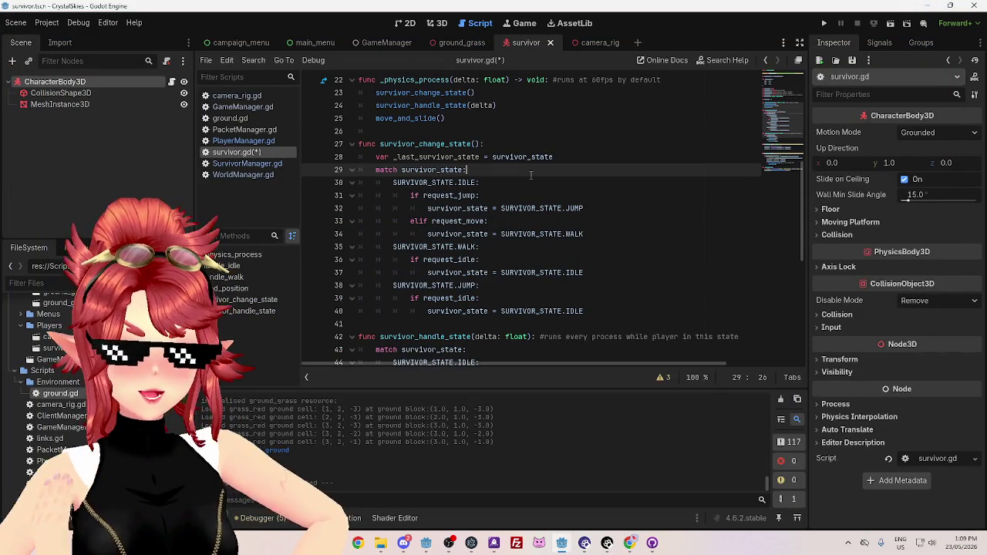
left_click_drag(394, 183, 479, 183)
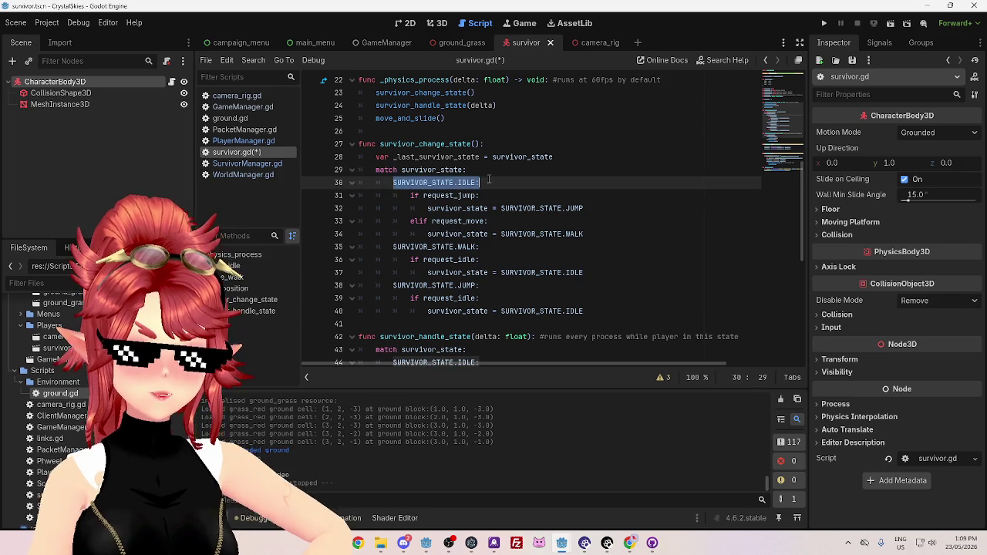
left_click_drag(393, 247, 479, 246)
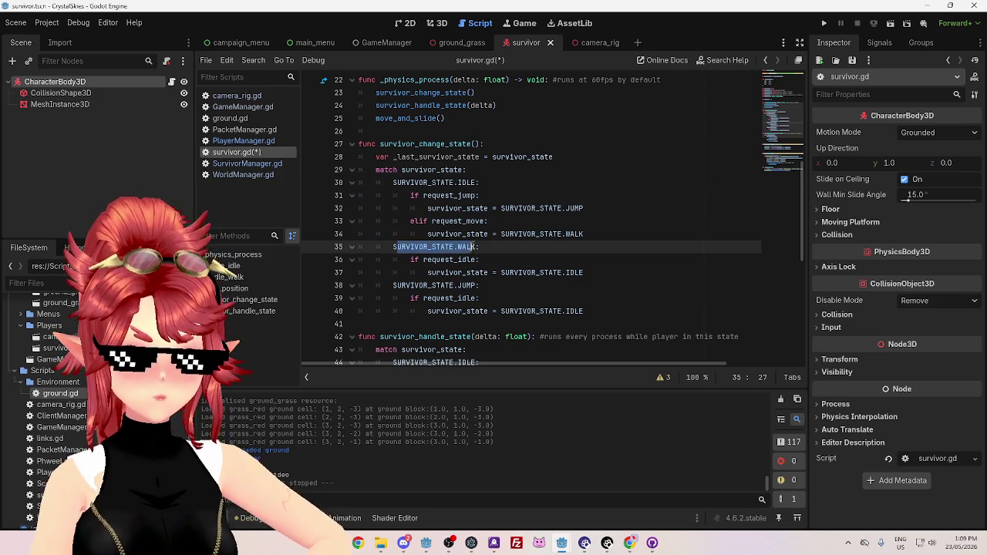
left_click_drag(393, 286, 480, 285)
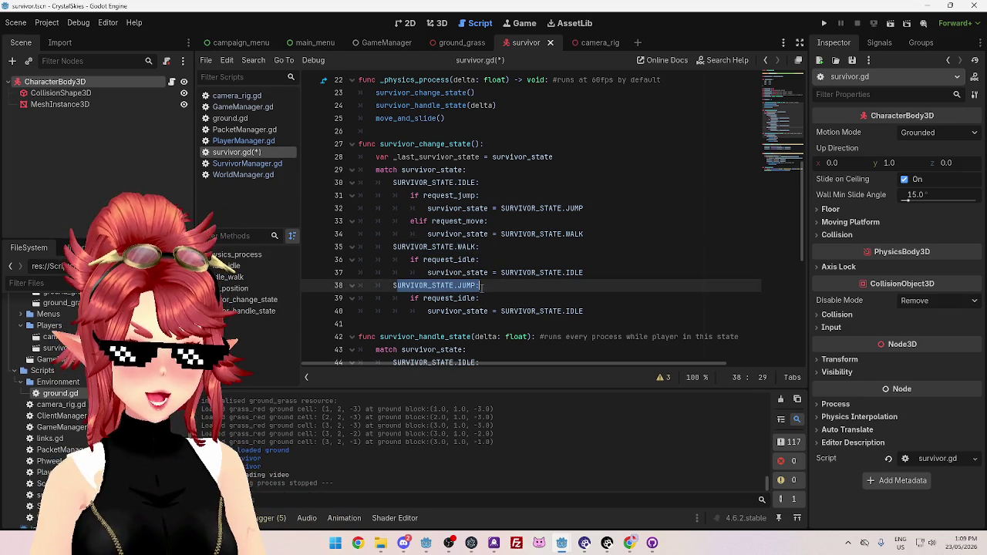
left_click(502, 182)
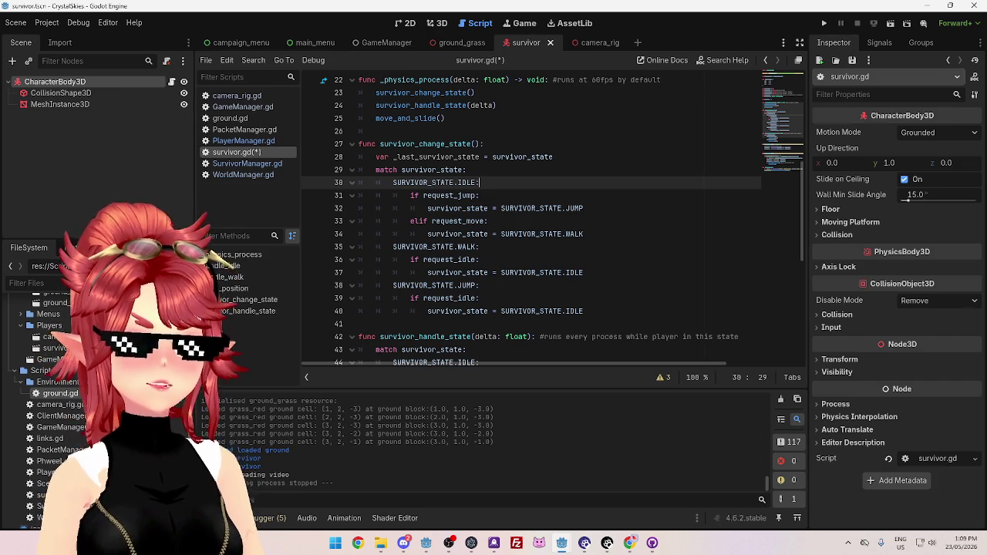
Check the survivor_state declaration on line 5, then highlight SURVIVOR_STATE.IDLE's other uses
scroll(479, 185, "up", 7)
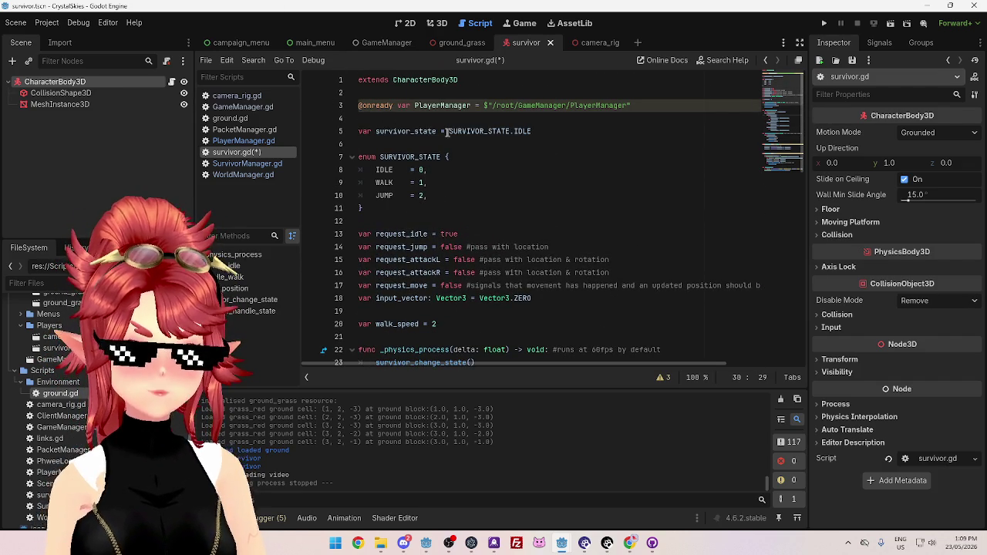
left_click_drag(378, 132, 532, 131)
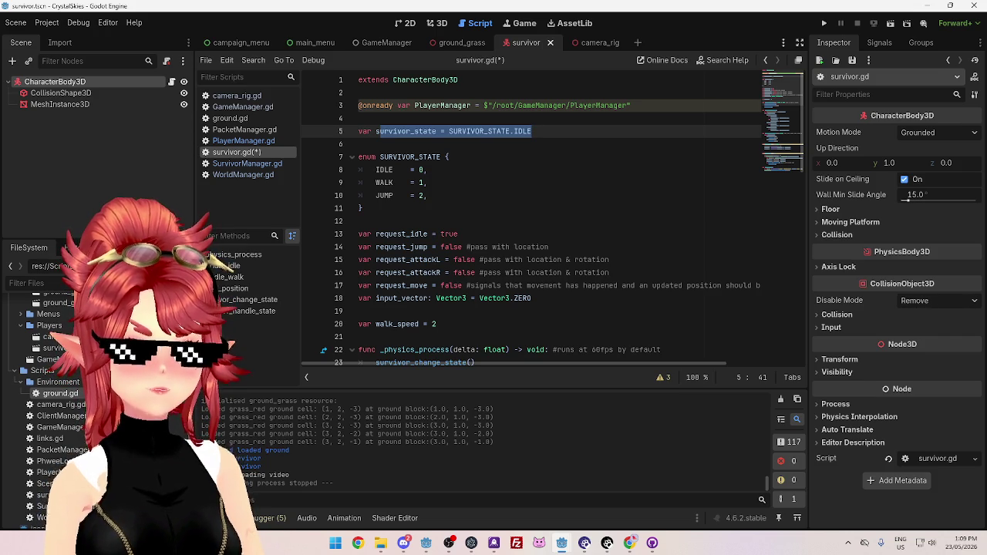
scroll(491, 212, "down", 5)
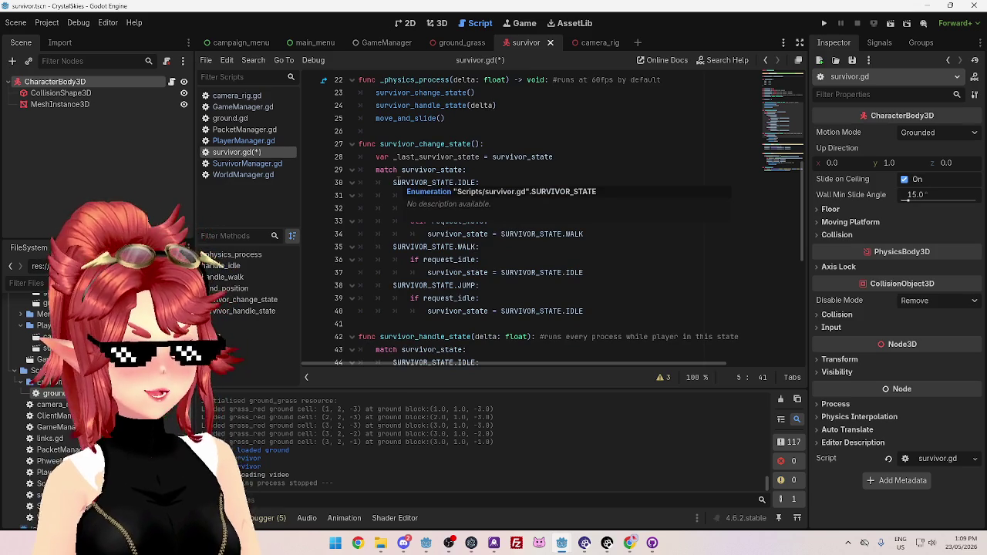
double_click(395, 182)
key("End")
left_click_drag(393, 183, 477, 183)
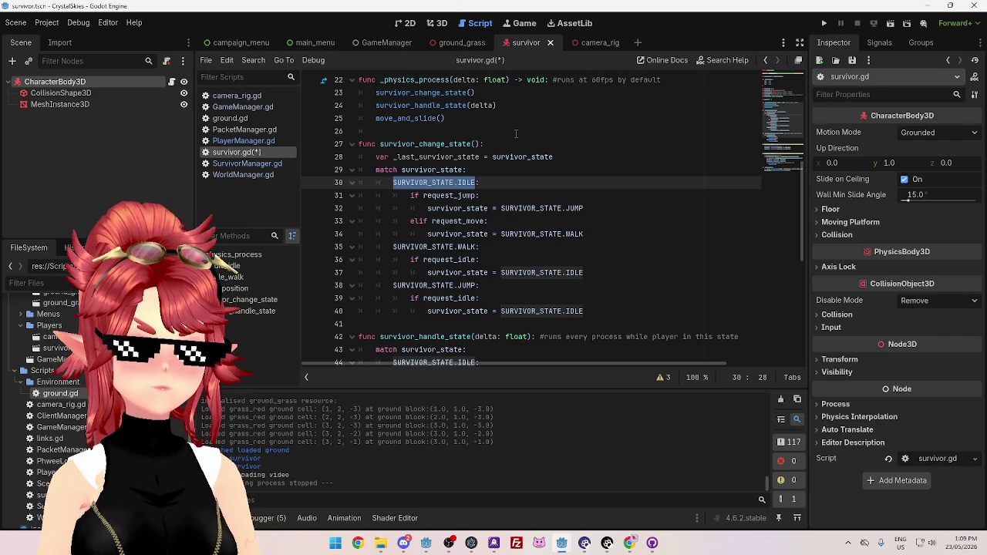
left_click(528, 170)
left_click(519, 182)
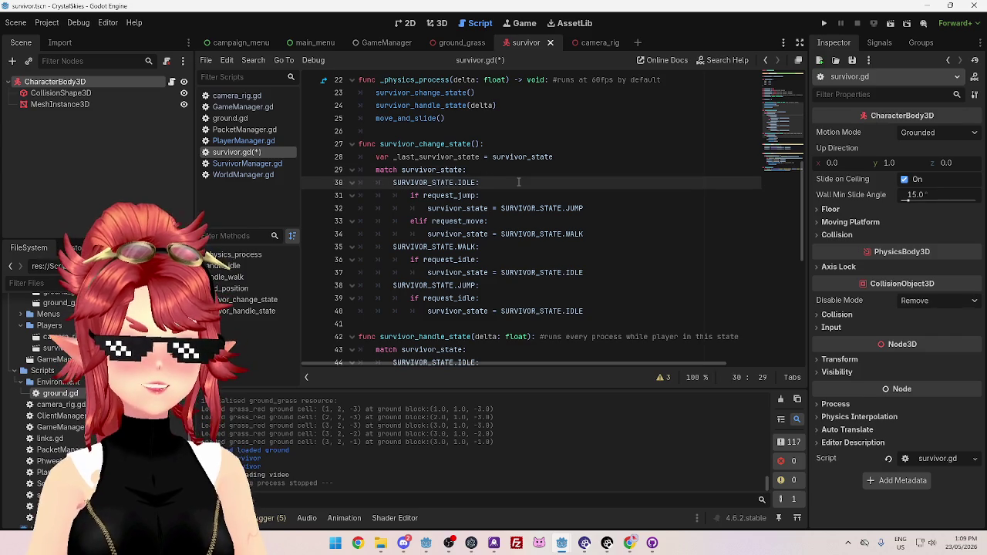
left_click_drag(518, 182, 393, 182)
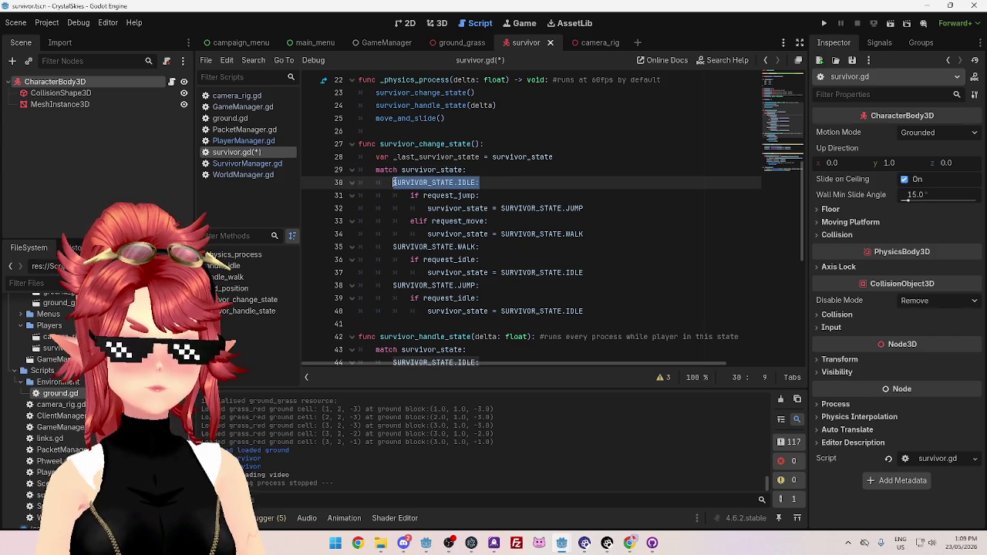
left_click_drag(508, 248, 393, 247)
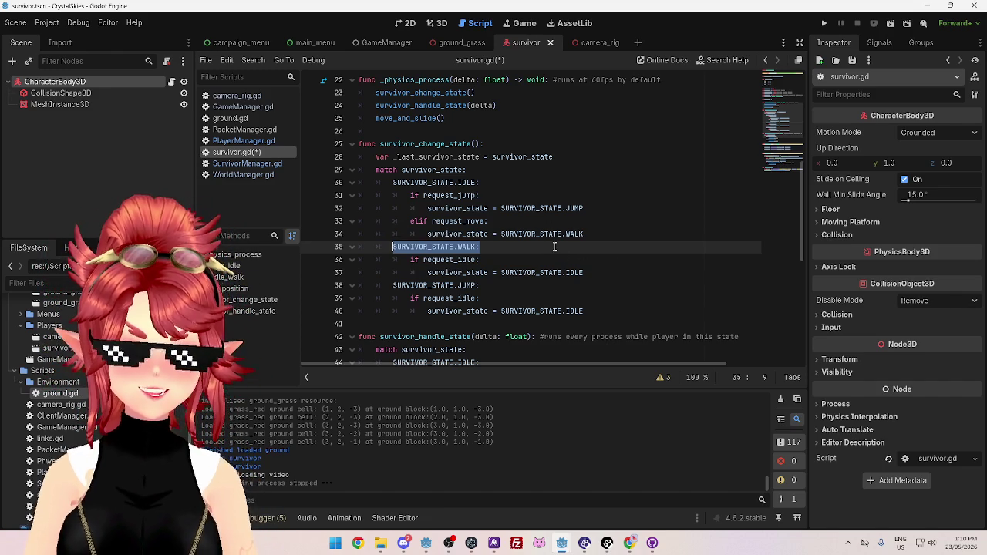
left_click(555, 247)
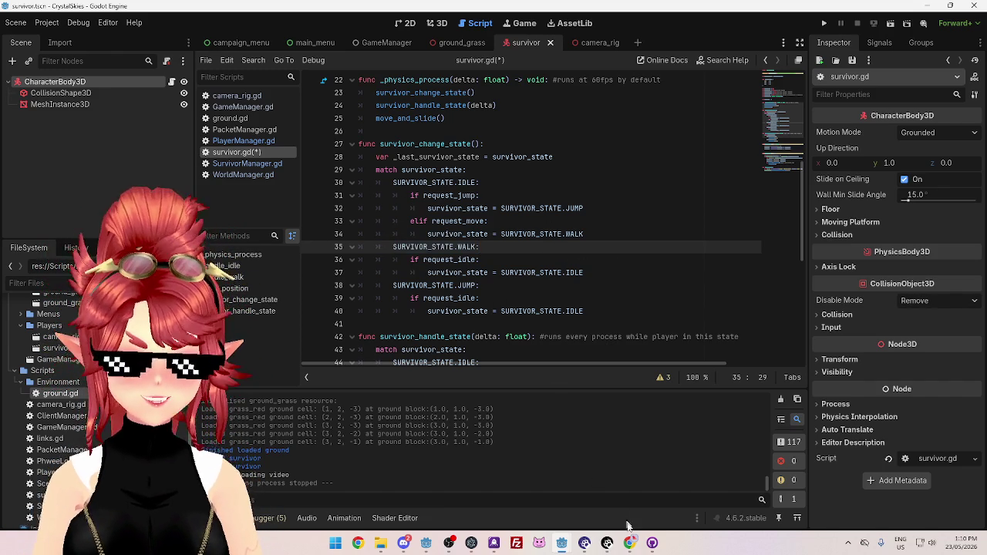
mouse_move(631, 546)
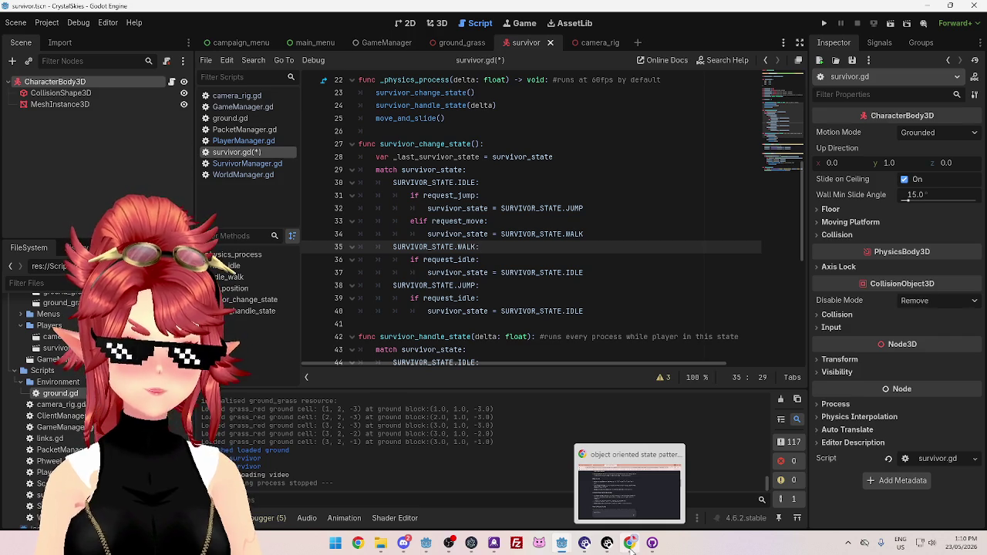
left_click(516, 212)
left_click(487, 195)
left_click(487, 185)
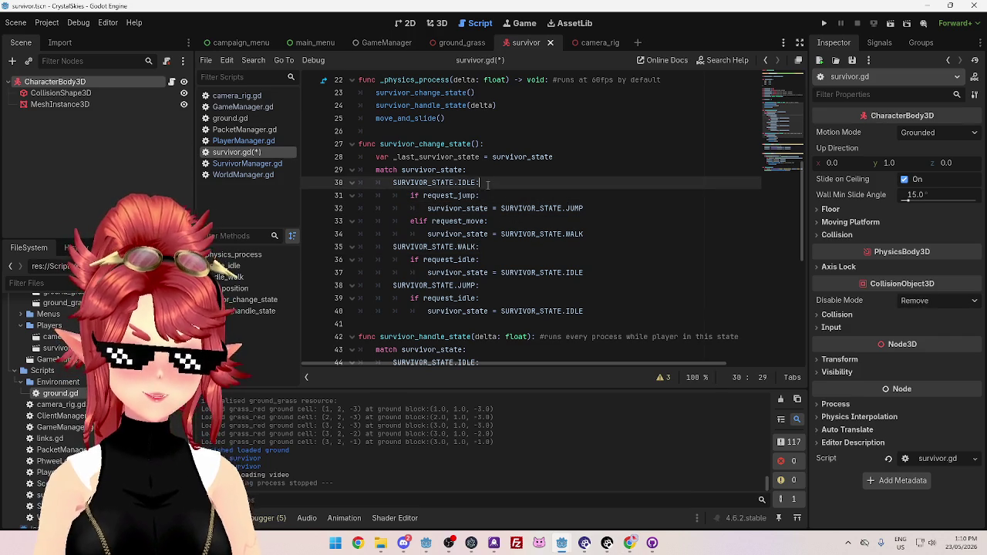
left_click_drag(408, 184, 480, 183)
left_click(498, 208)
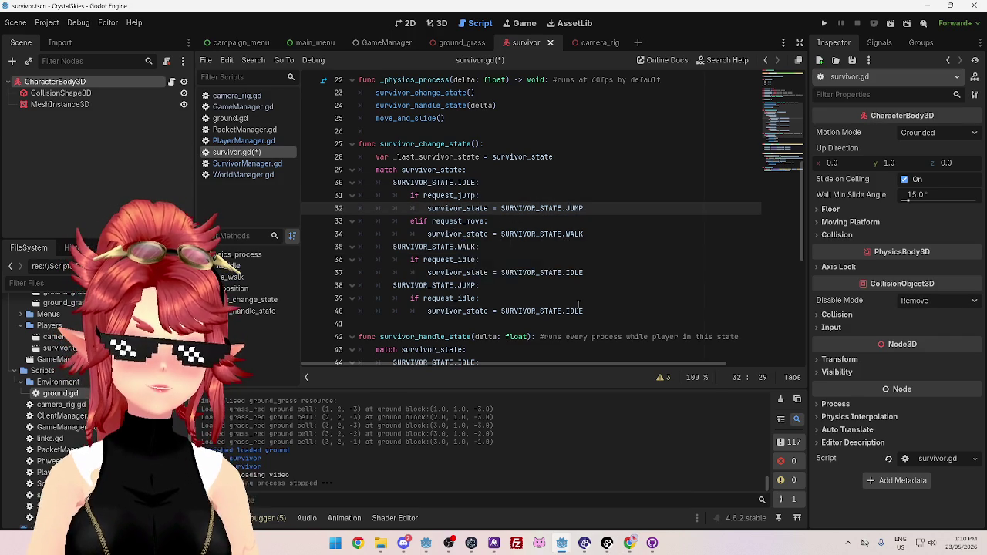
scroll(579, 306, "up", 1)
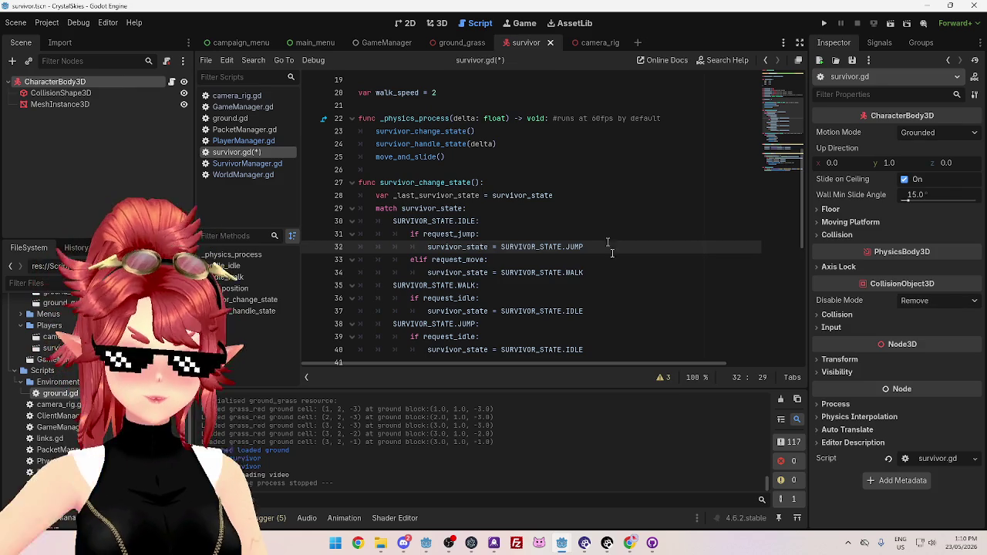
key("alt+Tab")
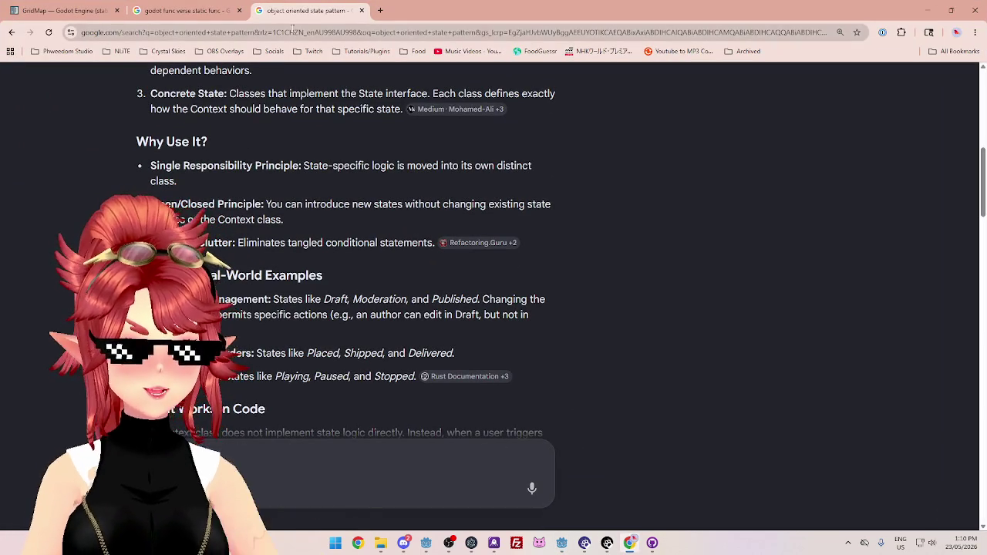
Close the state-pattern tab and search 'player state class' in the earlier Google tab
left_click(361, 10)
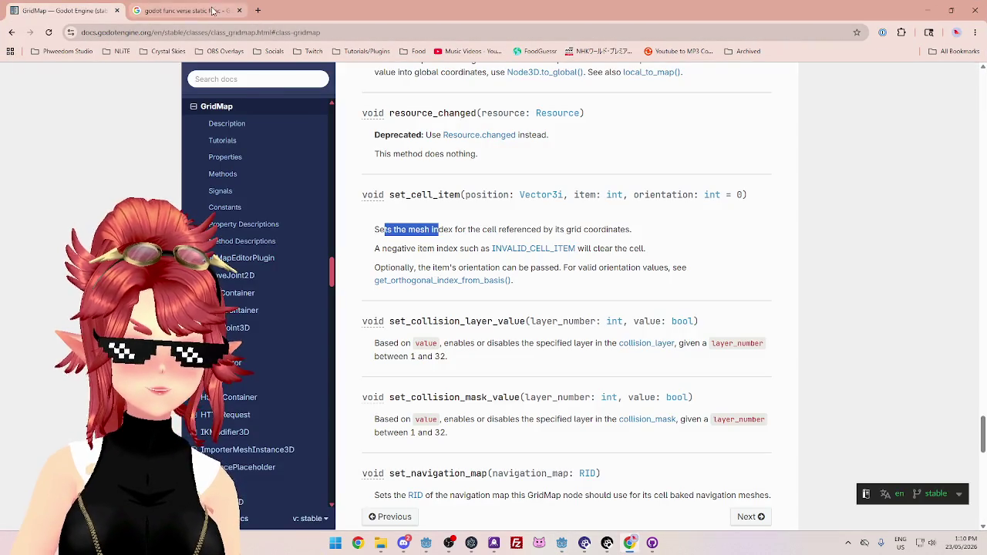
left_click(212, 10)
scroll(231, 154, "up", 5)
left_click_drag(269, 95, 193, 91)
key("ctrl+a")
type("play")
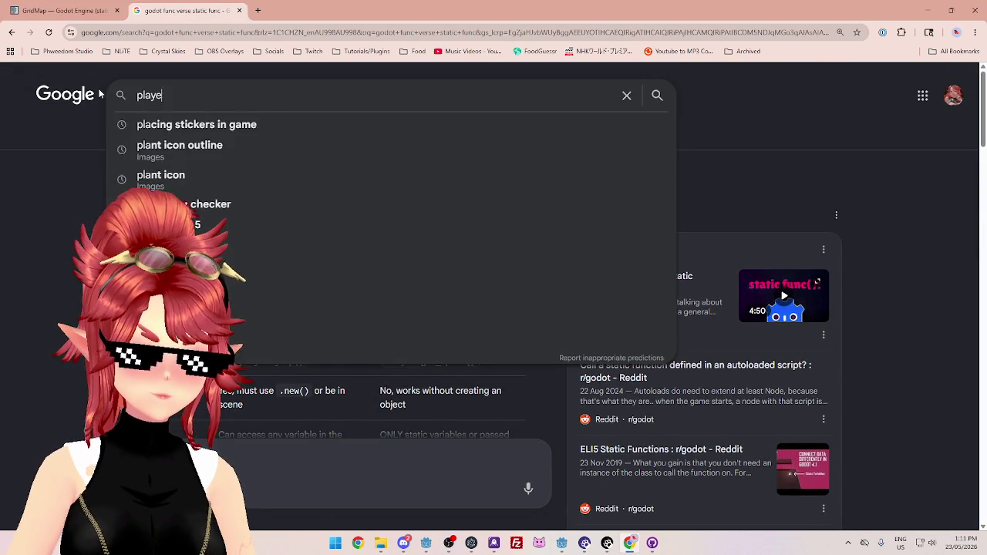
type("er state class")
key("Return")
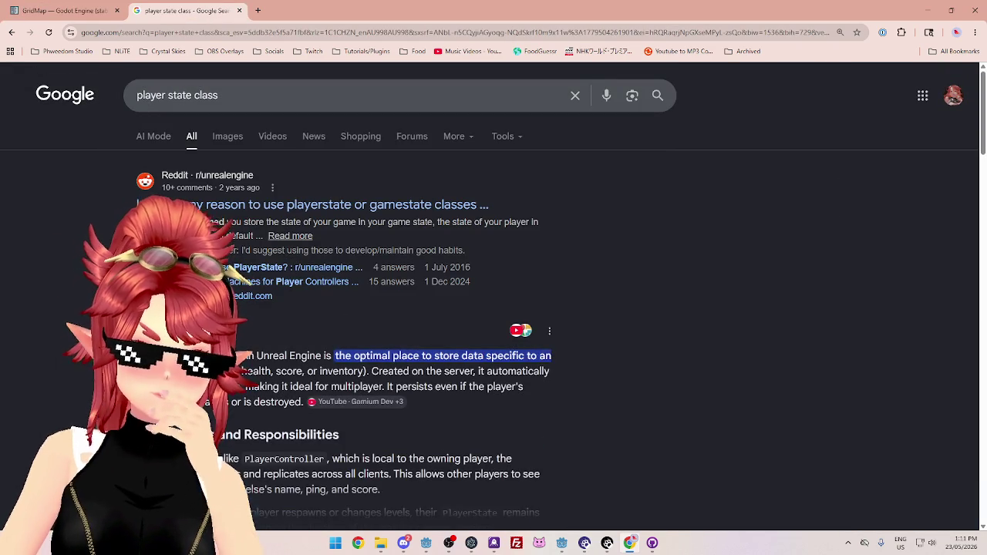
Refine the query to 'player state class godot'
scroll(498, 377, "down", 2)
scroll(498, 377, "up", 2)
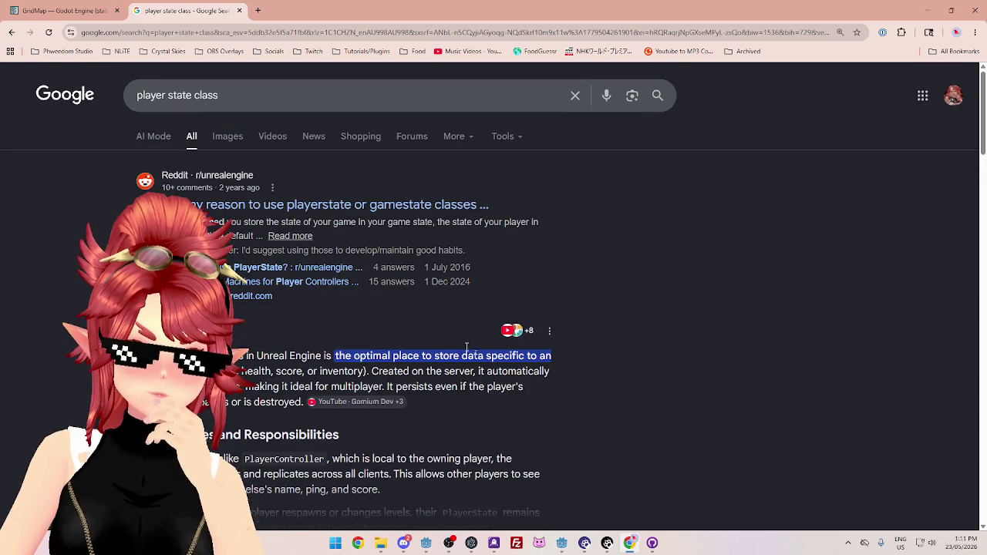
left_click(294, 103)
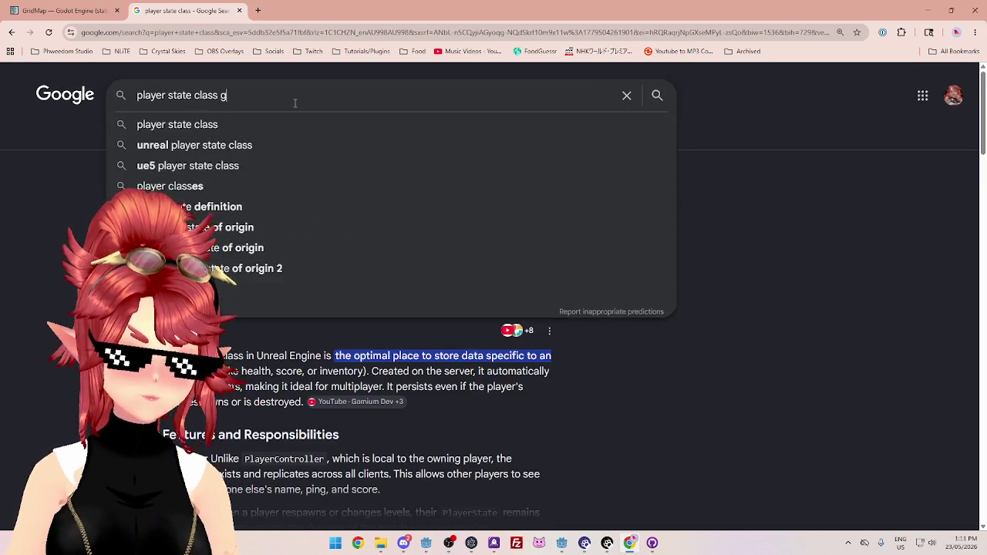
type("godot")
key("Return")
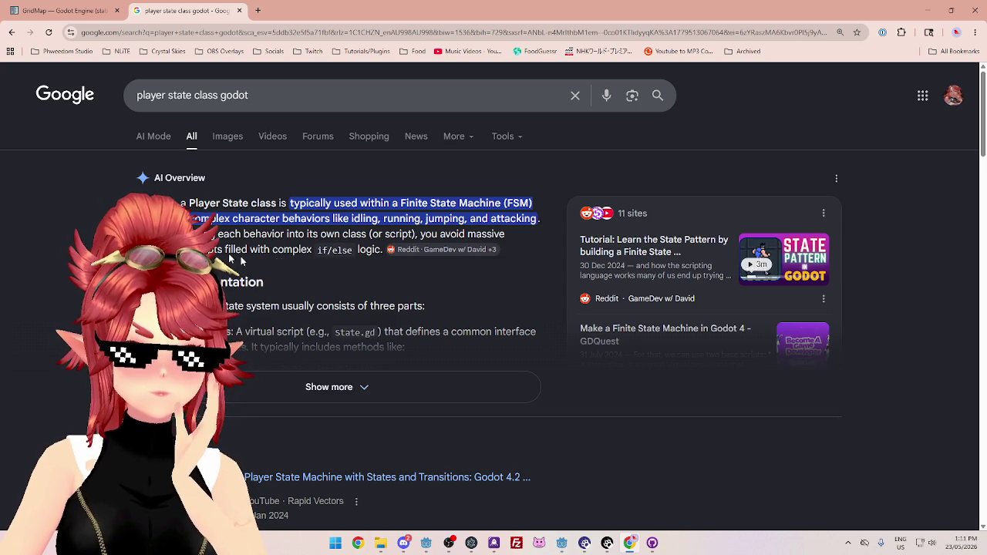
Expand the AI Overview for 'player state class godot'
scroll(332, 347, "down", 1)
left_click(332, 336)
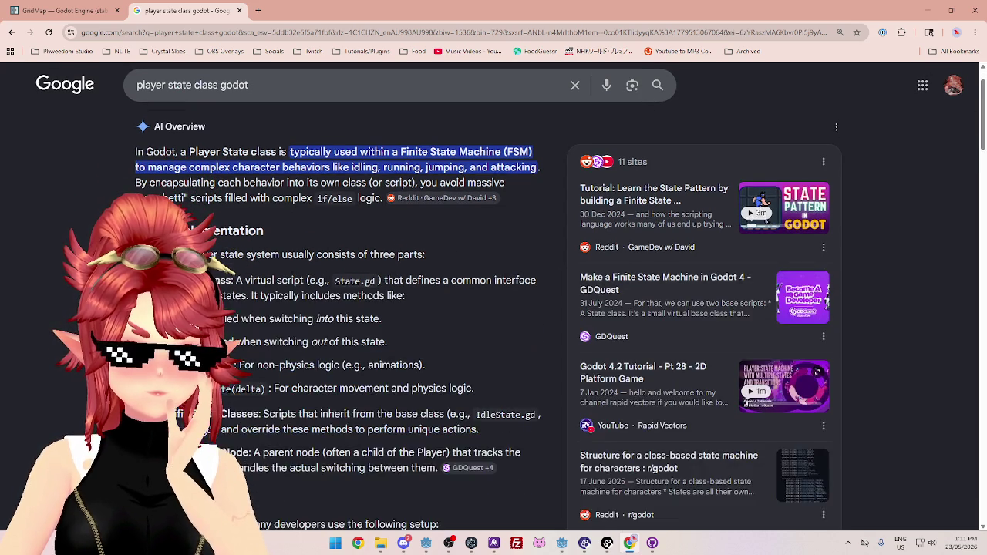
scroll(332, 336, "down", 1)
scroll(187, 190, "down", 1)
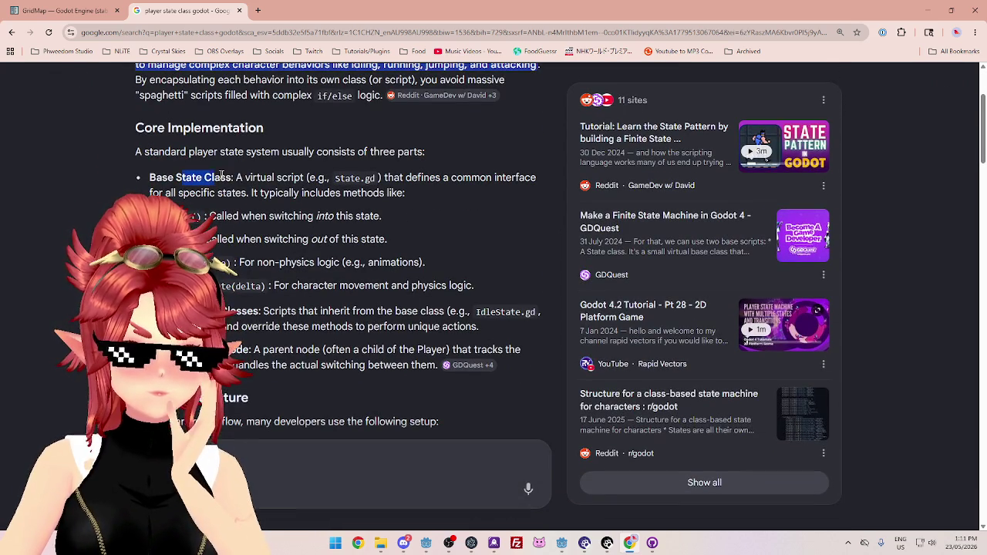
Highlight the Base State Class description and its entering and exiting methods while reading
left_click_drag(235, 177, 291, 178)
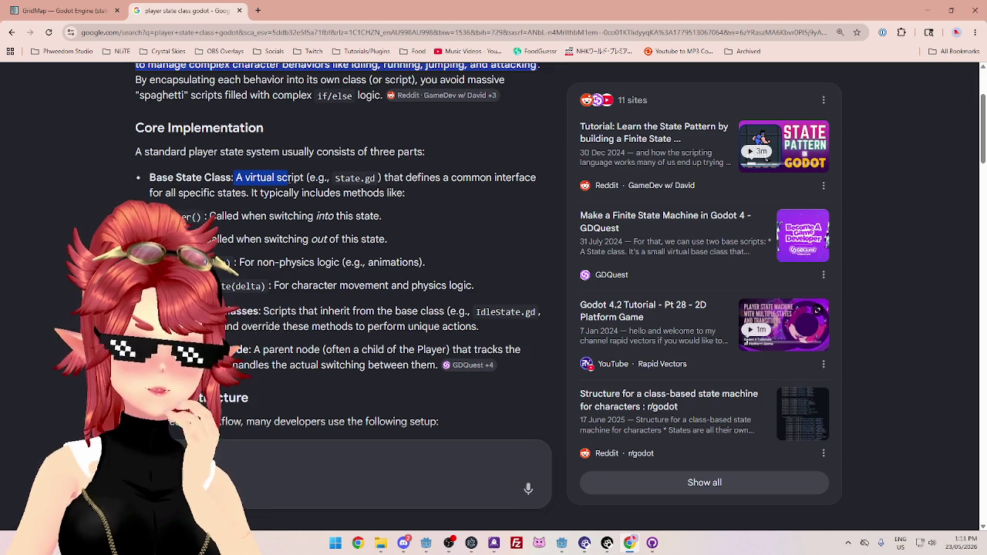
left_click_drag(386, 177, 496, 179)
left_click_drag(150, 193, 199, 193)
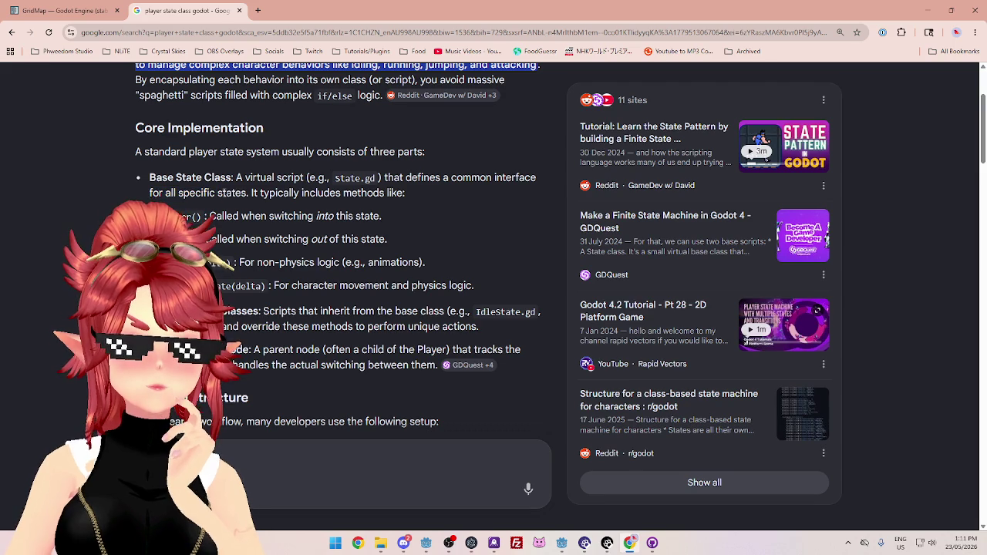
double_click(247, 193)
left_click(249, 192)
left_click_drag(250, 193, 405, 194)
left_click_drag(209, 216, 352, 217)
mouse_move(207, 239)
left_mouse_down()
mouse_move(352, 239)
mouse_move(341, 239)
left_mouse_up()
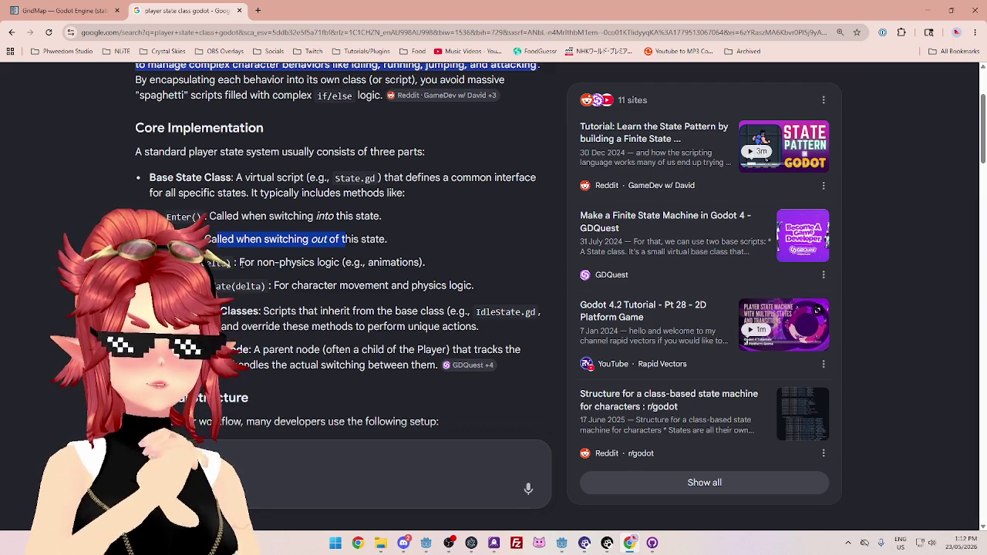
scroll(349, 281, "down", 1)
left_click_drag(276, 217, 364, 219)
left_click_drag(291, 235, 348, 234)
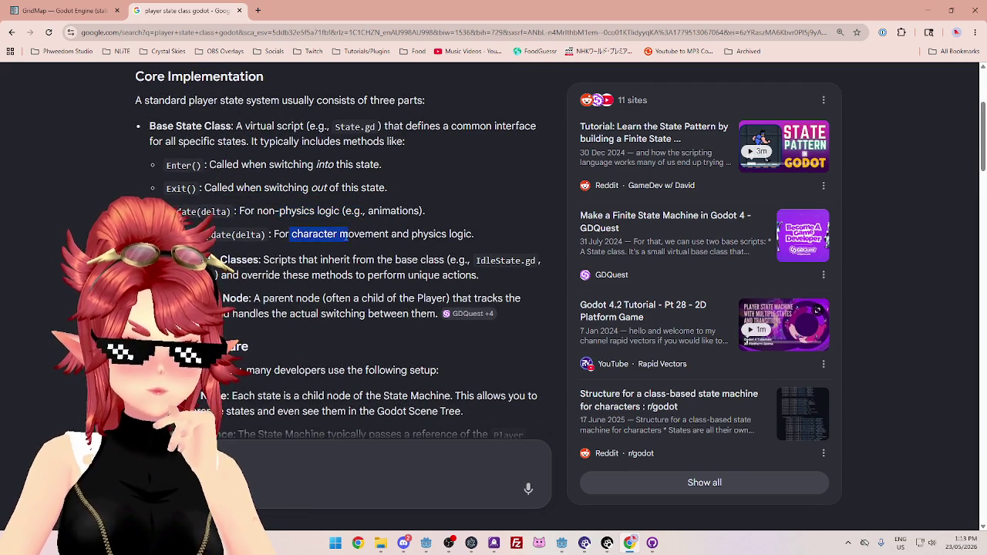
left_click_drag(263, 260, 350, 260)
left_click_drag(298, 234, 423, 234)
mouse_move(263, 260)
left_mouse_down()
mouse_move(345, 260)
mouse_move(426, 235)
left_mouse_up()
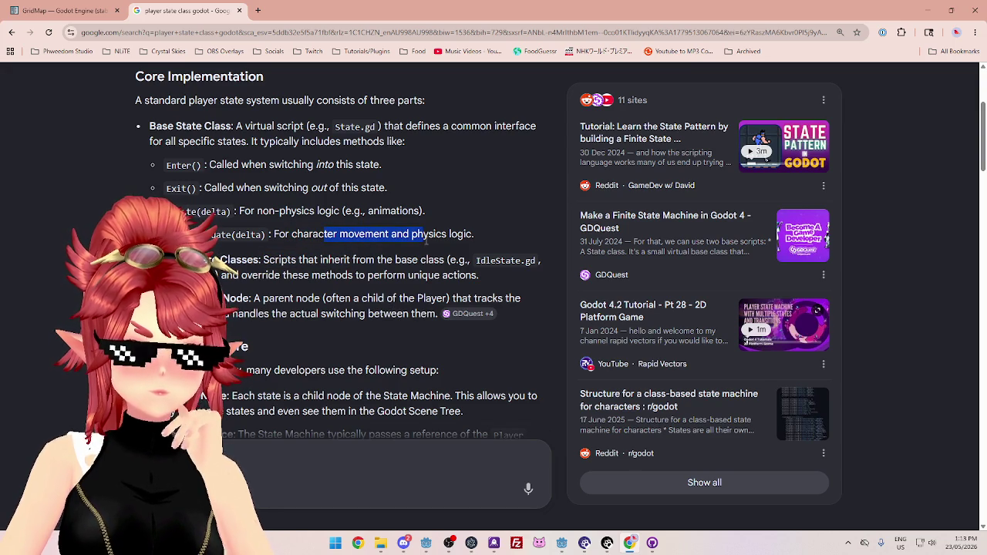
left_click_drag(274, 260, 376, 260)
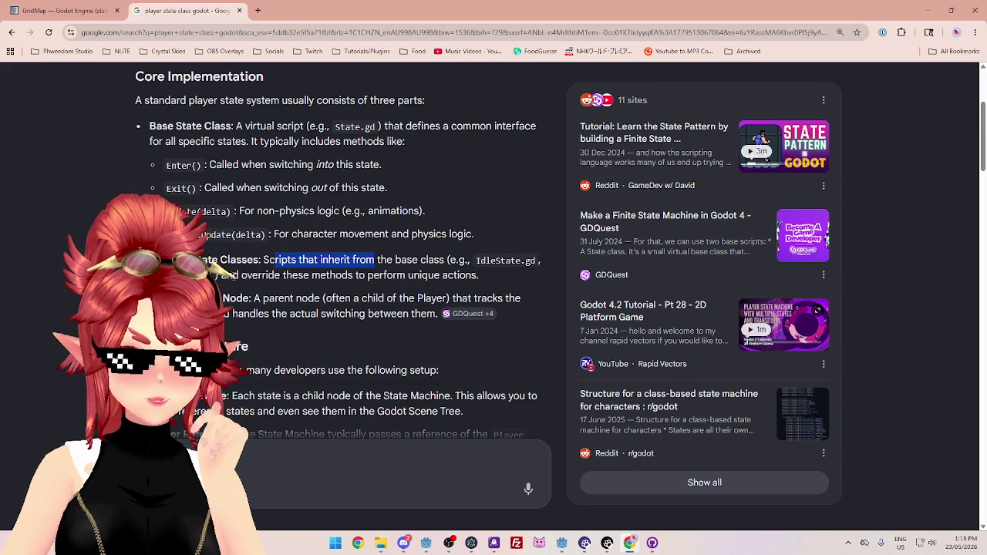
left_click_drag(223, 275, 460, 279)
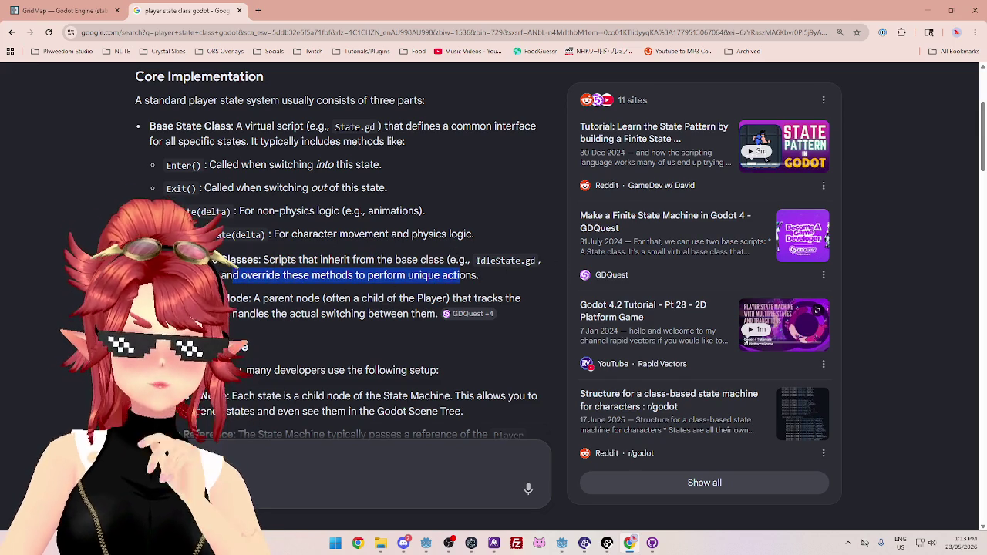
left_click(268, 279)
left_click_drag(268, 279, 437, 279)
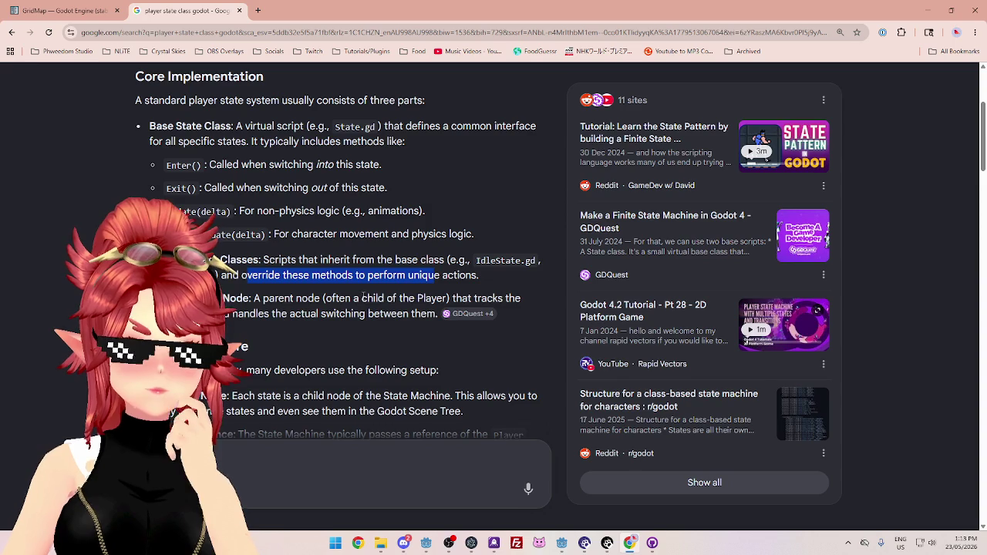
scroll(362, 294, "down", 1)
scroll(362, 294, "up", 2)
scroll(361, 294, "up", 2)
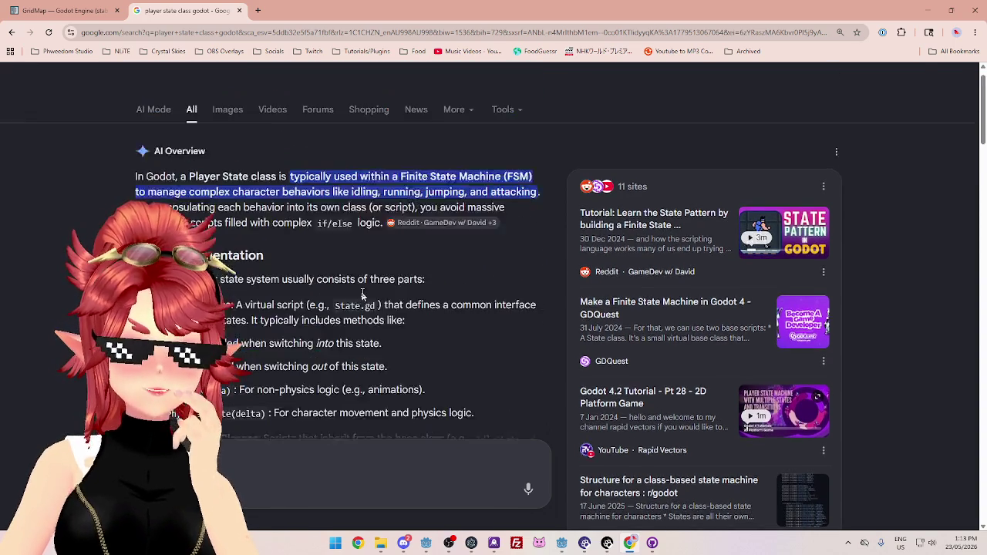
scroll(364, 278, "down", 3)
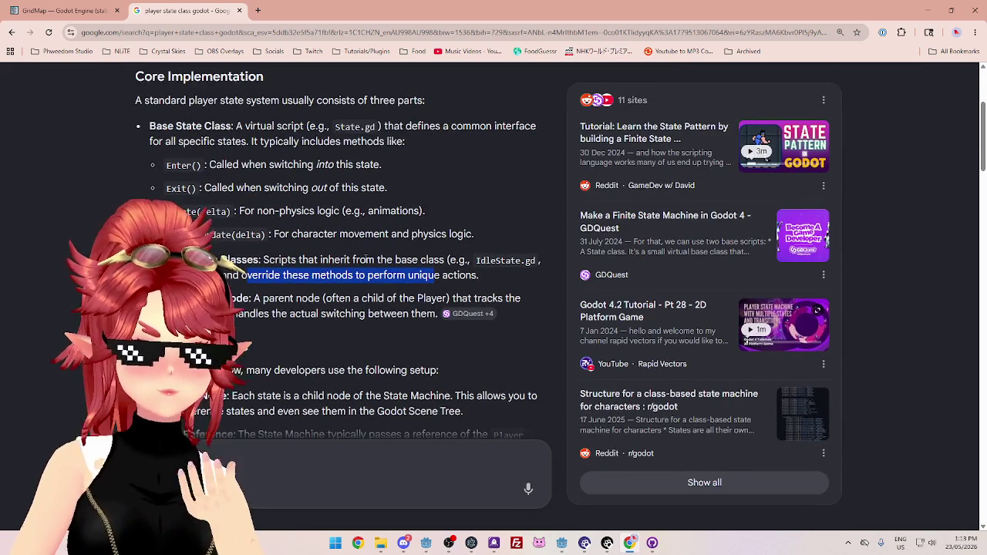
left_click(275, 299)
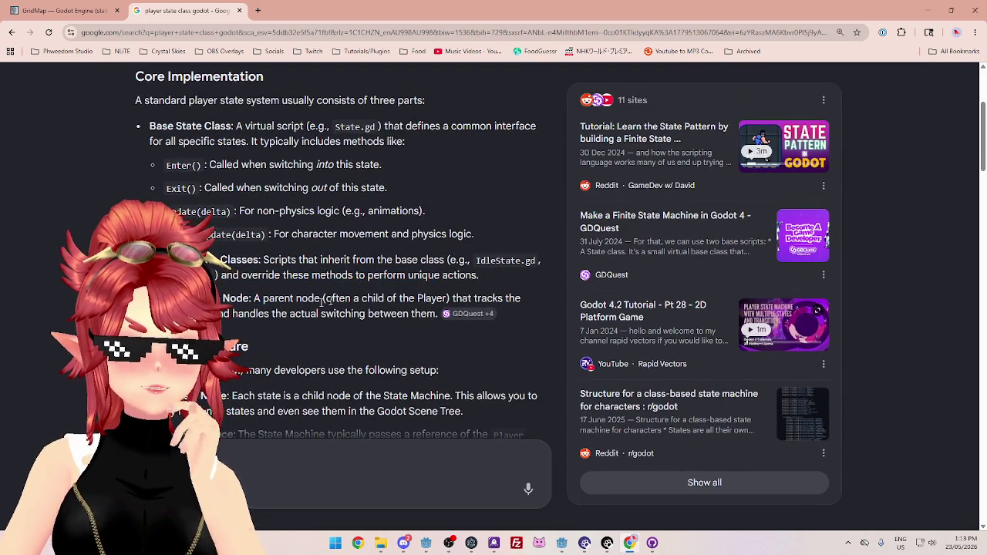
left_click_drag(223, 298, 399, 299)
left_click(298, 309)
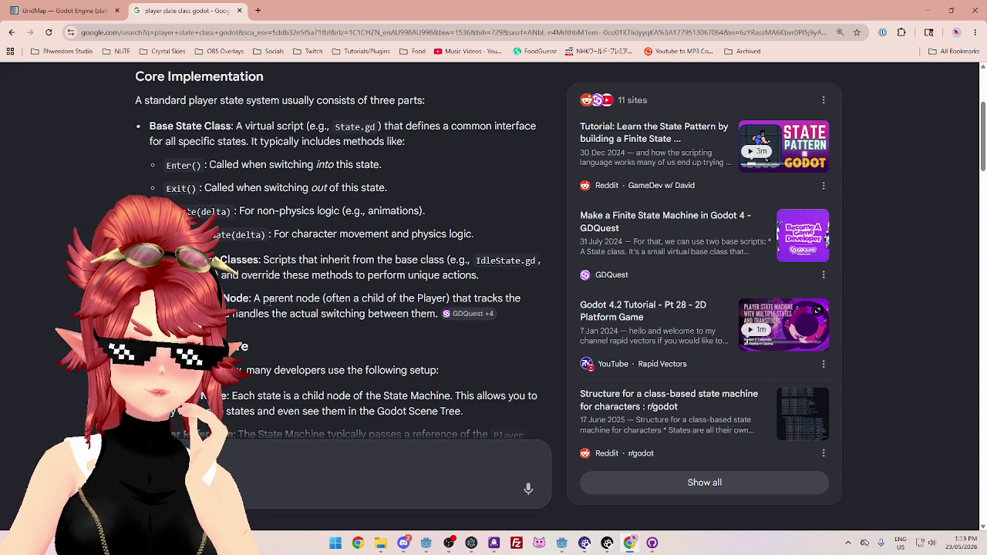
left_click_drag(224, 299, 439, 299)
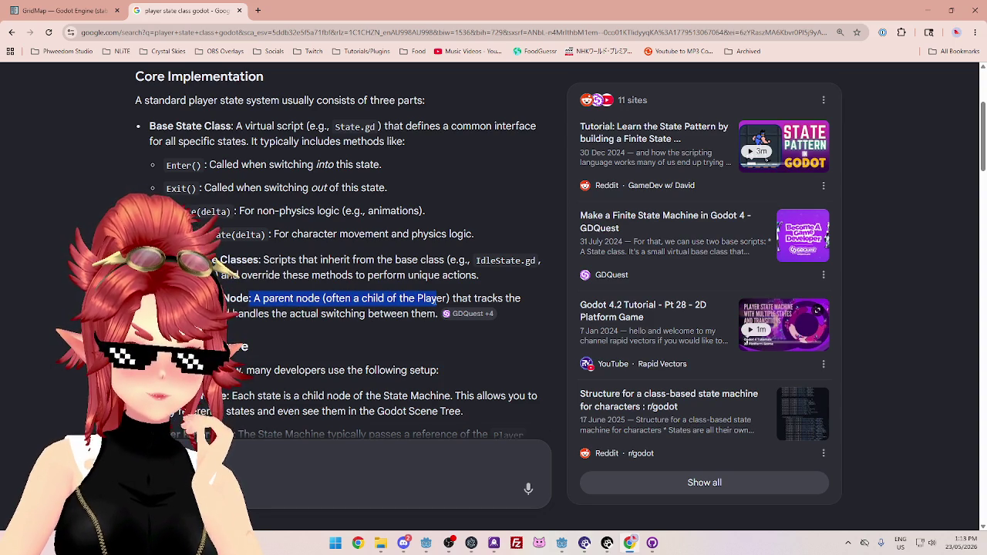
left_click(438, 300)
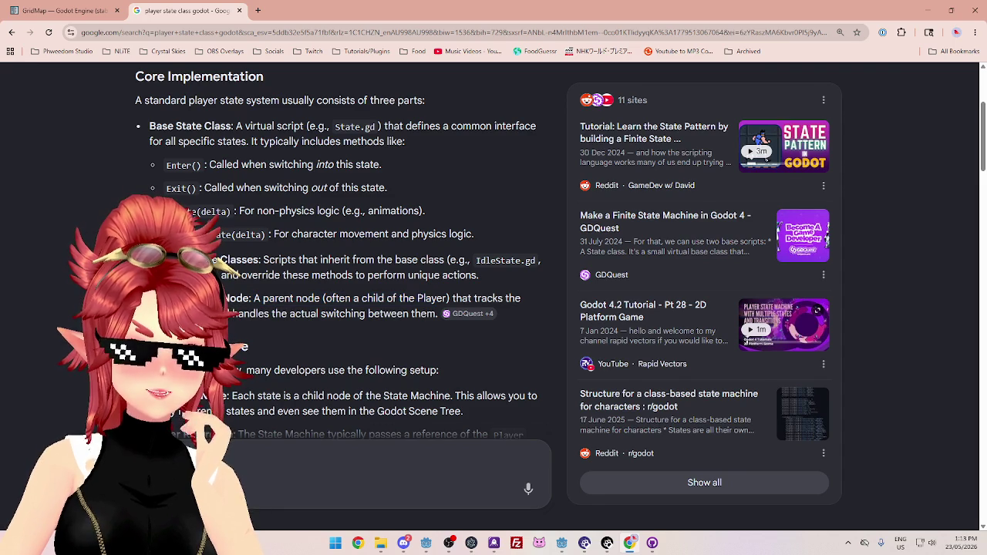
left_click_drag(252, 298, 448, 299)
left_click(230, 271)
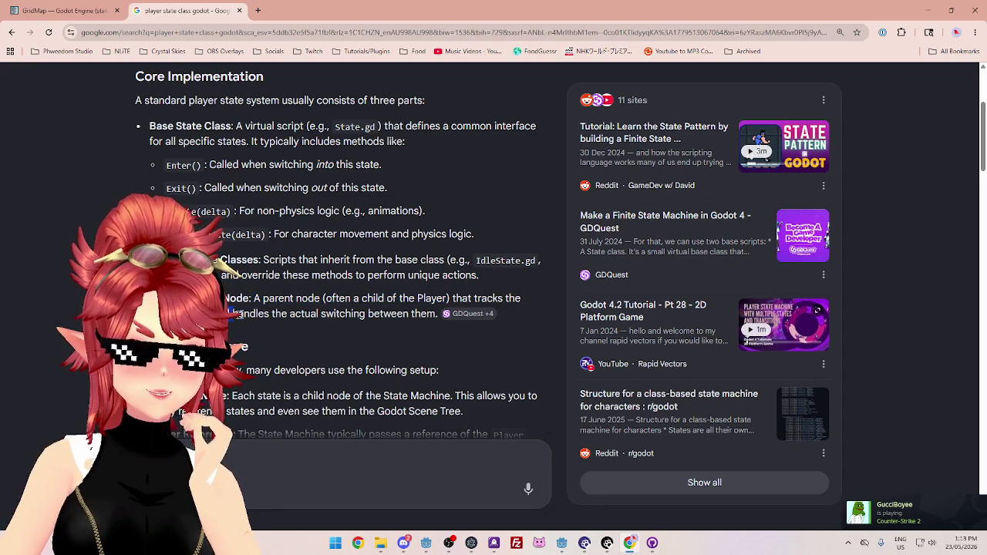
left_click_drag(270, 314, 409, 314)
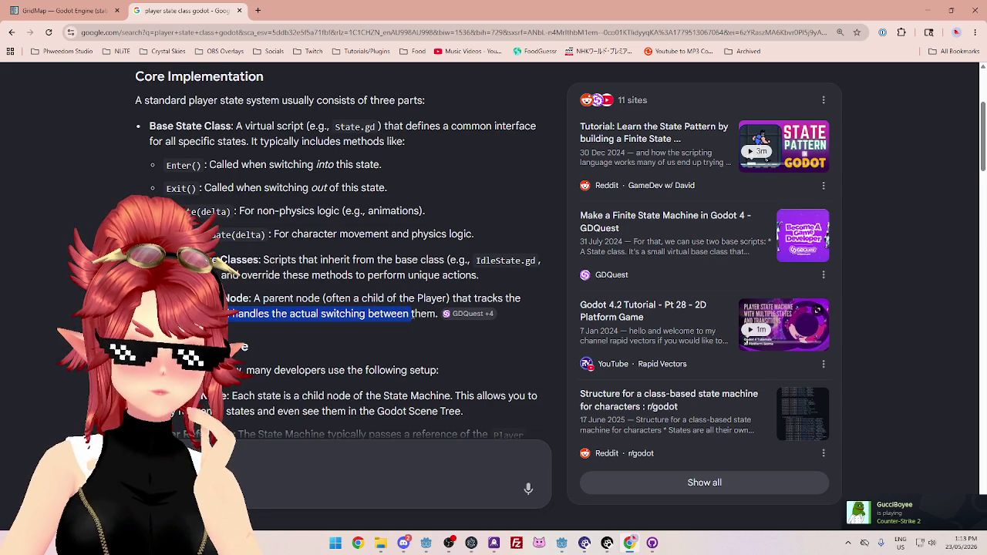
scroll(338, 251, "down", 1)
left_click(358, 274)
scroll(359, 274, "down", 1)
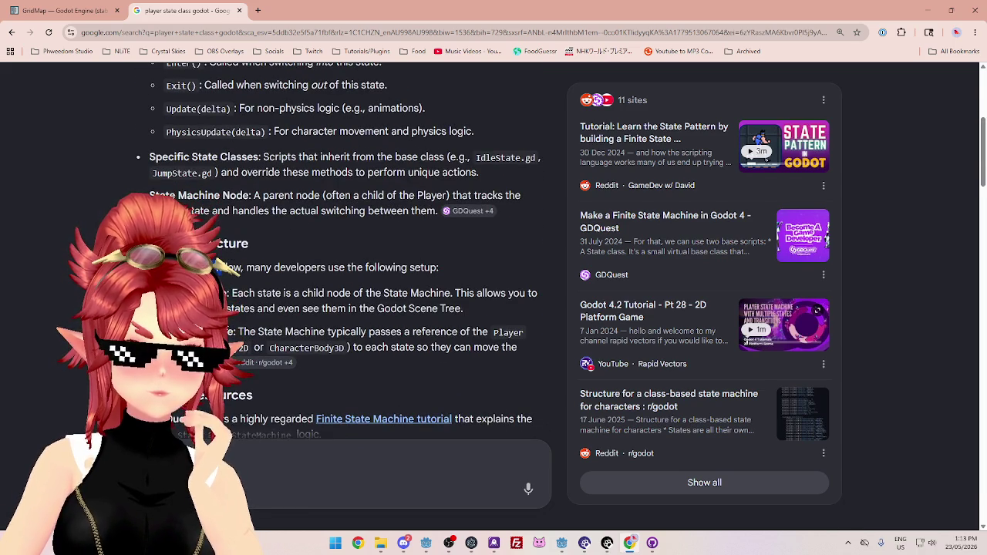
left_click_drag(231, 294, 514, 294)
double_click(239, 308)
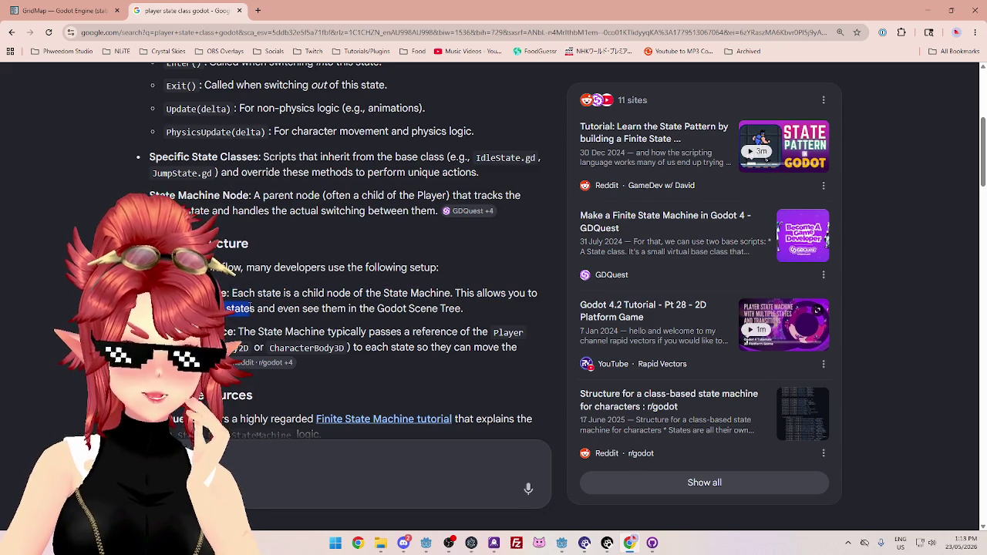
left_click_drag(253, 309, 415, 309)
left_click_drag(239, 332, 467, 331)
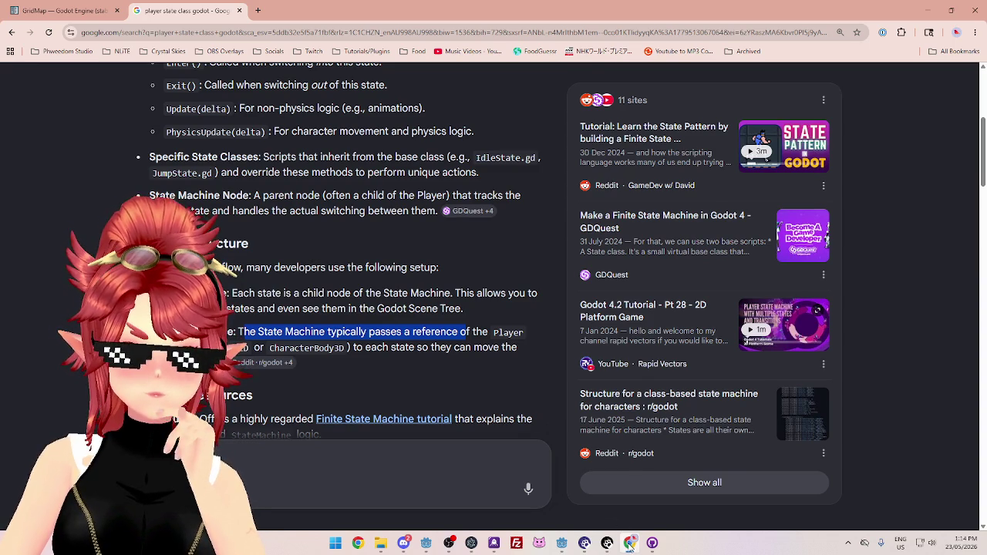
mouse_move(570, 547)
left_click(505, 487)
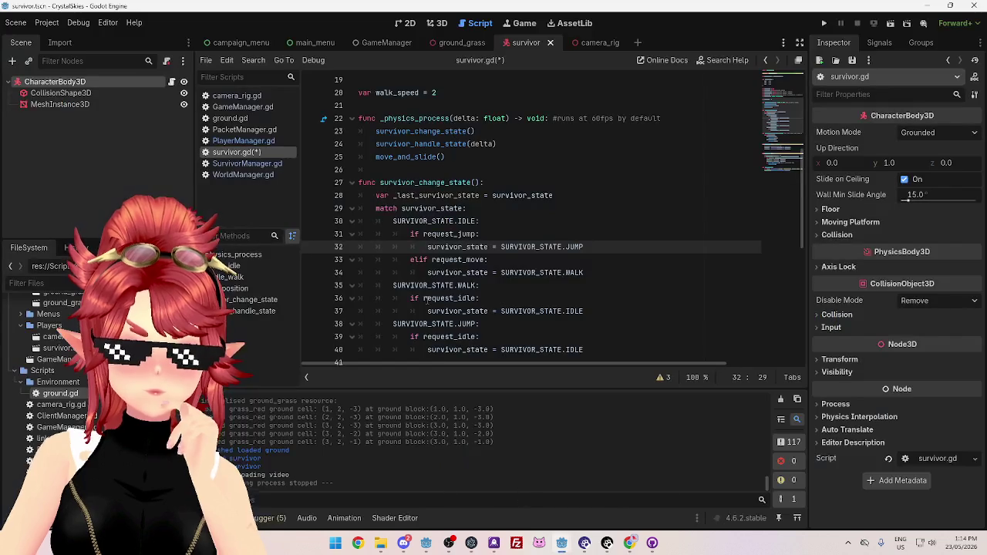
Add a plain Node child under CharacterBody3D named SurvivorStateMachine
right_click(57, 85)
left_click(100, 110)
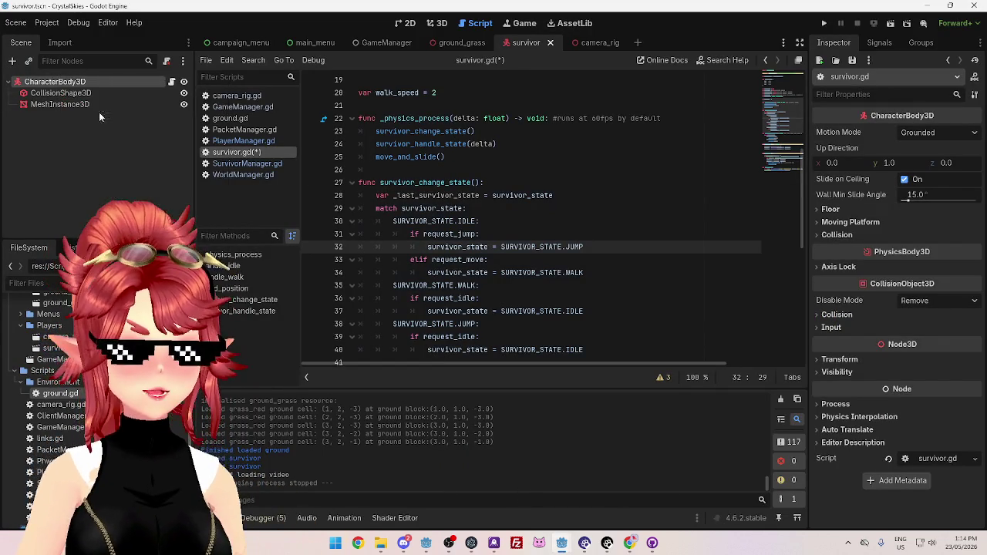
double_click(376, 162)
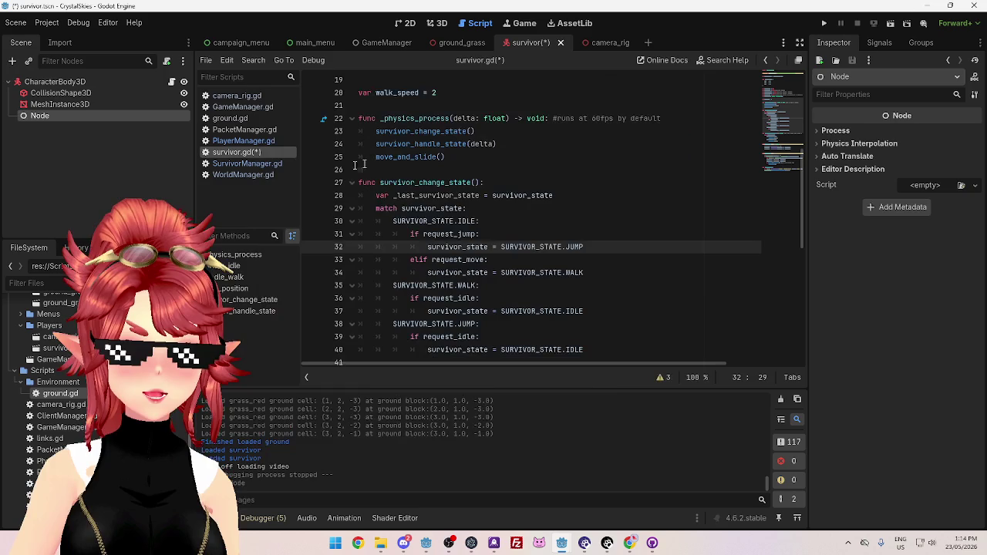
double_click(58, 116)
type("StateMachine")
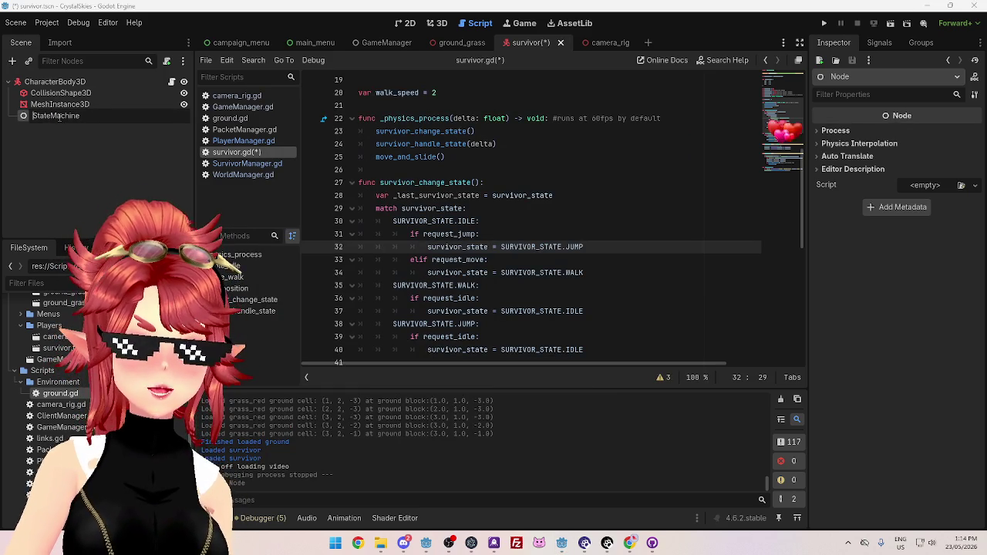
type("Surviv")
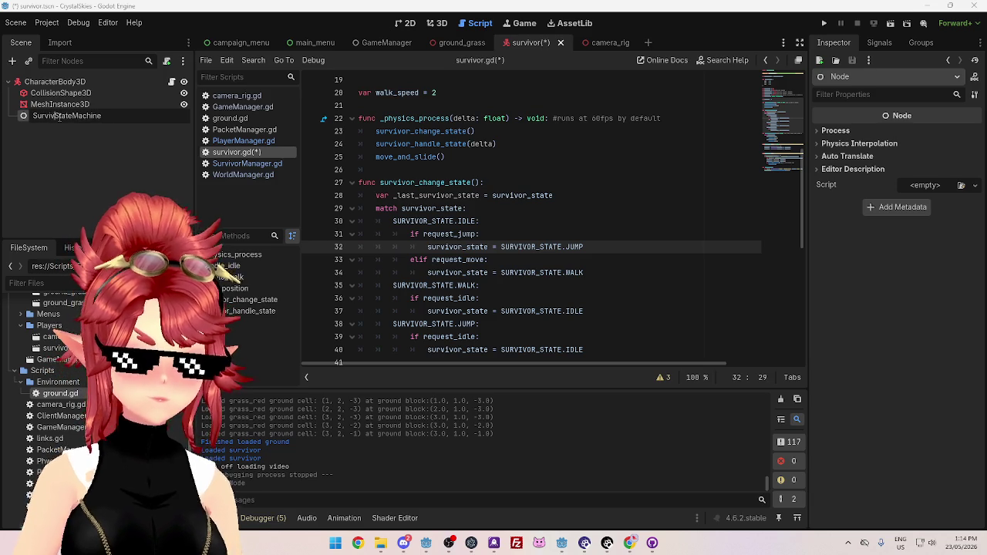
type("or")
key("Return")
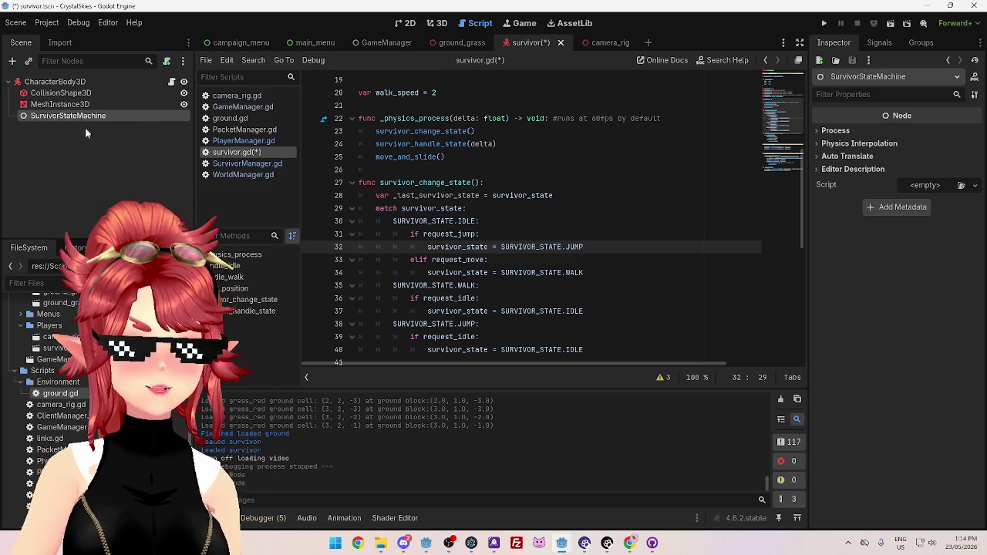
Add IdleState and MoveState Node children under SurvivorStateMachine
right_click(108, 112)
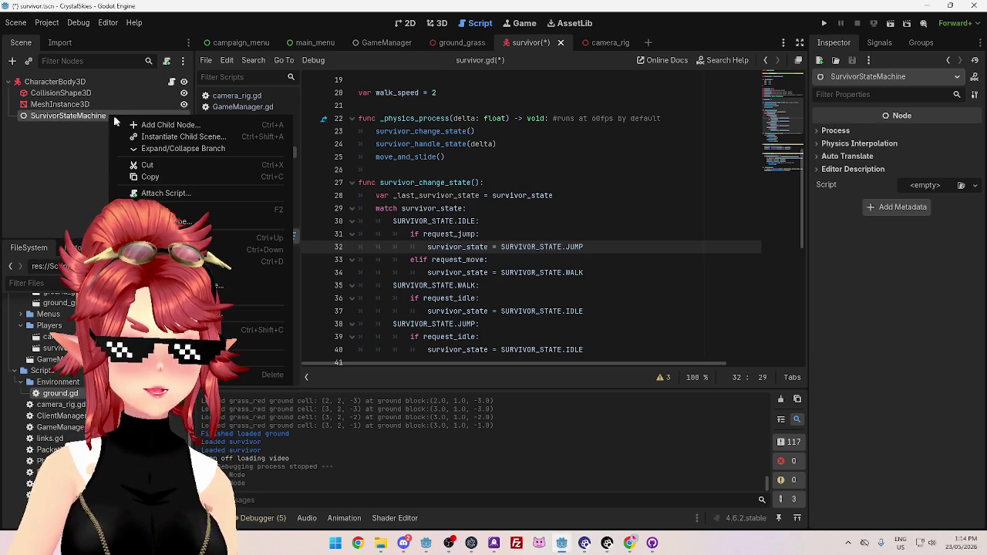
left_click(186, 121)
double_click(411, 158)
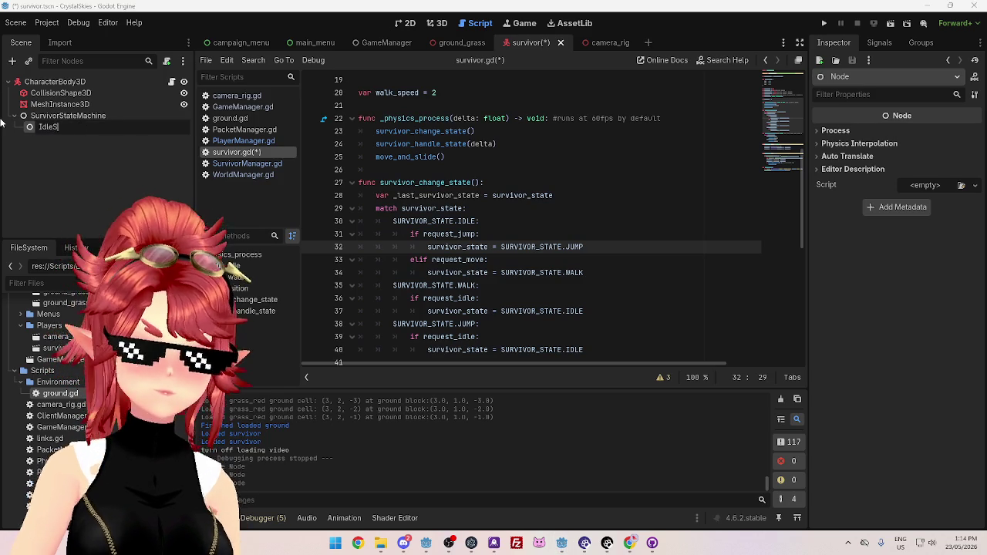
type("tate")
key("Return")
right_click(77, 116)
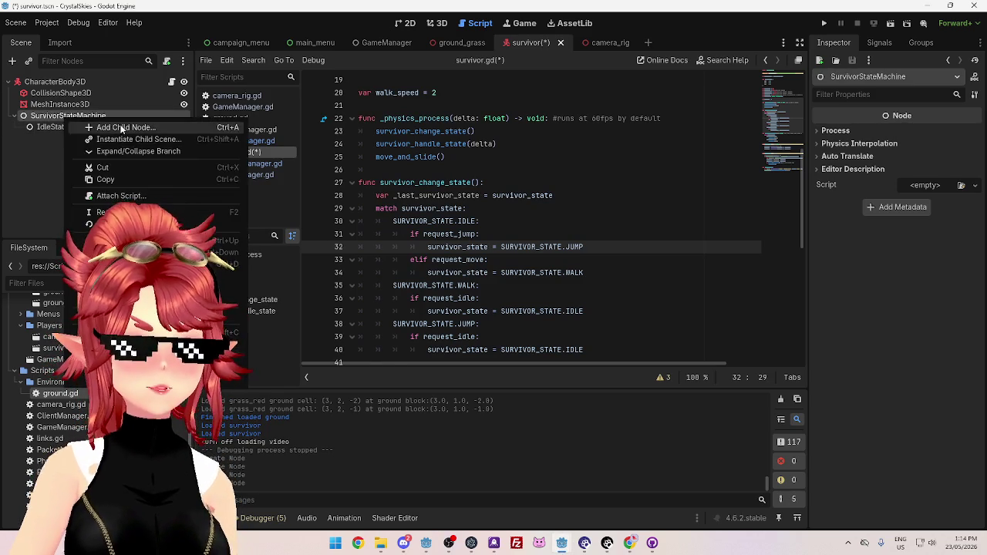
left_click(121, 129)
double_click(370, 160)
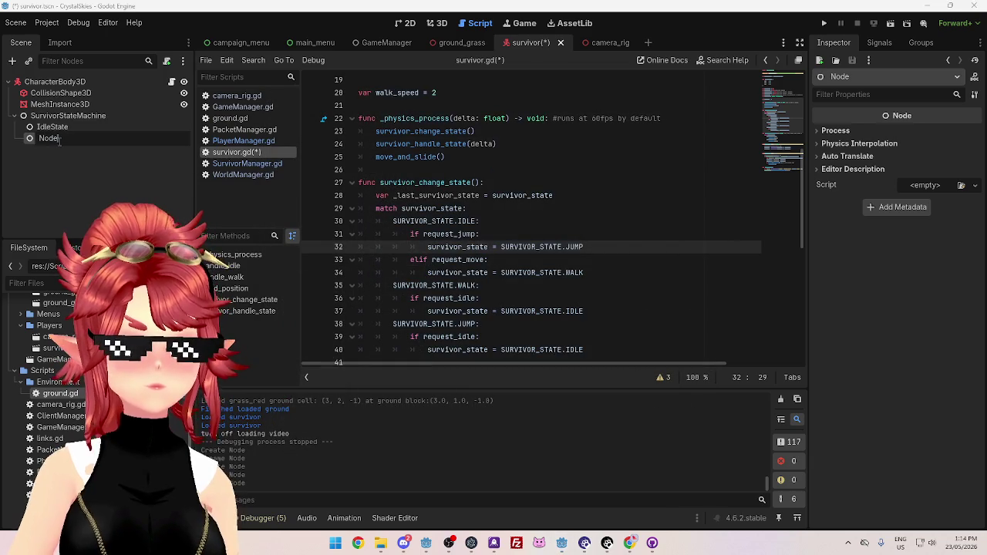
type("Mov")
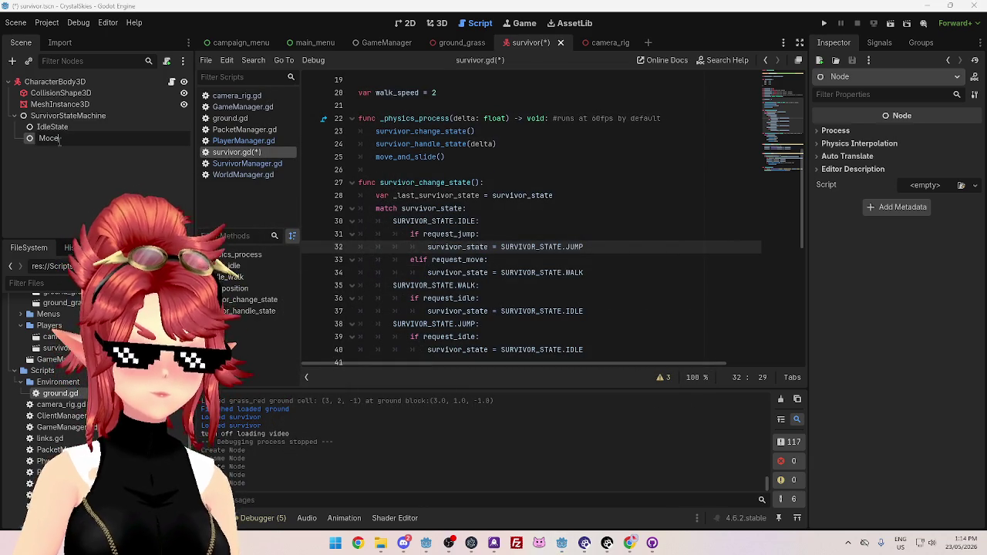
key("Return")
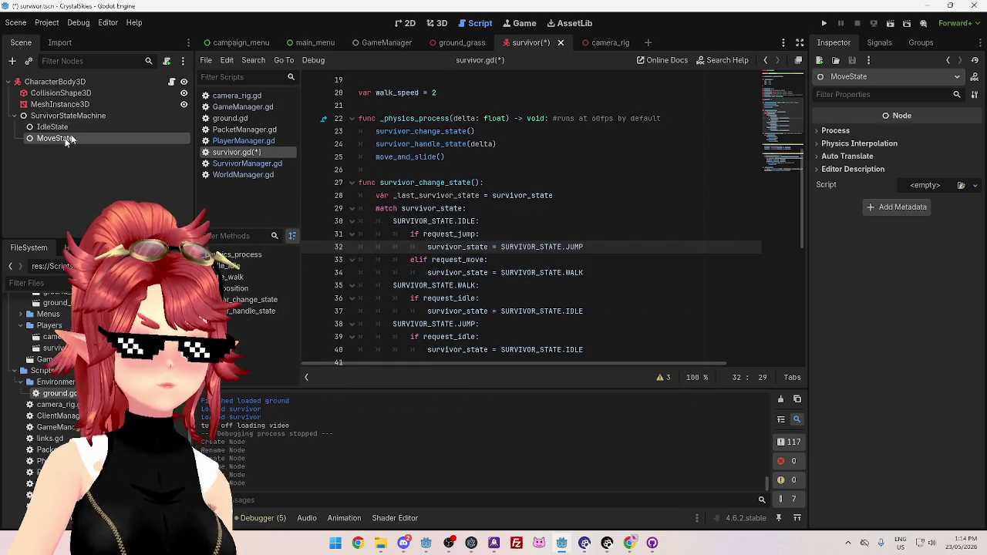
Add a JumpState Node child under SurvivorStateMachine and return to Chrome
right_click(73, 116)
left_click(121, 129)
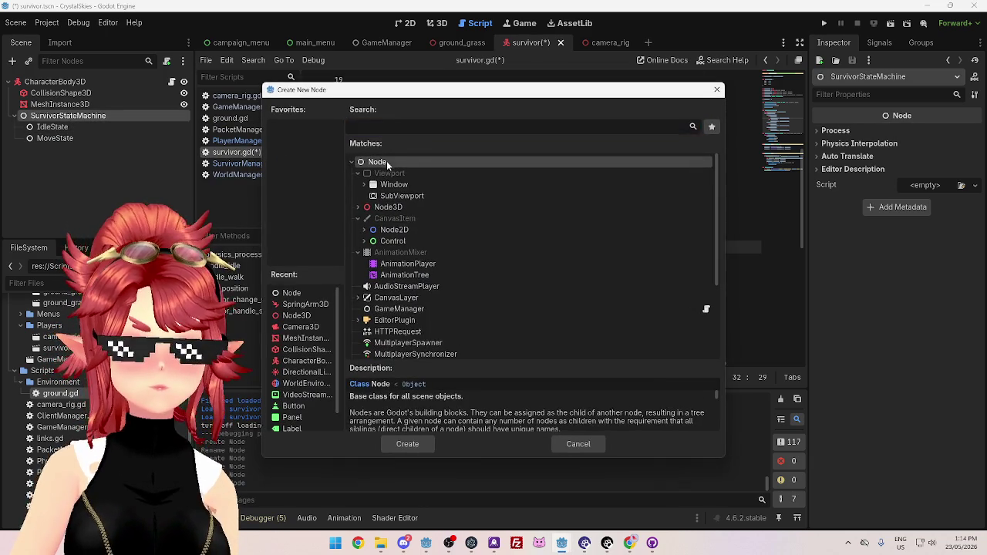
double_click(386, 160)
type("JumpState")
key("Return")
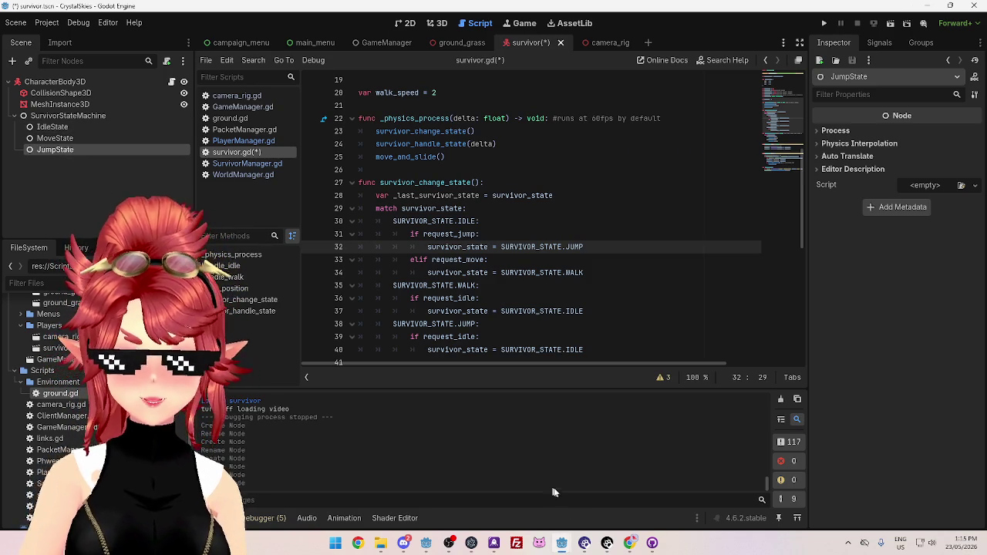
left_click(629, 543)
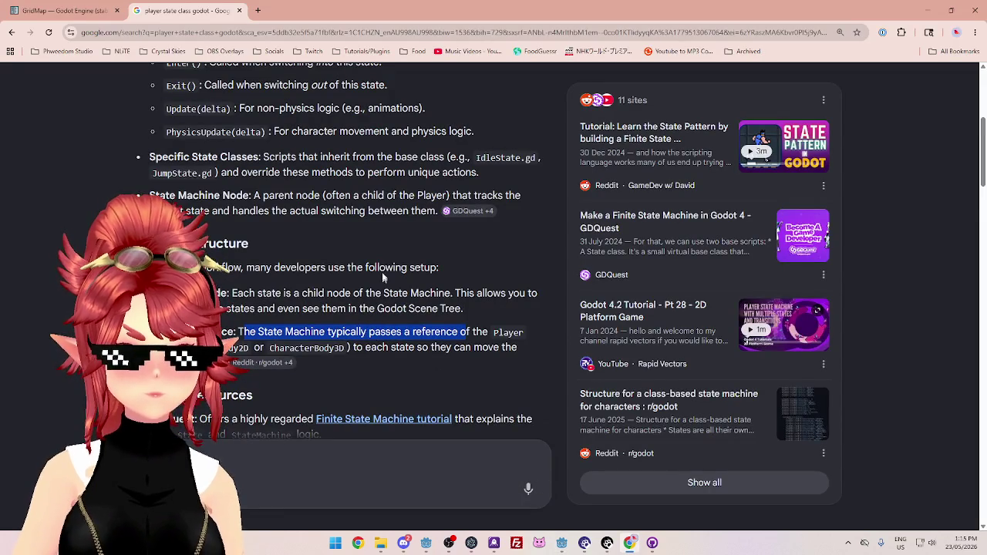
Scroll back to the Core Implementation overview, then Alt-Tab to Godot
scroll(271, 290, "up", 2)
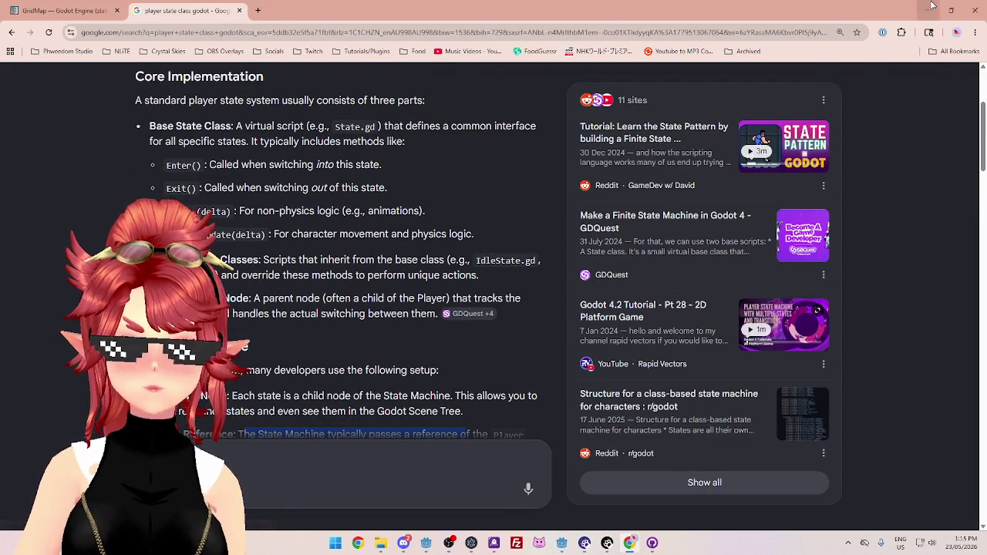
key("alt+Tab")
Attach a new script survivor_state.gd, saved in the Scripts folder, to SurvivorStateMachine
right_click(91, 118)
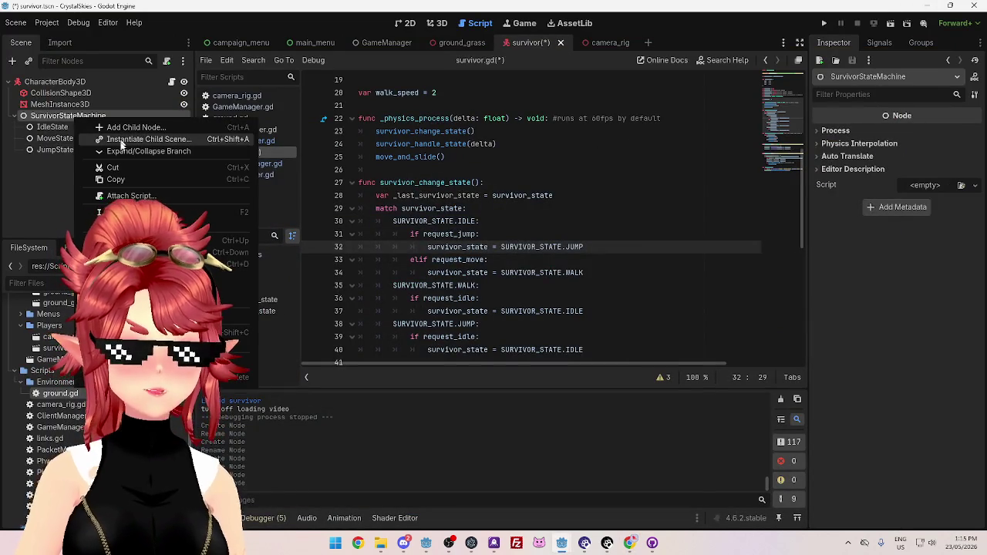
left_click(131, 196)
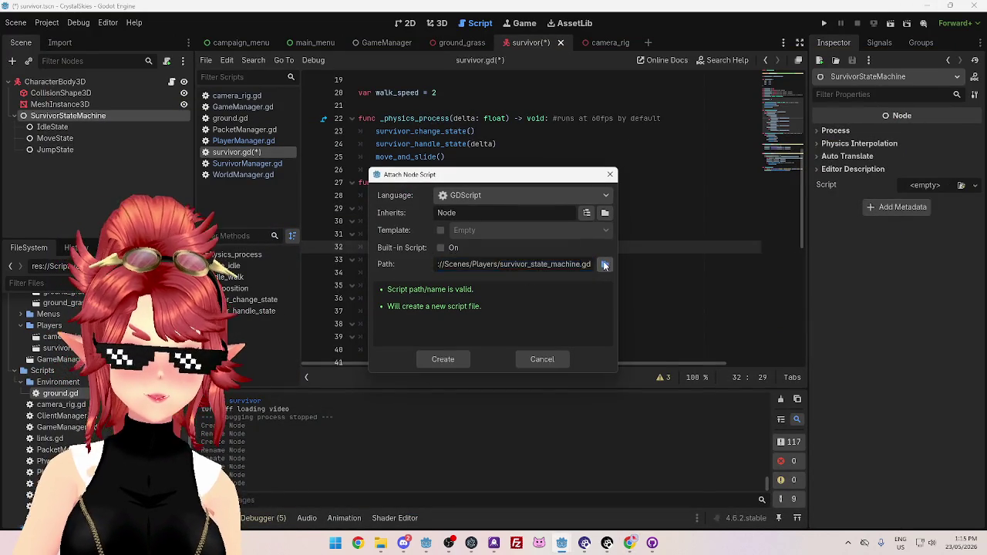
left_click(604, 262)
left_click(256, 299)
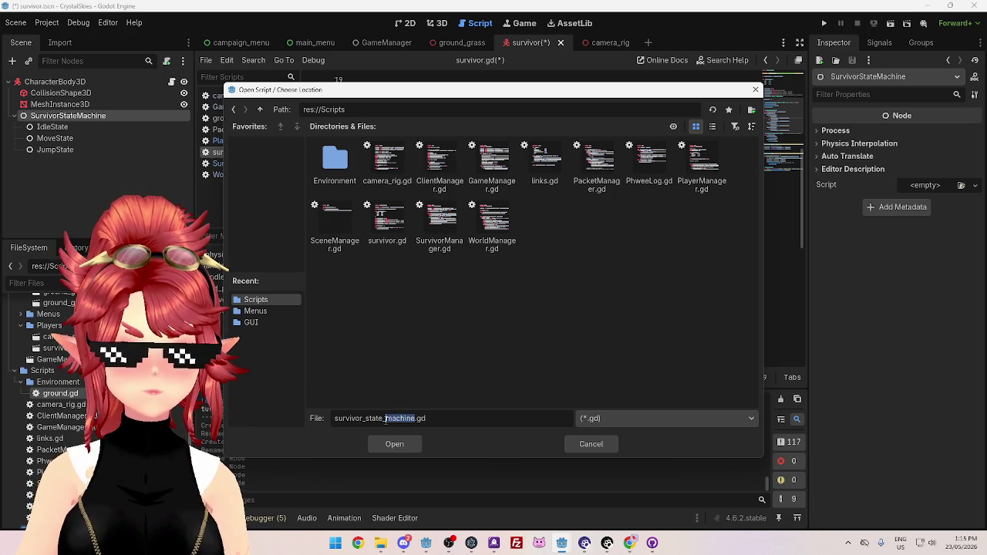
key("BackSpace")
key("BackSpace")
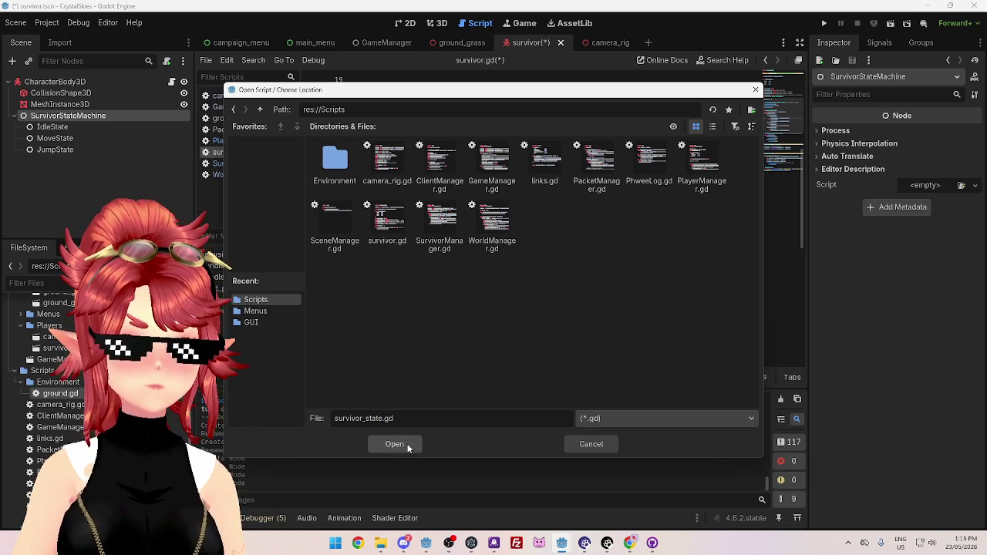
left_click(408, 445)
left_click(446, 359)
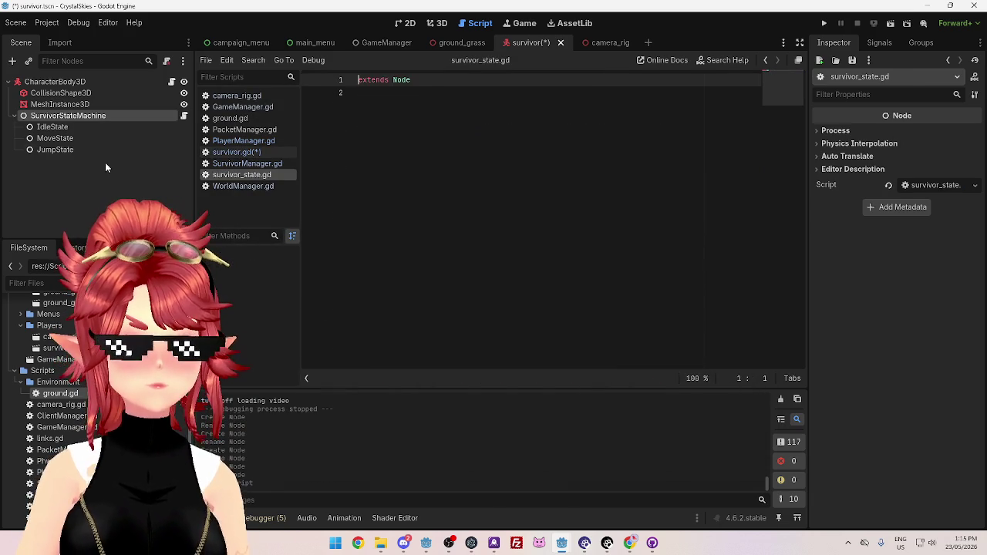
Add 'class_name SurvivorState' below extends Node, checking GameManager.gd, and save
left_click(435, 133)
type("class_name SurvivorState")
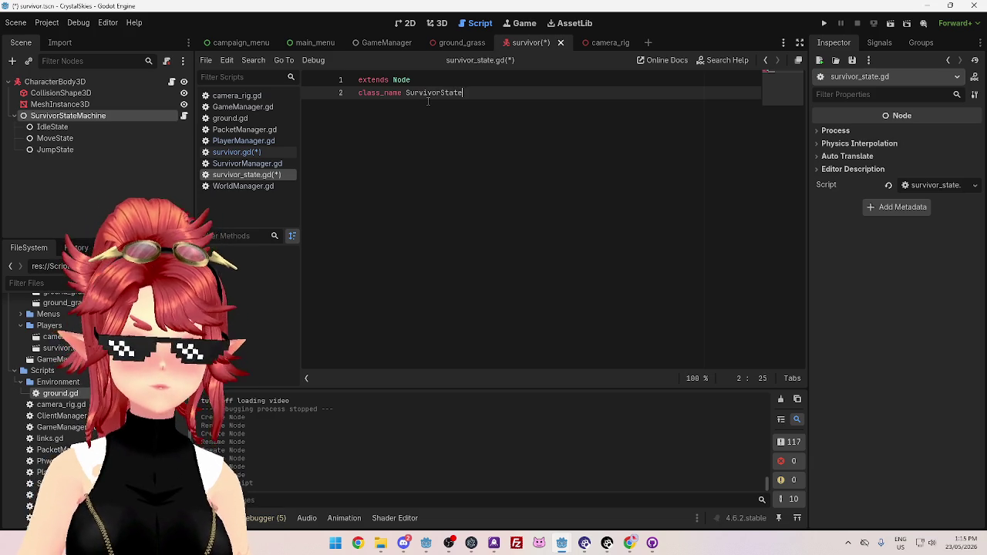
left_click(245, 129)
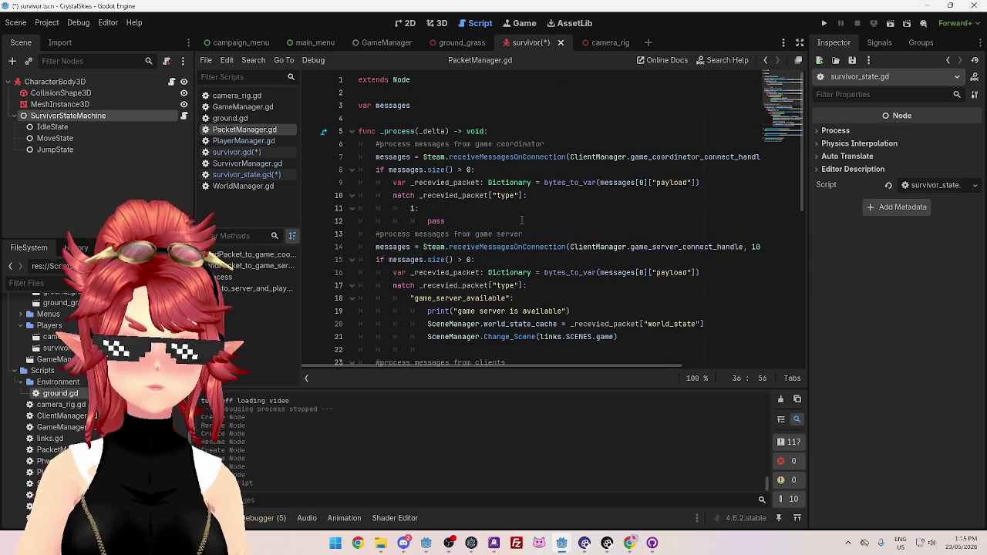
left_click(249, 108)
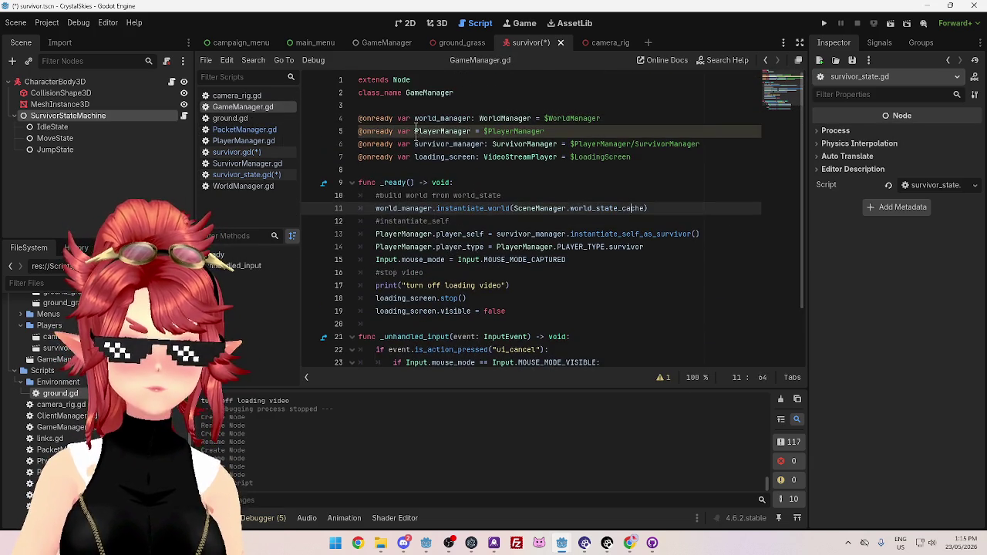
left_click(254, 175)
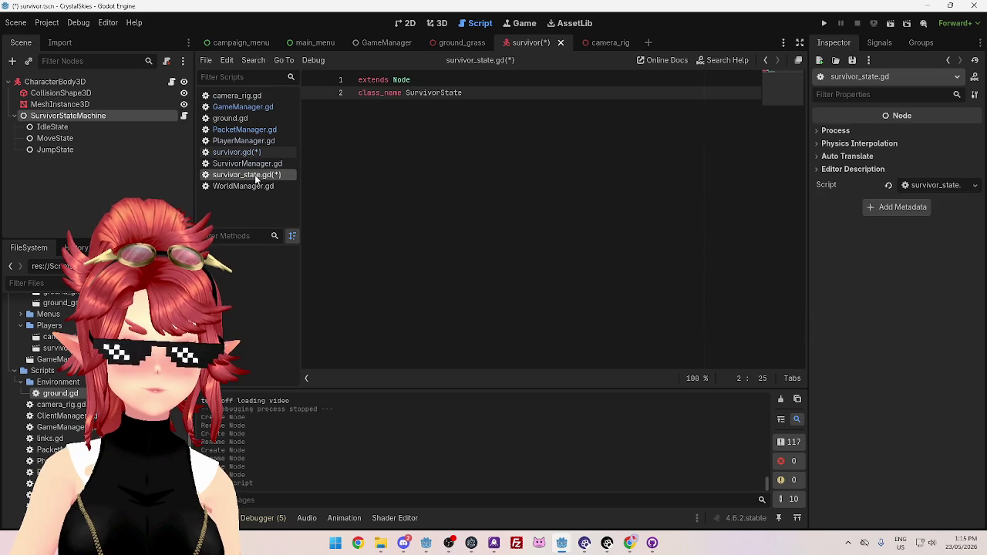
key("Return")
key("Return")
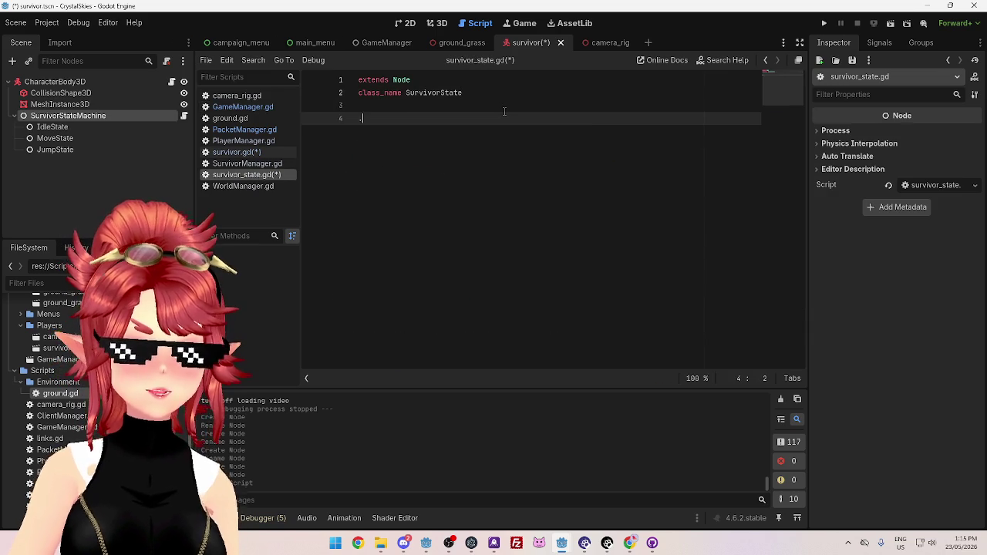
key("ctrl+s")
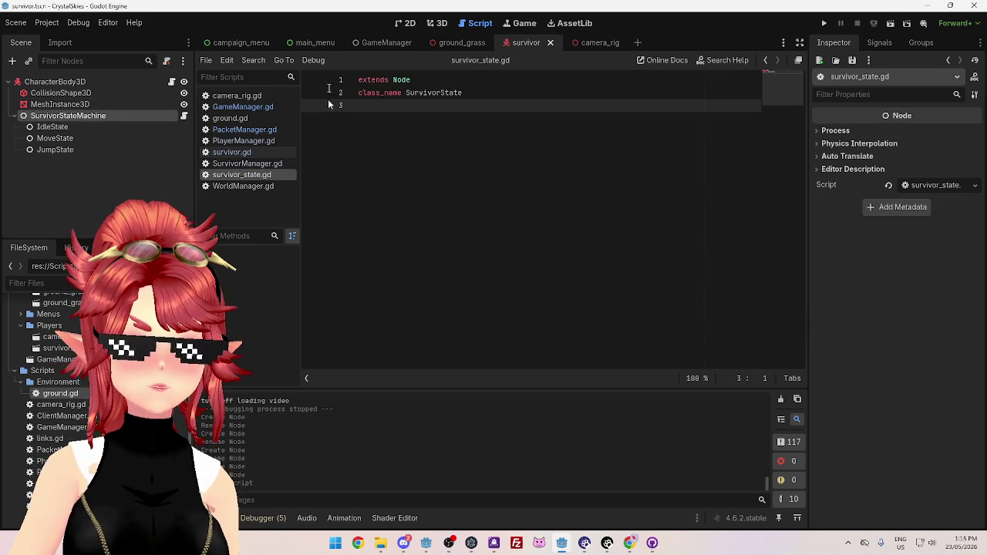
Create survivor_move_state.gd in the Scripts folder for MoveState
left_click(85, 130)
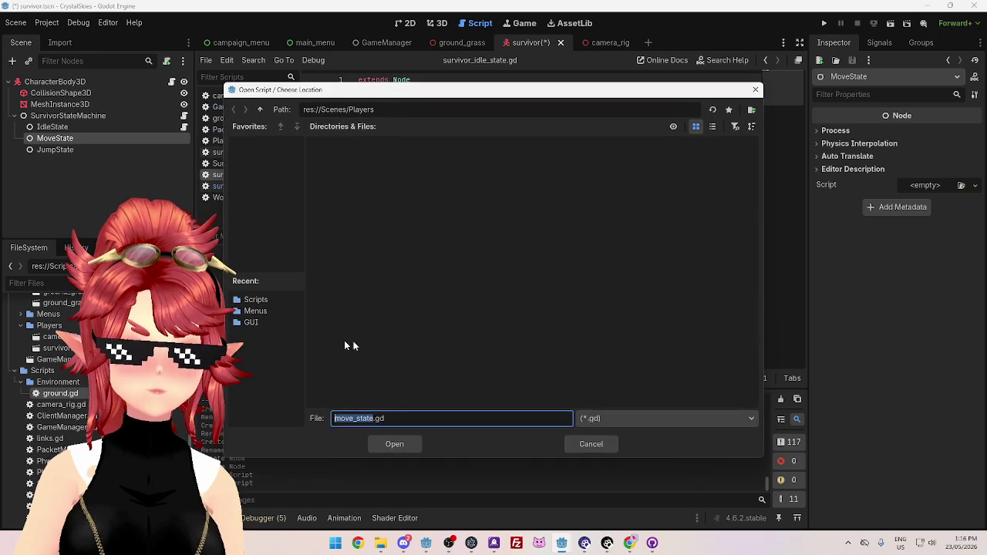
left_click(256, 300)
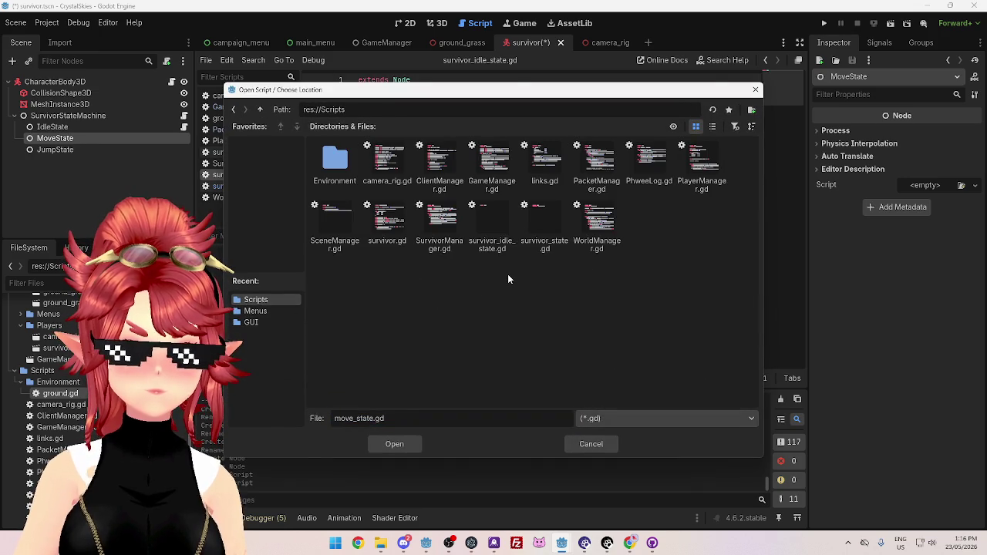
left_click(492, 224)
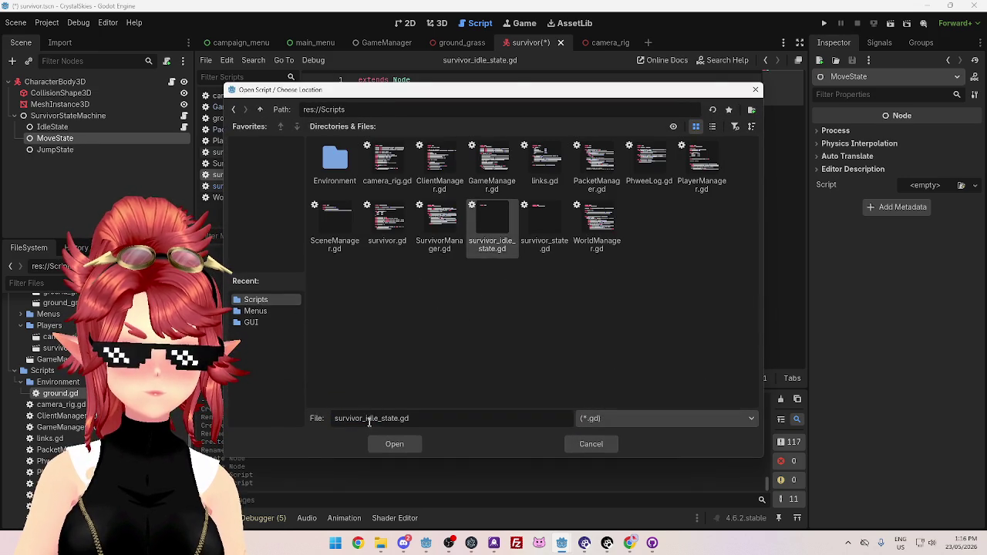
key("BackSpace")
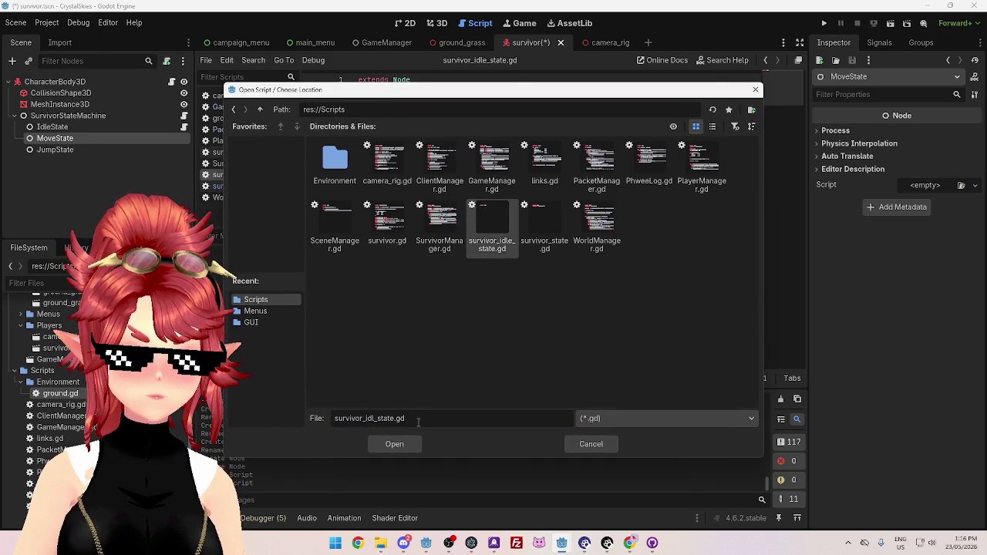
type("move")
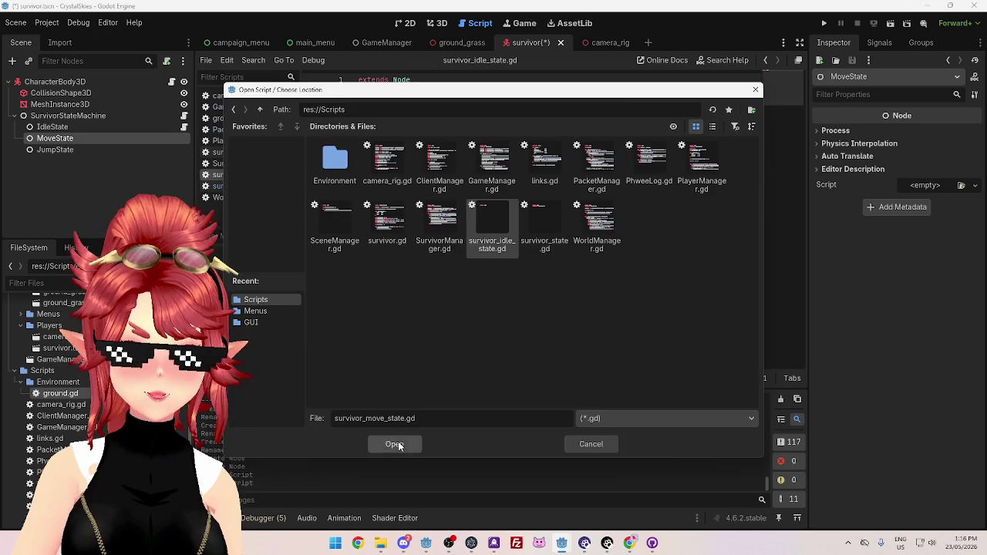
left_click(398, 441)
left_click(443, 357)
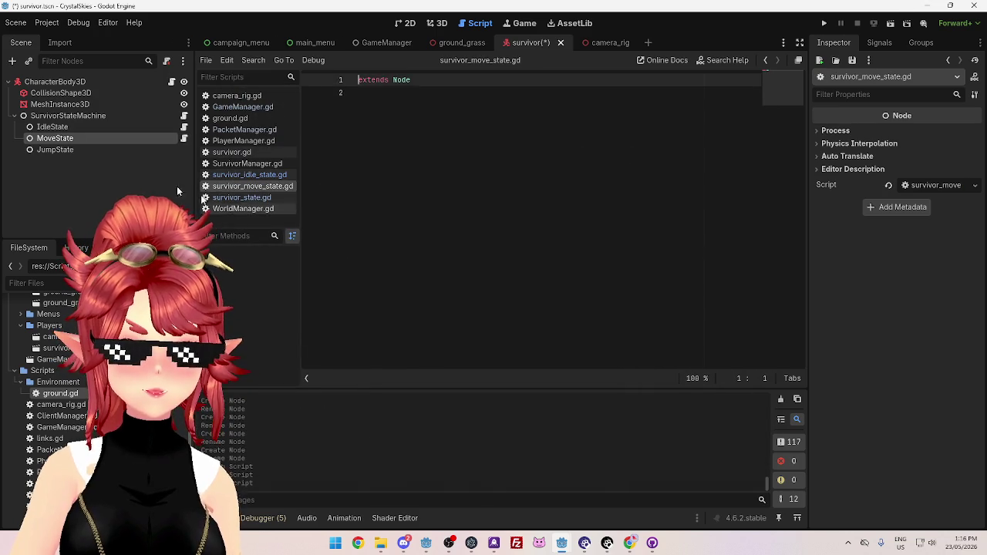
Attach a new survivor_jump_state.gd script from the Scripts folder to JumpState
right_click(79, 149)
left_click(139, 229)
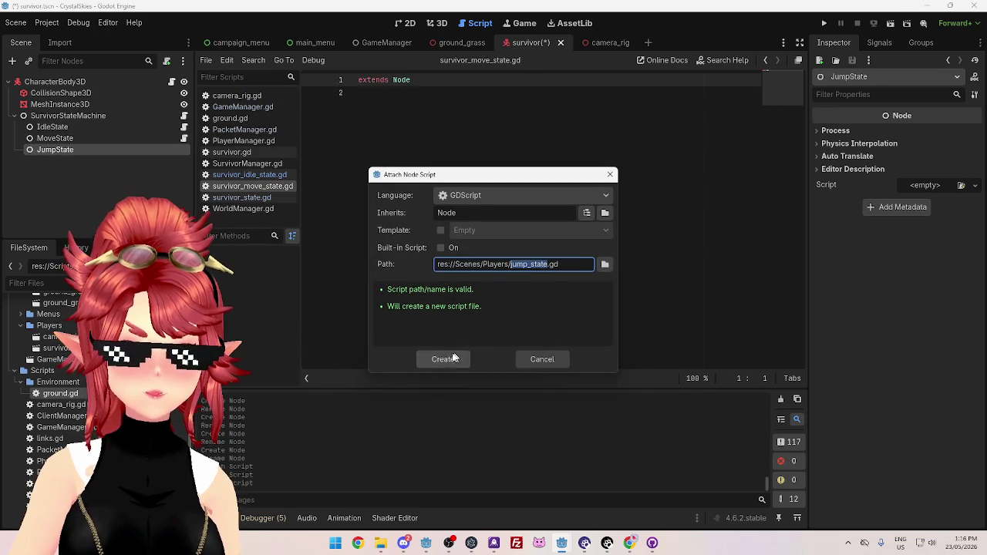
left_click(605, 264)
left_click(274, 300)
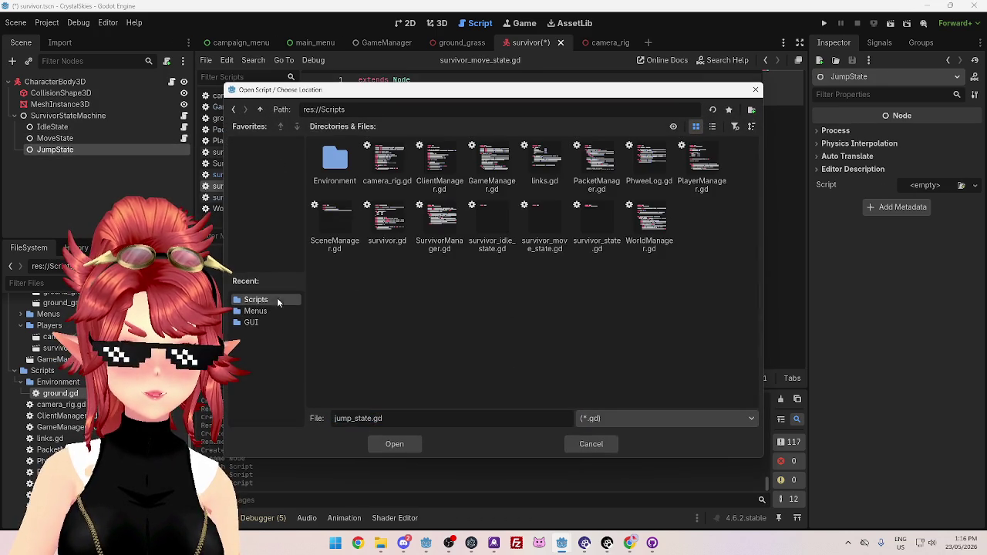
left_click(492, 230)
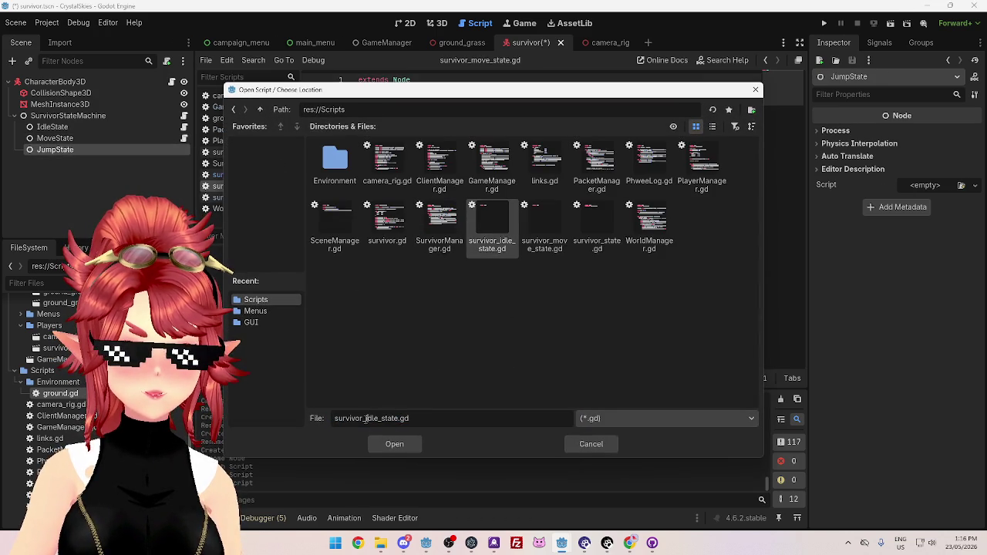
key("BackSpace")
type("jump")
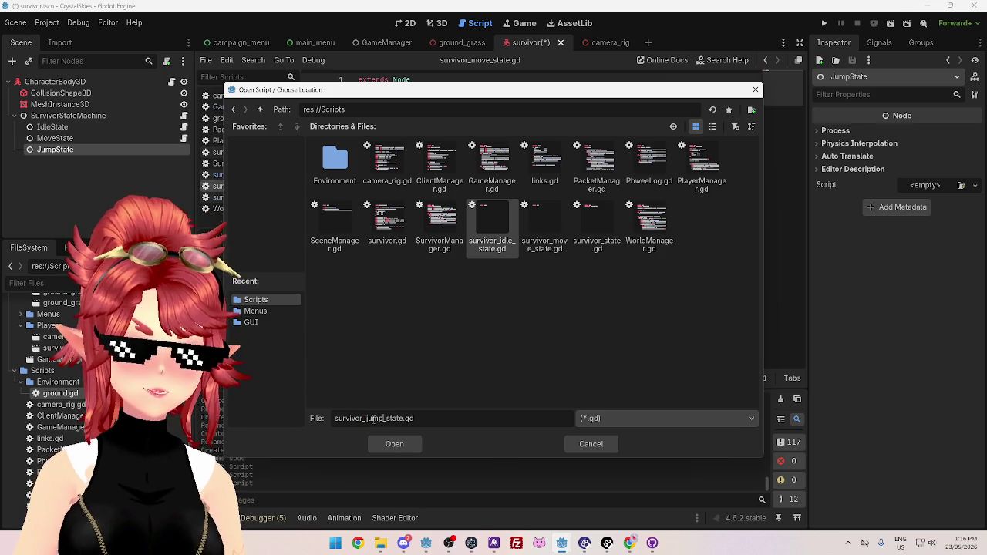
left_click(394, 444)
left_click(446, 361)
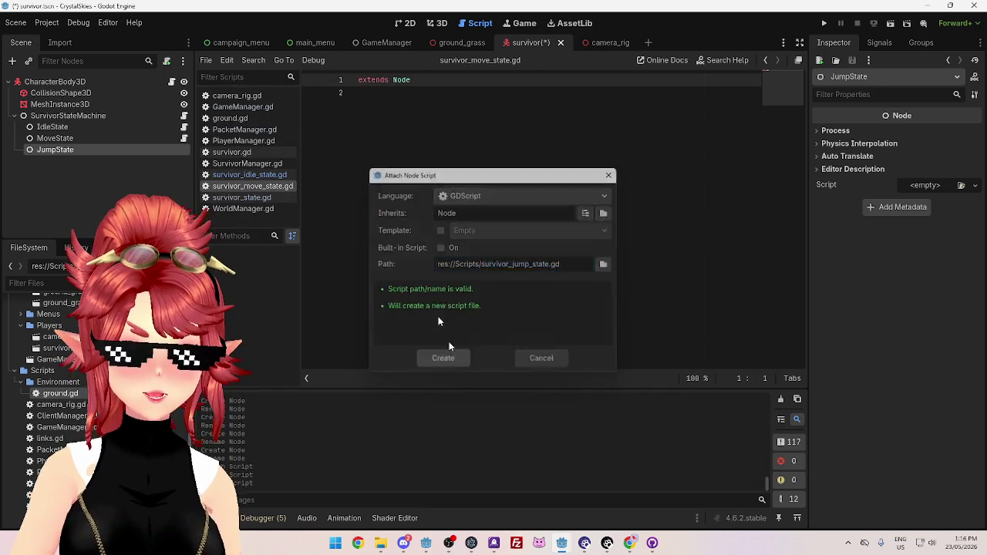
left_click(76, 115)
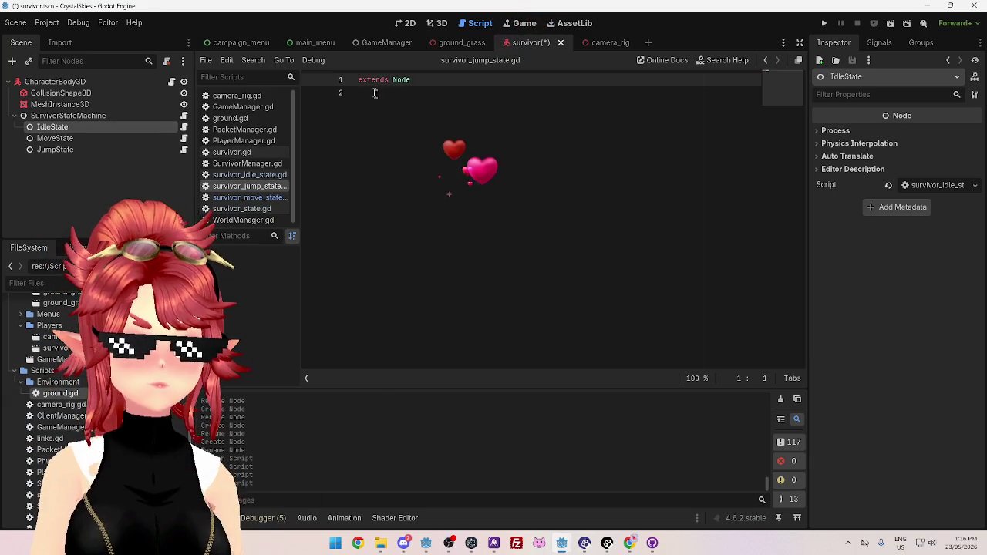
left_click(376, 93)
Make survivor_jump_state.gd extend SurvivorState and look over the other state scripts
left_click_drag(422, 80, 398, 83)
type("S")
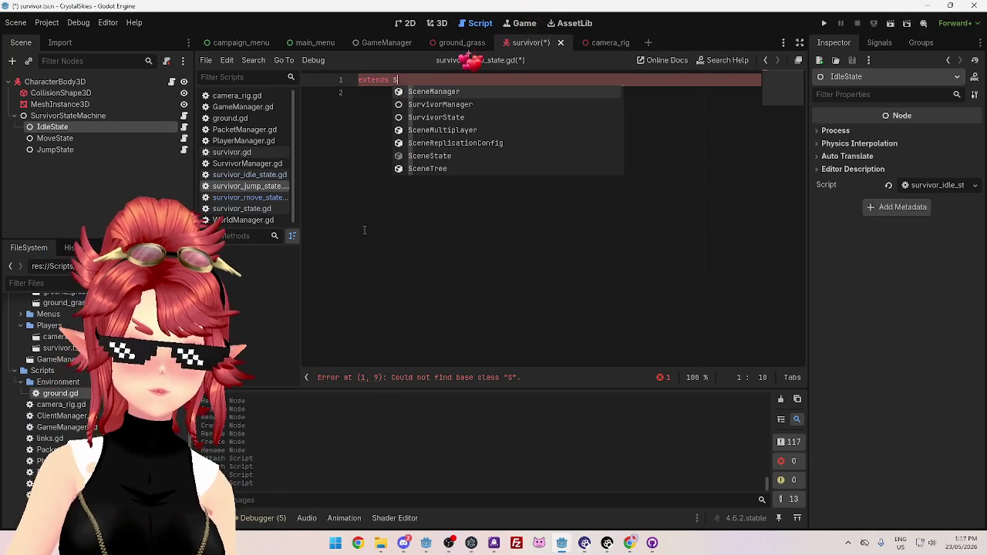
left_click(439, 117)
left_click(106, 117)
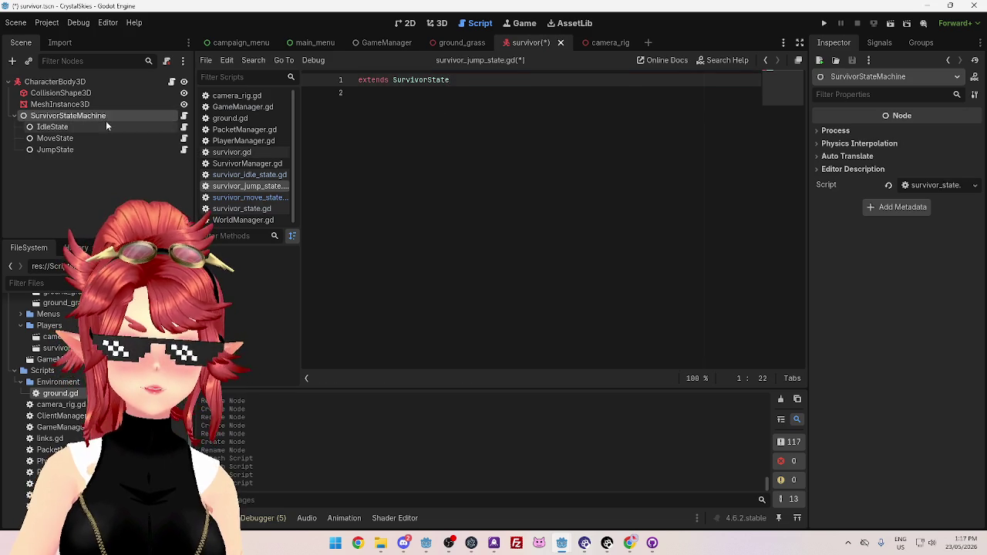
left_click(88, 121)
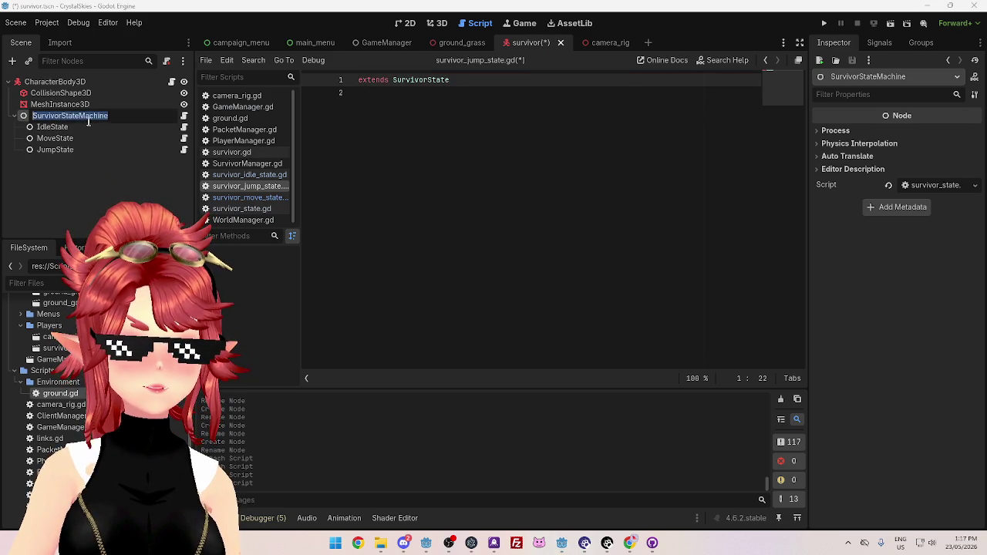
left_click(183, 116)
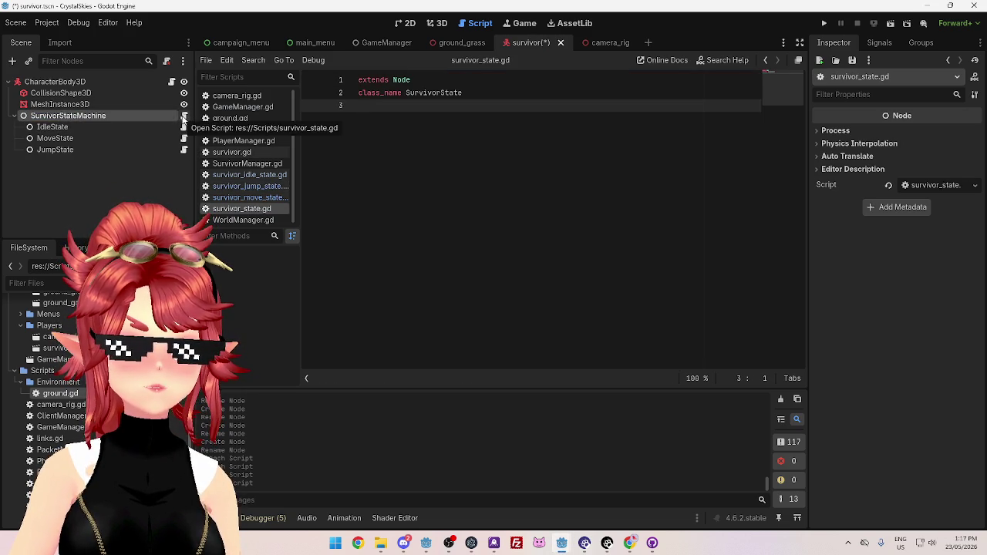
left_click(82, 126)
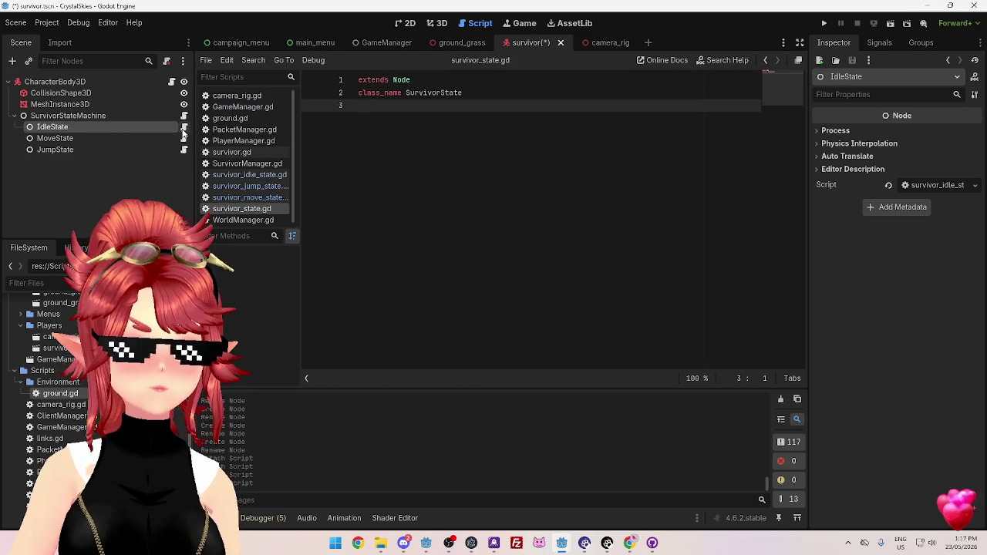
left_click(184, 127)
left_click(113, 116)
left_click(113, 126)
Paste 'extends SurvivorState' into the idle and move scripts and save
left_click(254, 187)
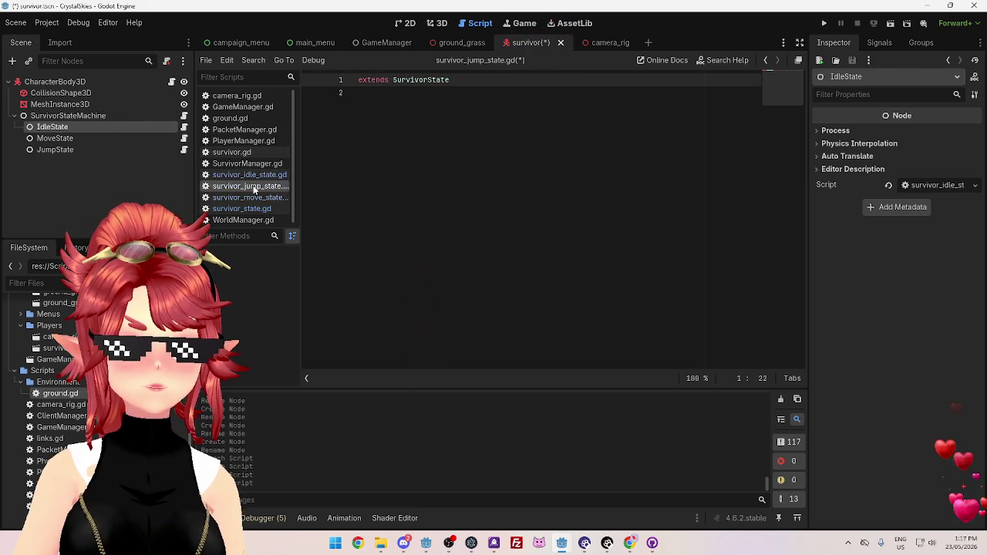
triple_click(421, 79)
key("ctrl+c")
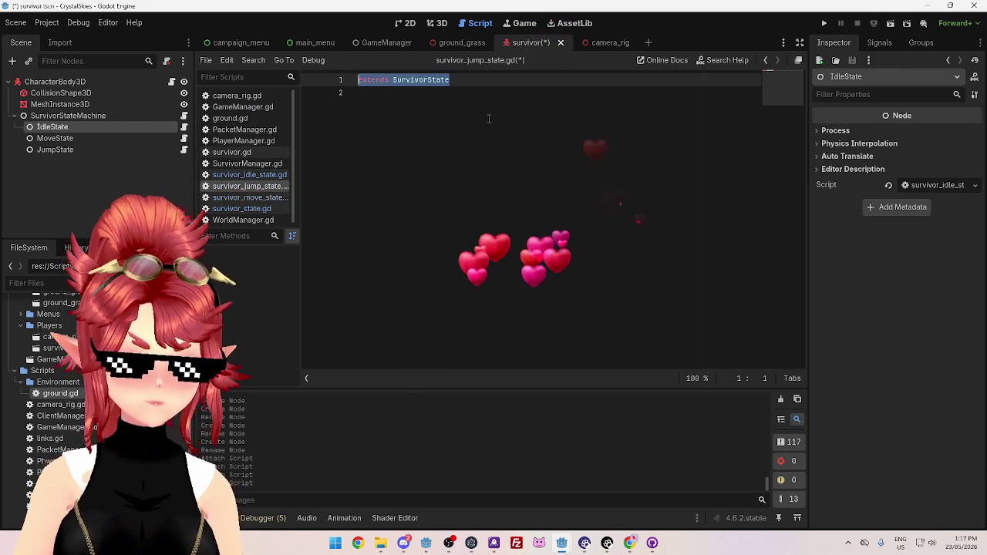
left_click(249, 174)
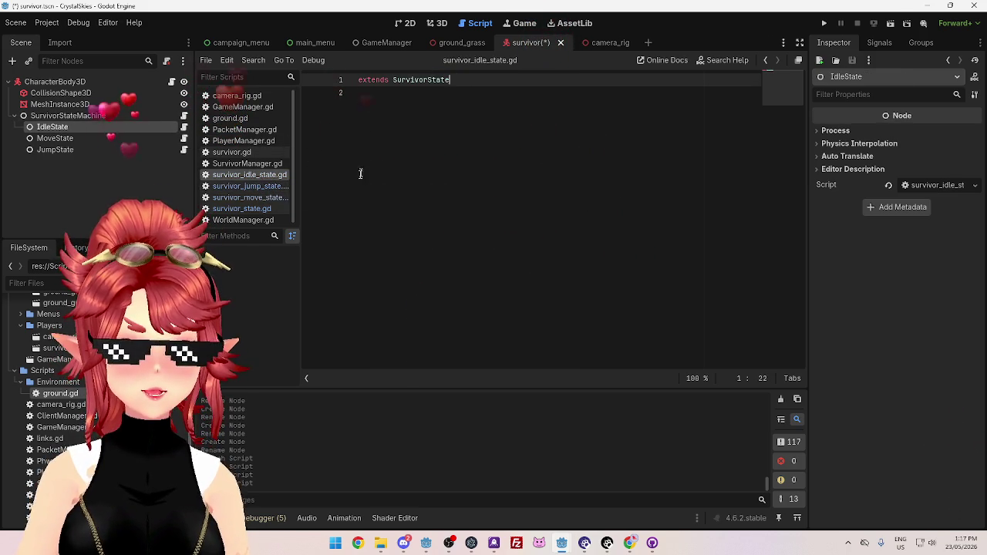
key("ctrl+v")
left_click(249, 197)
key("ctrl+v")
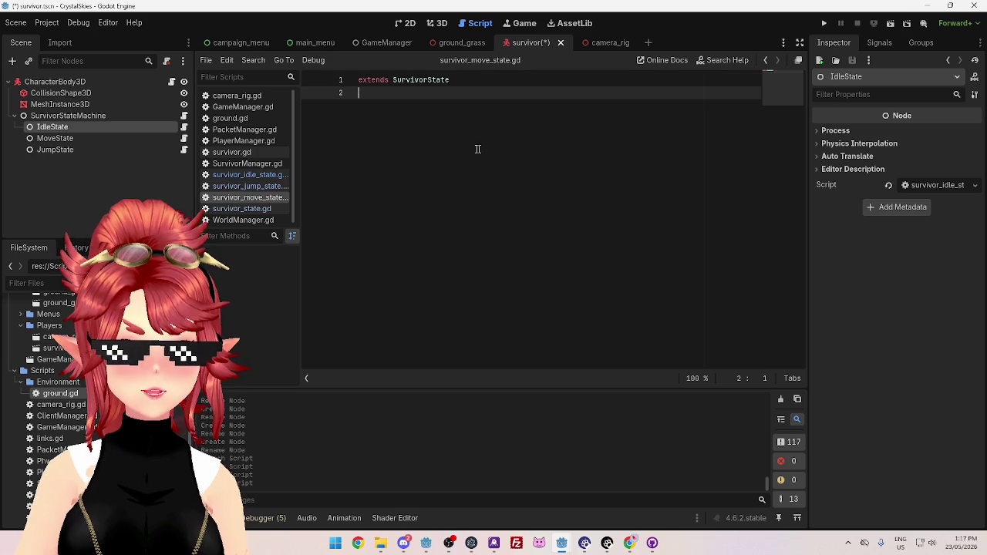
key("ctrl+s")
Review each state node's script, then return to the Google results
left_click(122, 138)
left_click(120, 149)
left_click(115, 127)
left_click(114, 115)
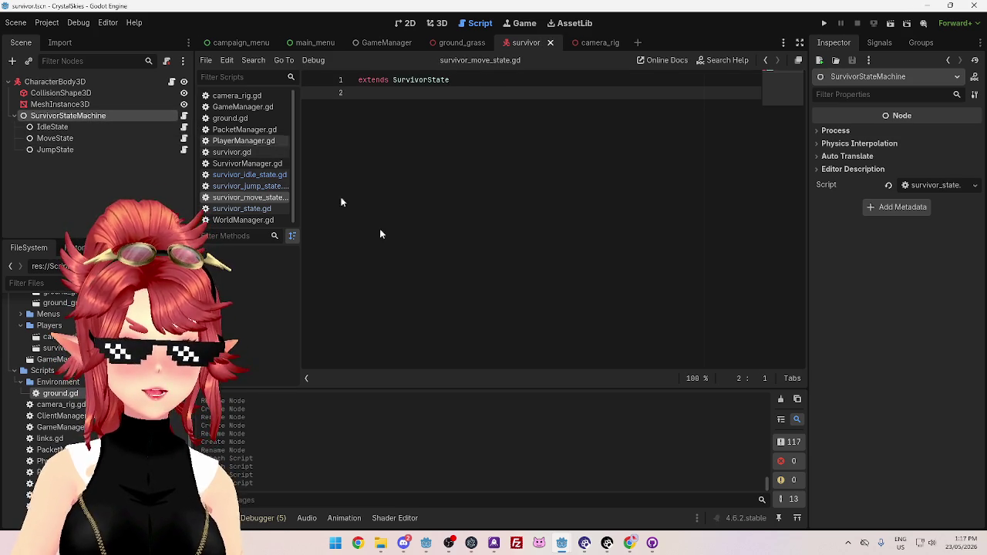
left_click(630, 543)
Copy the four method descriptions under Base State Class from the Google overview, then return to Godot
scroll(390, 257, "up", 10)
scroll(295, 187, "down", 1)
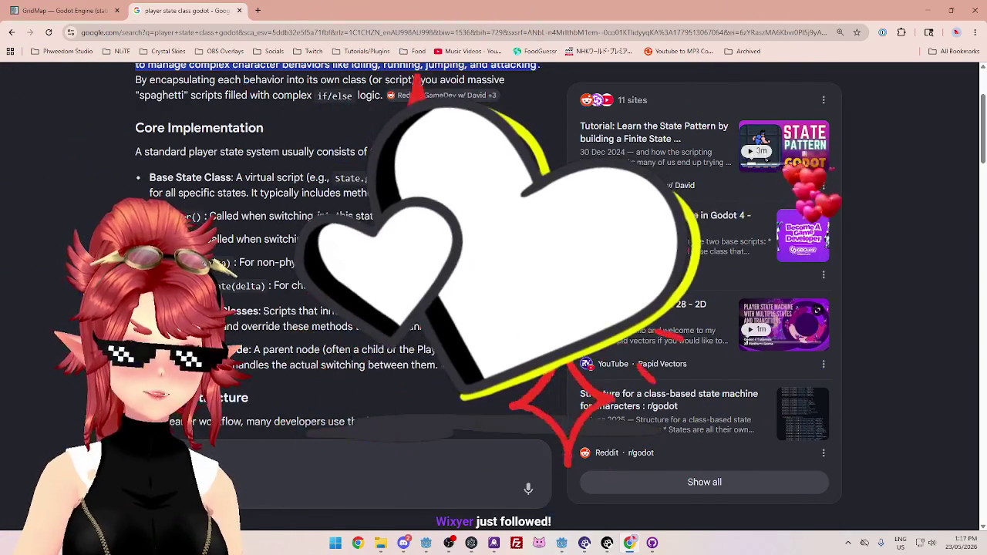
left_click_drag(176, 193, 383, 194)
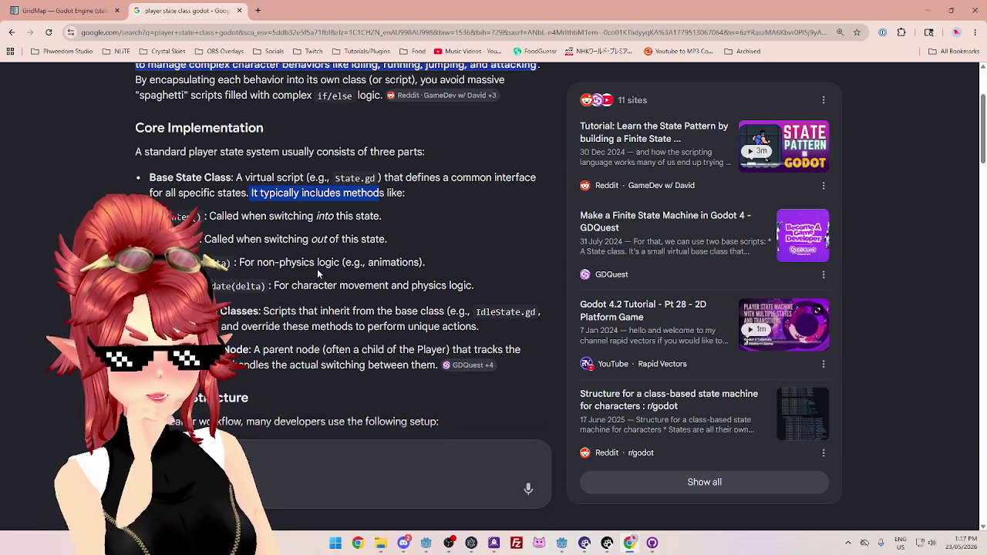
left_click_drag(486, 289, 177, 216)
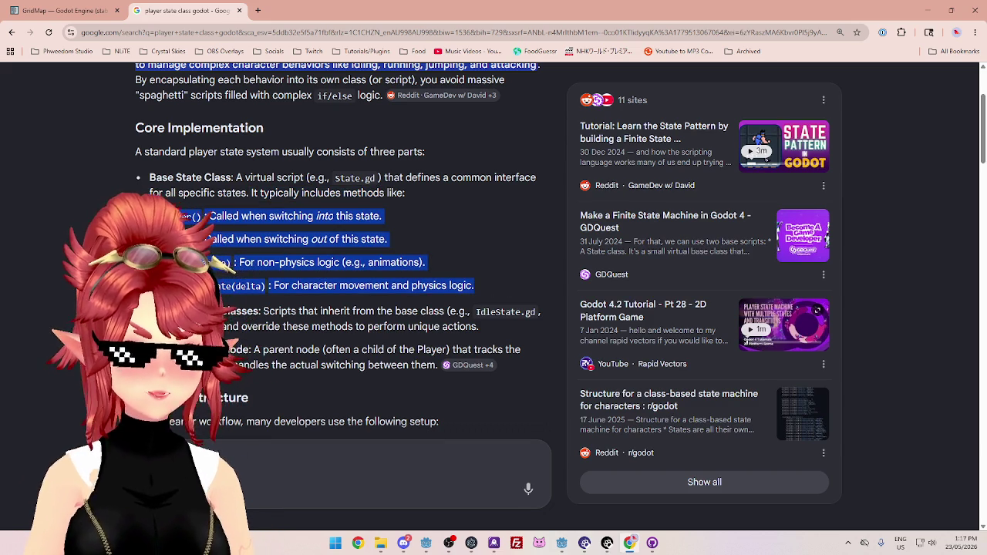
key("alt+Tab")
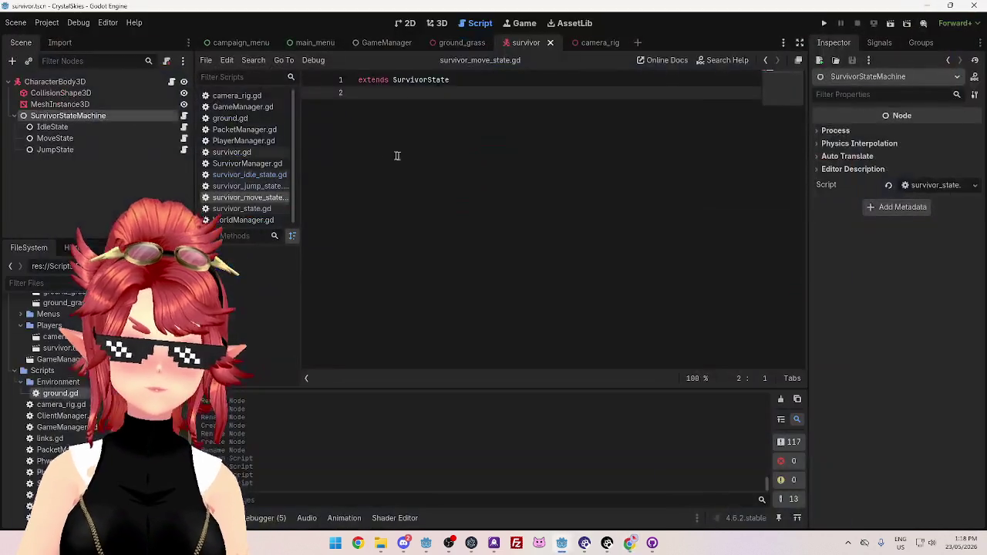
Paste the copied method notes into survivor_state.gd, with Exit() on its own line
left_click(246, 209)
key("Return")
key("Return")
key("ctrl+v")
left_click_drag(567, 367, 317, 367)
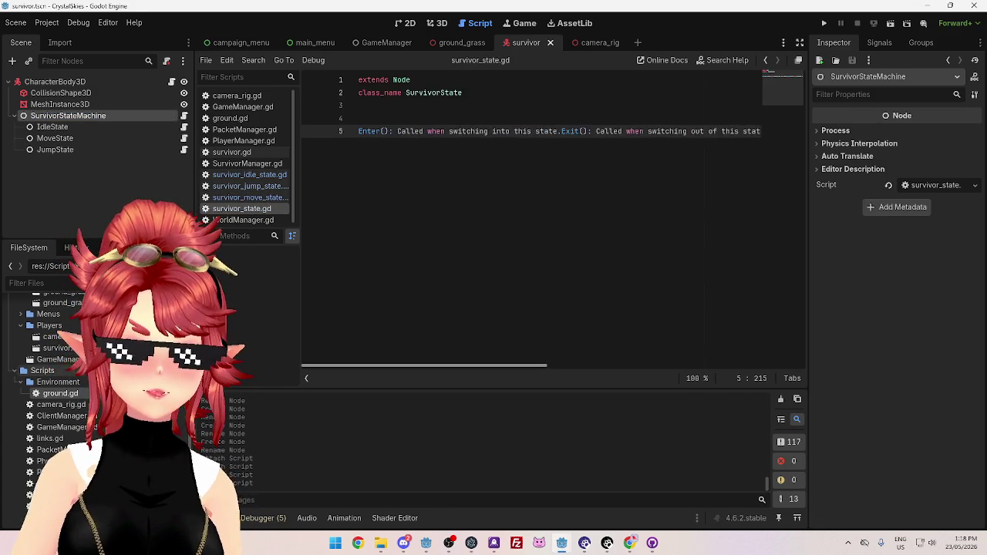
left_click(562, 131)
key("Return")
Turn the Enter line into a func enter() stub with a # comment and pass body
left_click(363, 132)
key("BackSpace")
type("func enter(): Called when switching into this state.")
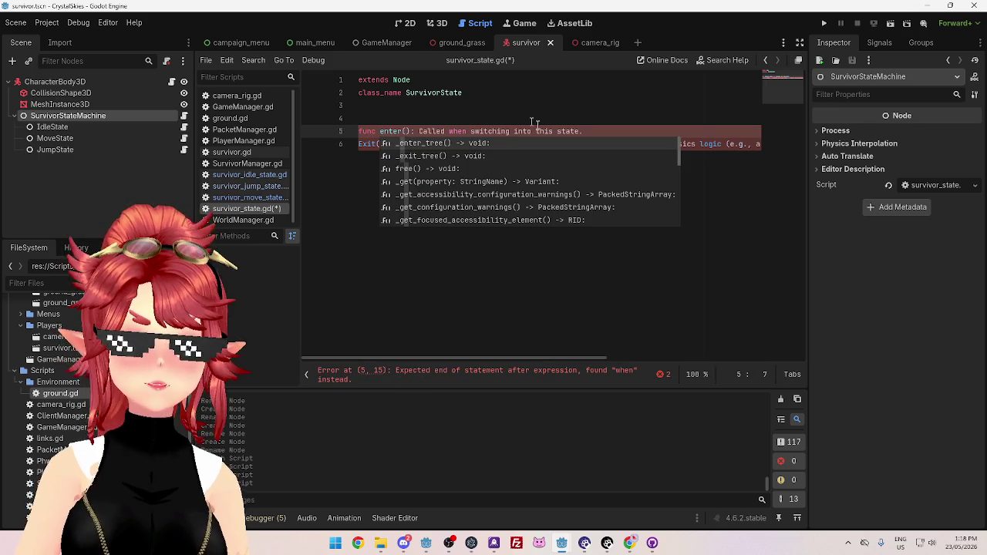
left_click(420, 131)
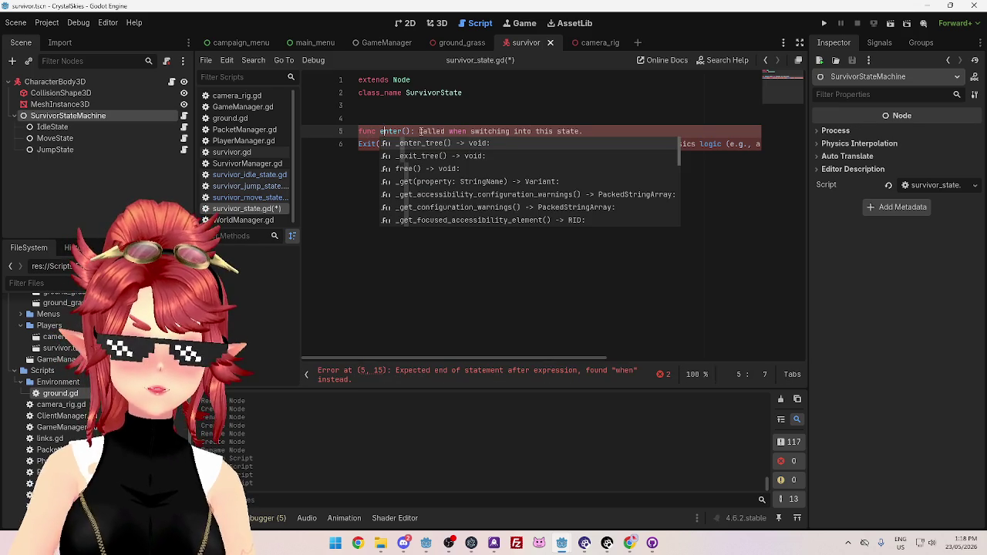
type("#")
left_click(592, 133)
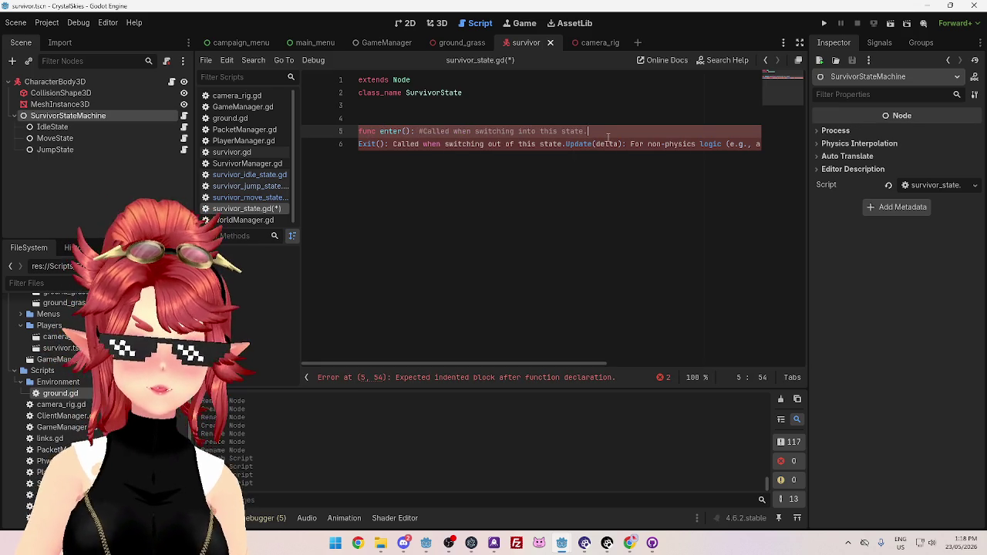
key("Return")
type("pass")
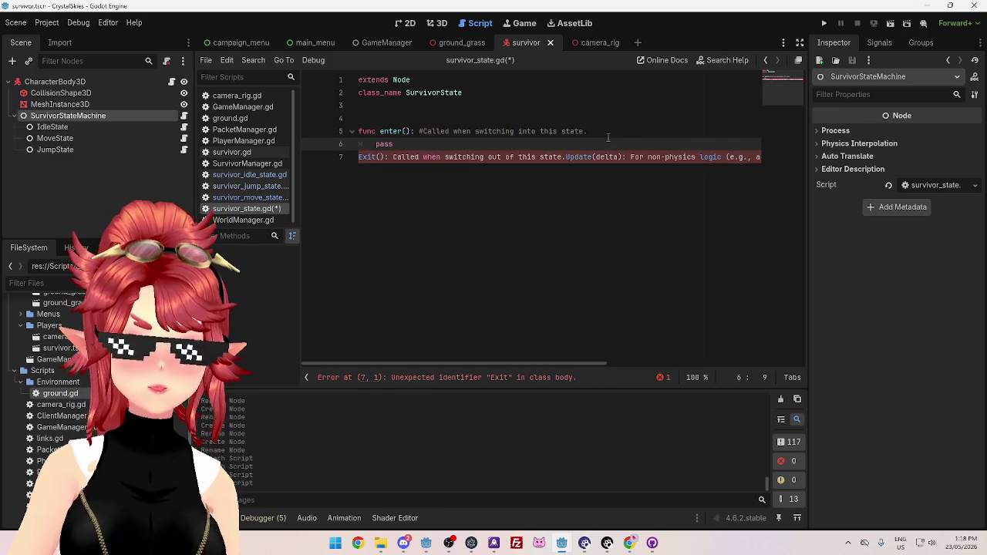
key("Return")
Turn the Exit line into a func exit() stub with a # comment and pass body
key("Down")
type("func")
key("Delete")
type("e")
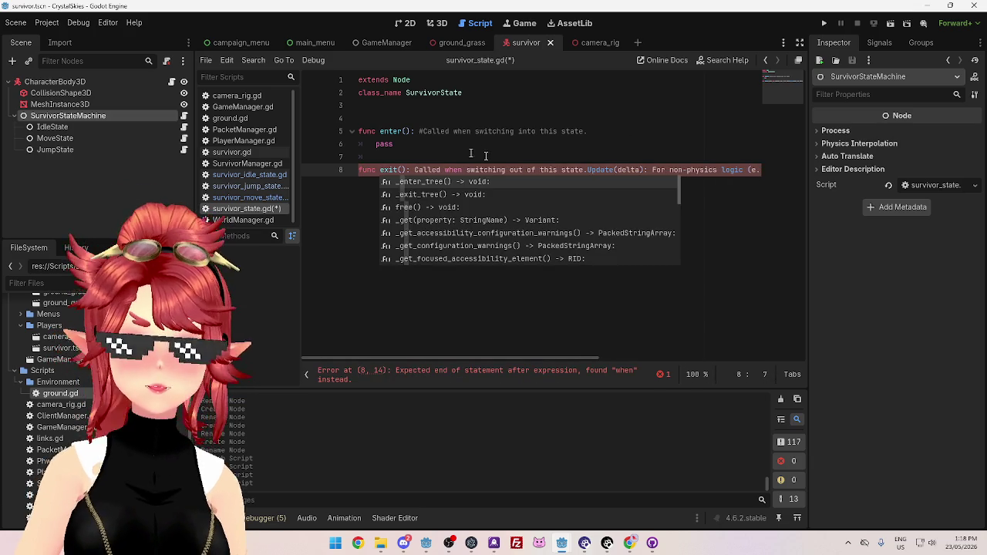
left_click(415, 170)
type("#")
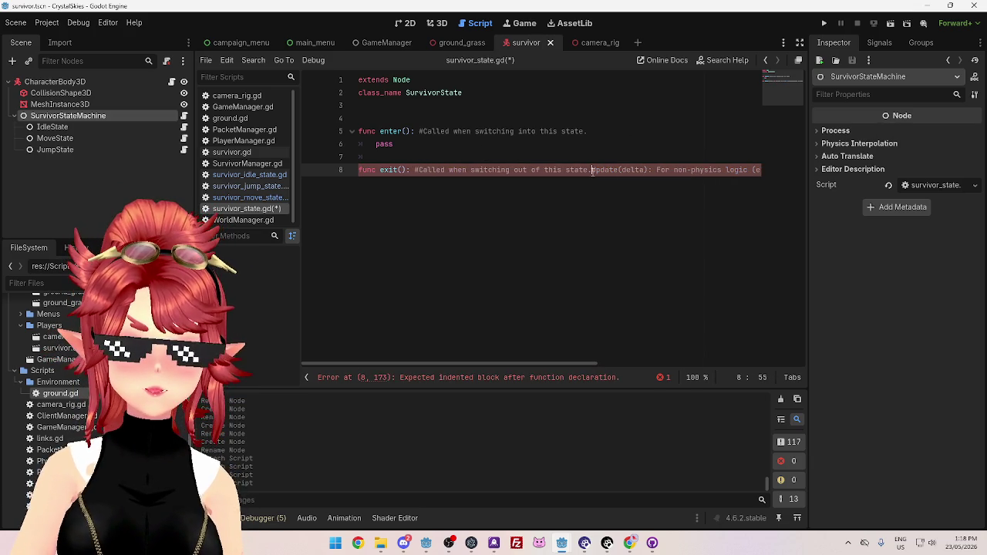
key("Return")
type("pass")
Move the Update text onto its own unindented line and start it as func update
key("Return")
key("Return")
key("BackSpace")
type("func")
key("Delete")
type("u")
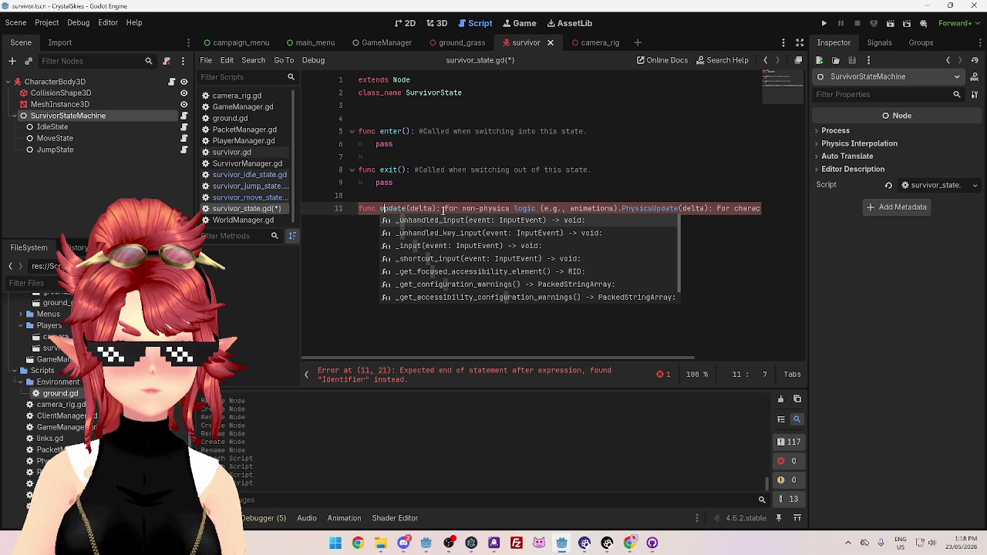
Comment the update description with # and give update(delta) a pass body
left_click(445, 209)
type("#")
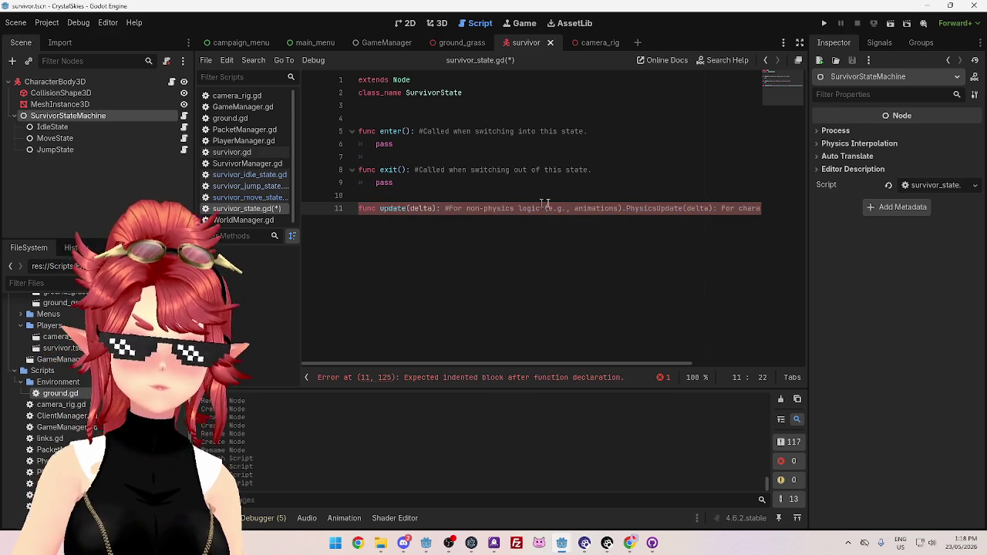
key("Return")
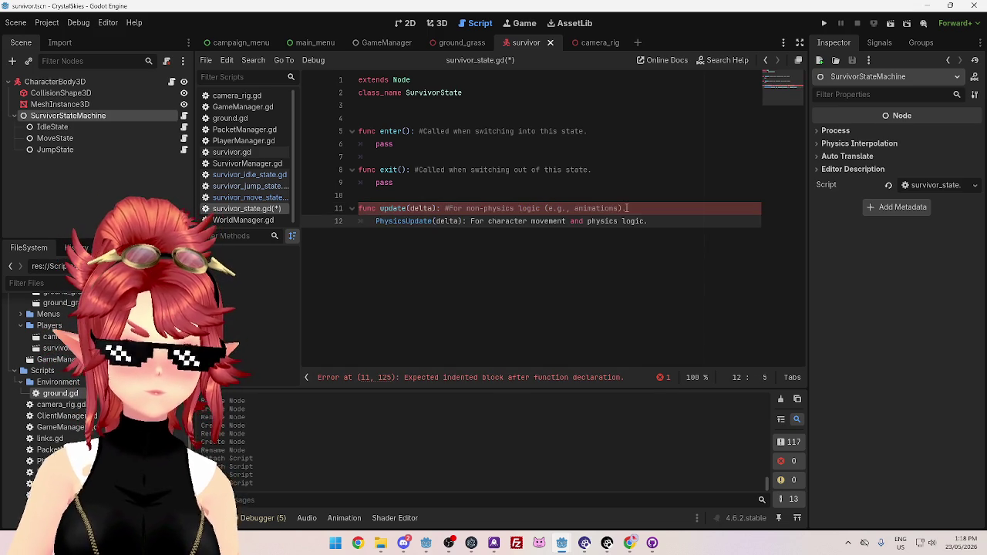
type("pass")
key("Return")
key("Return")
key("BackSpace")
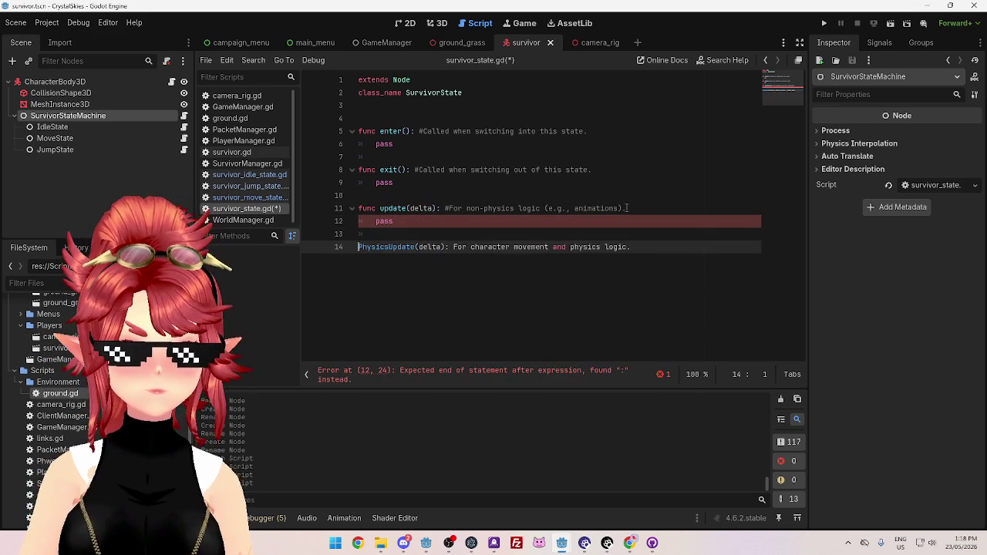
Convert PhysicsUpdate into a func physicsupdate(delta) stub with a # comment
type("func")
key("Delete")
key("Delete")
key("Delete")
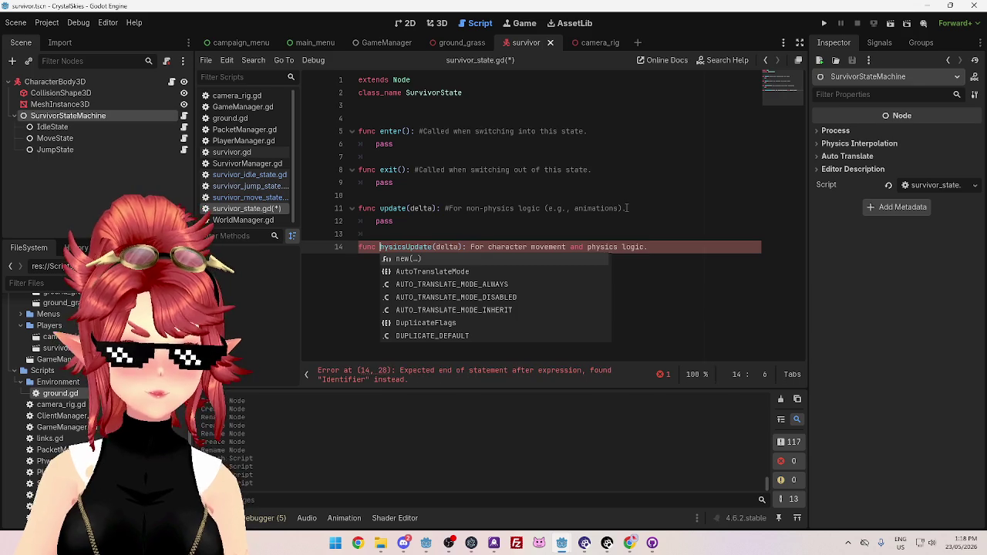
type("phy")
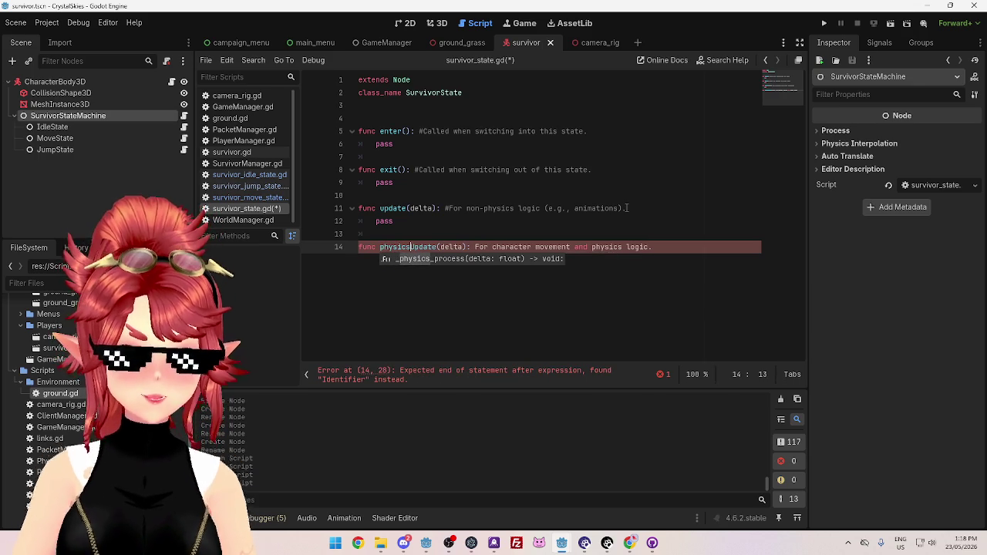
key("Delete")
type("u")
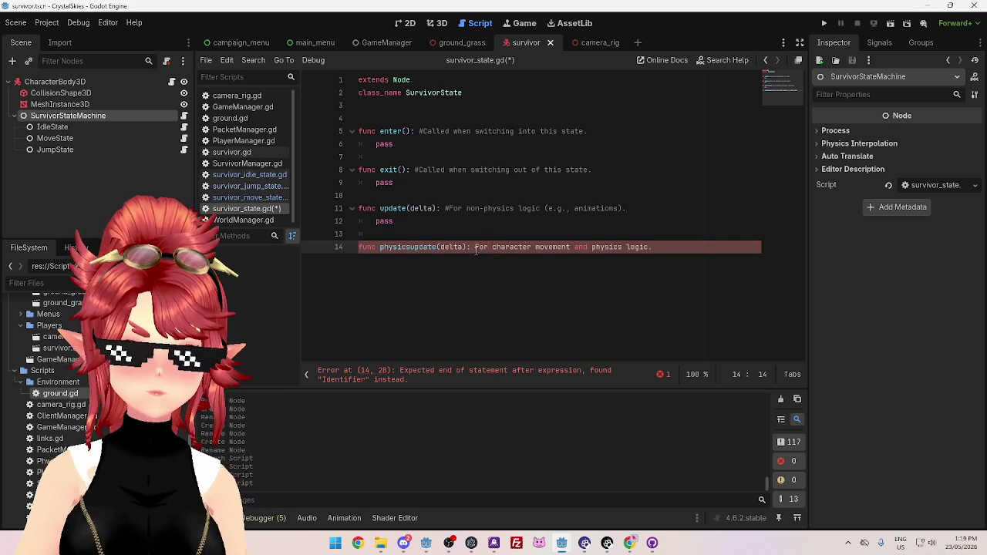
type("#")
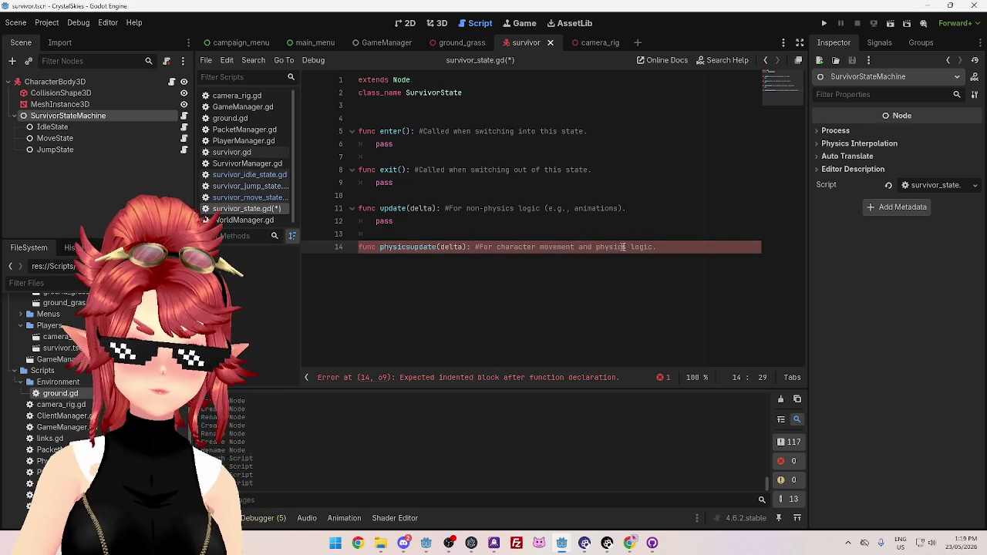
key("Return")
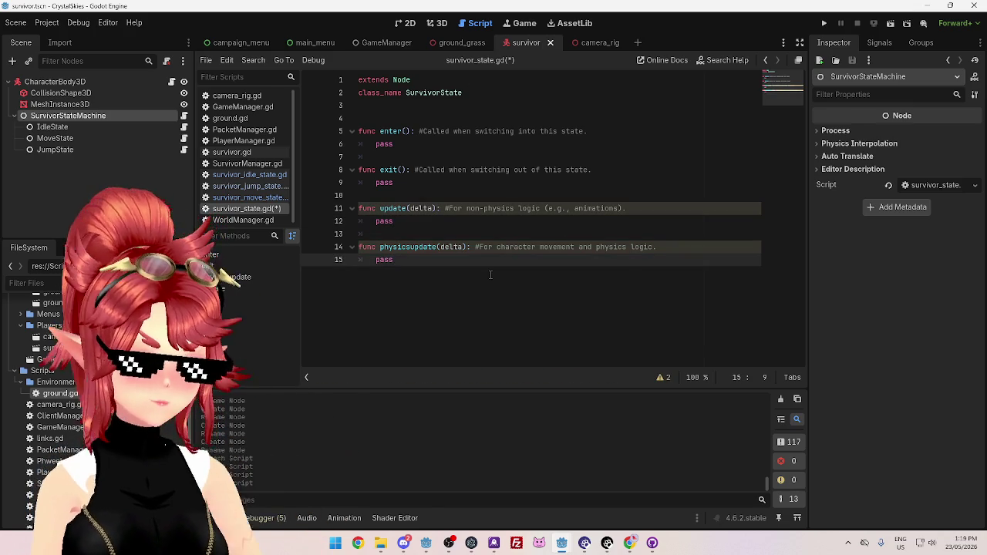
Save survivor_state.gd and bring Chrome's Google results back to the front
key("ctrl+s")
left_click(411, 118)
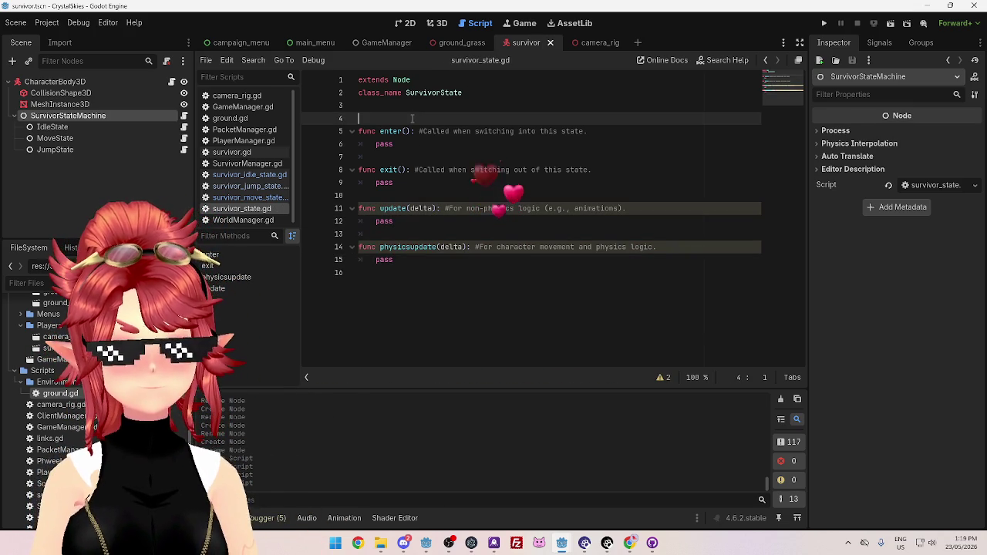
left_click(630, 543)
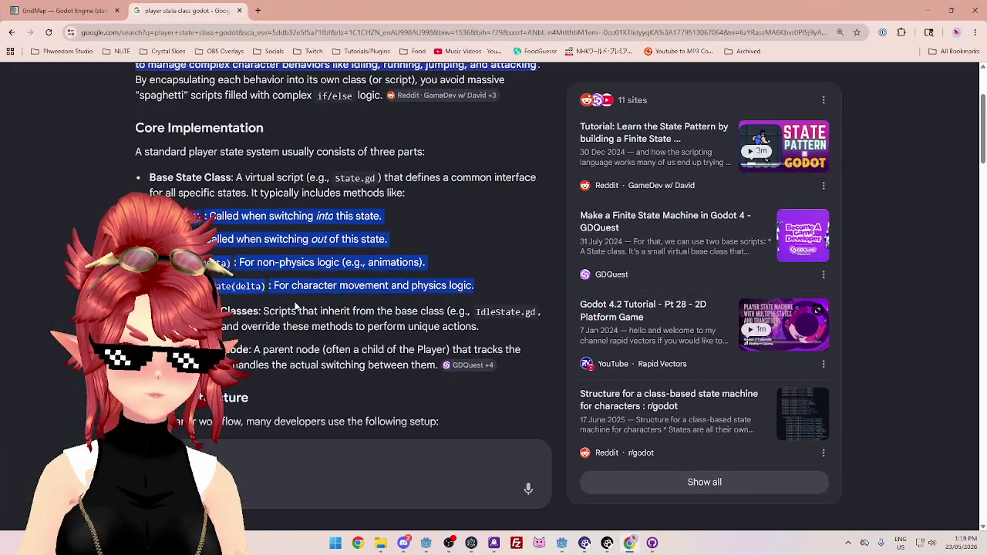
Read the Inherited State Classes notes on inheriting from the base class and overriding its methods
left_click_drag(269, 310, 316, 311)
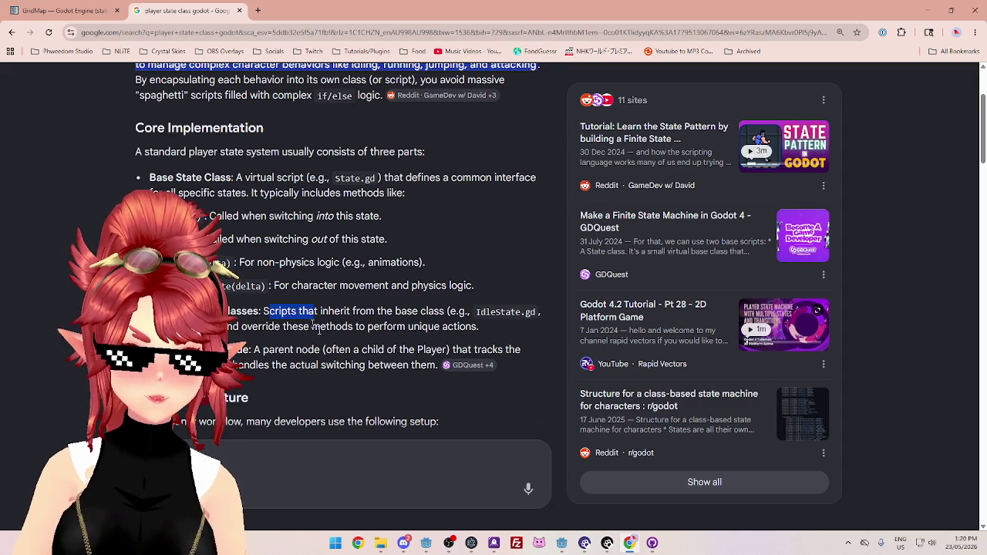
left_click(339, 307)
left_click_drag(281, 311, 426, 311)
mouse_move(225, 327)
left_mouse_down()
mouse_move(329, 327)
mouse_move(426, 350)
mouse_move(428, 327)
mouse_move(478, 327)
left_mouse_up()
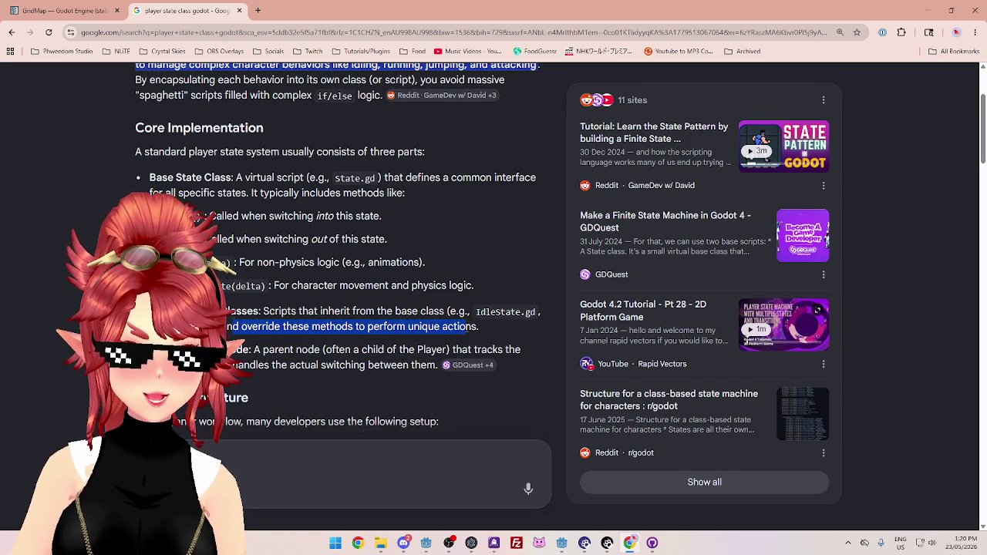
mouse_move(305, 326)
left_mouse_down()
mouse_move(271, 327)
mouse_move(416, 351)
mouse_move(441, 327)
left_mouse_up()
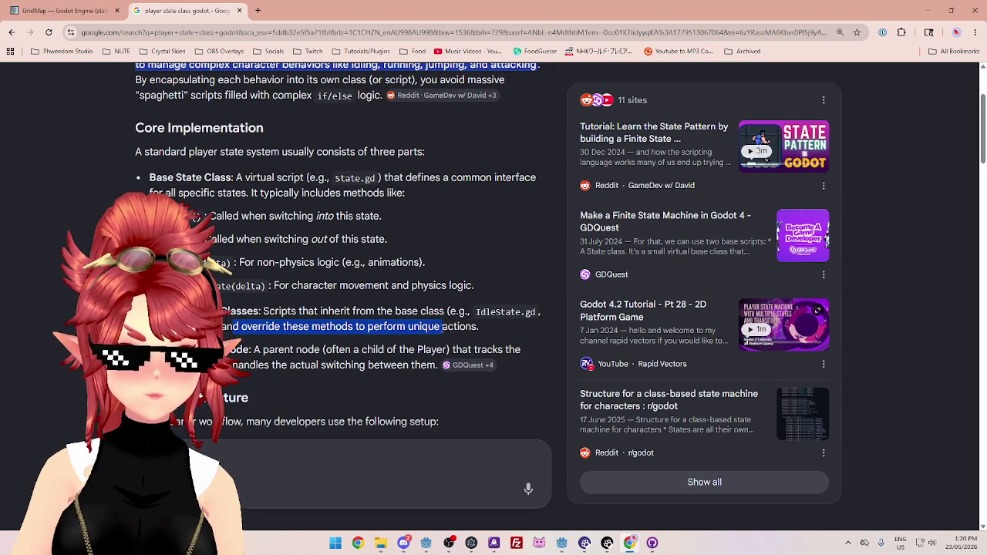
mouse_move(441, 327)
left_mouse_down()
mouse_move(278, 327)
mouse_move(461, 327)
left_mouse_up()
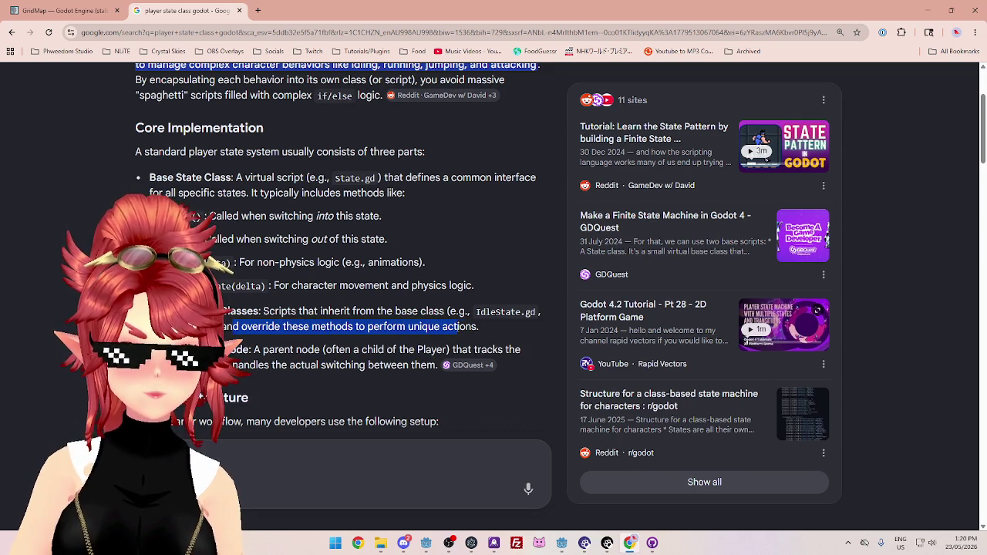
left_click(474, 327)
Read the State Machine notes on the parent node that handles switching, then return to Godot
left_click_drag(294, 349, 333, 351)
left_click(282, 354)
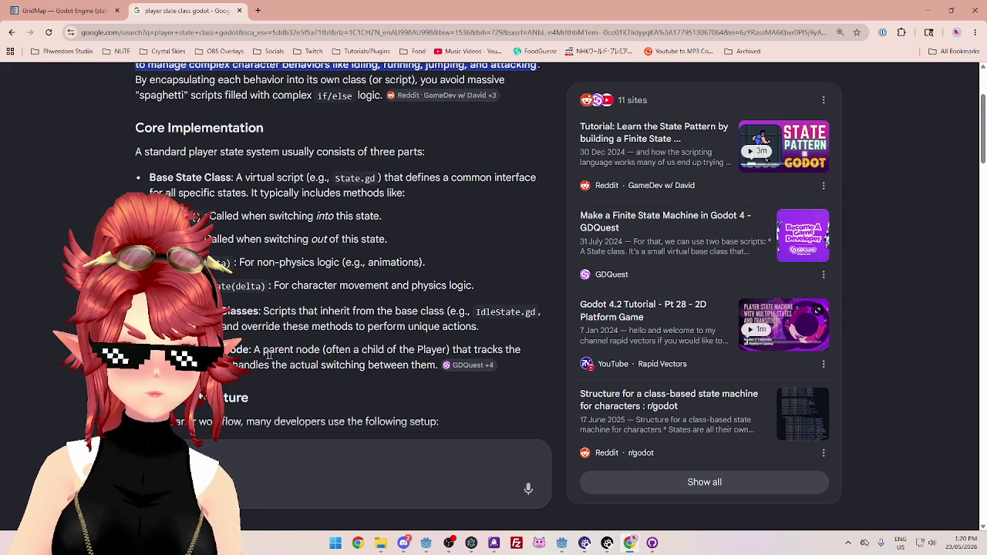
double_click(276, 350)
left_click_drag(334, 350, 438, 351)
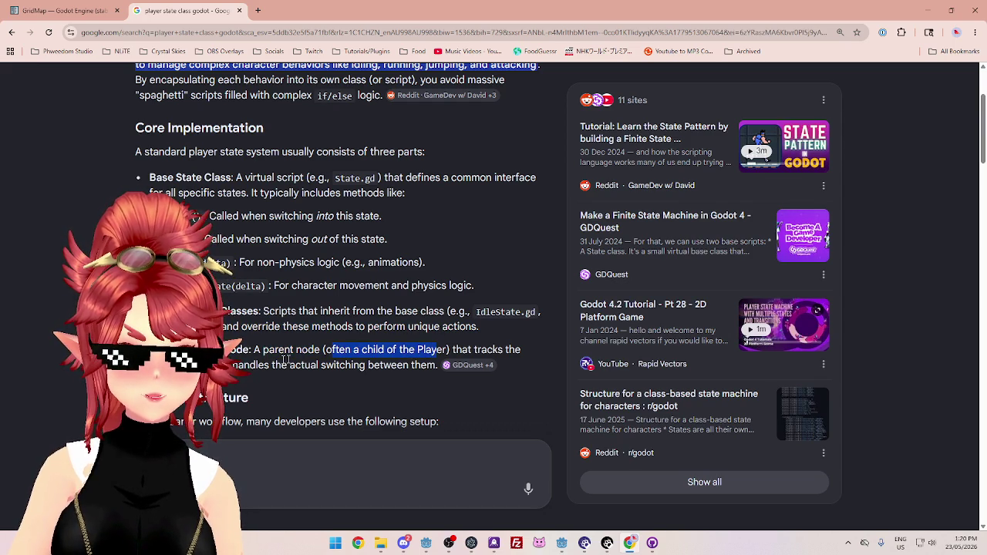
left_click_drag(233, 365, 371, 366)
left_click(375, 366)
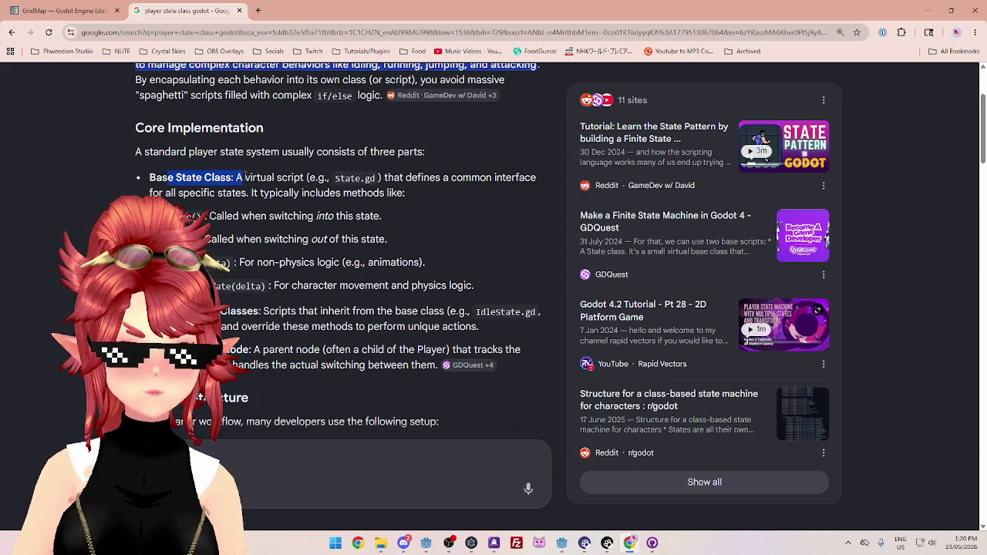
key("alt+Tab")
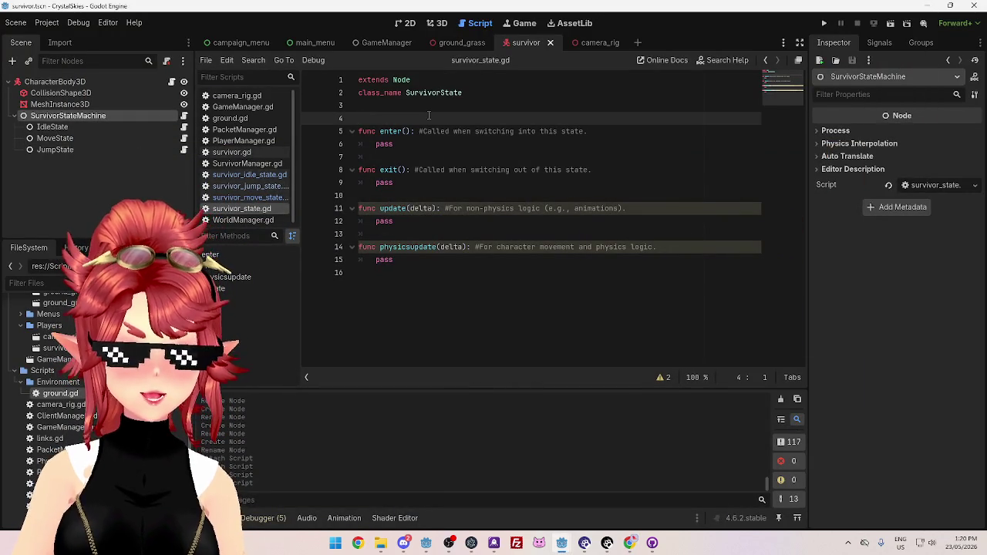
Add blank lines and a partial 'state' line after class_name SurvivorState, then open survivor.gd
key("Return")
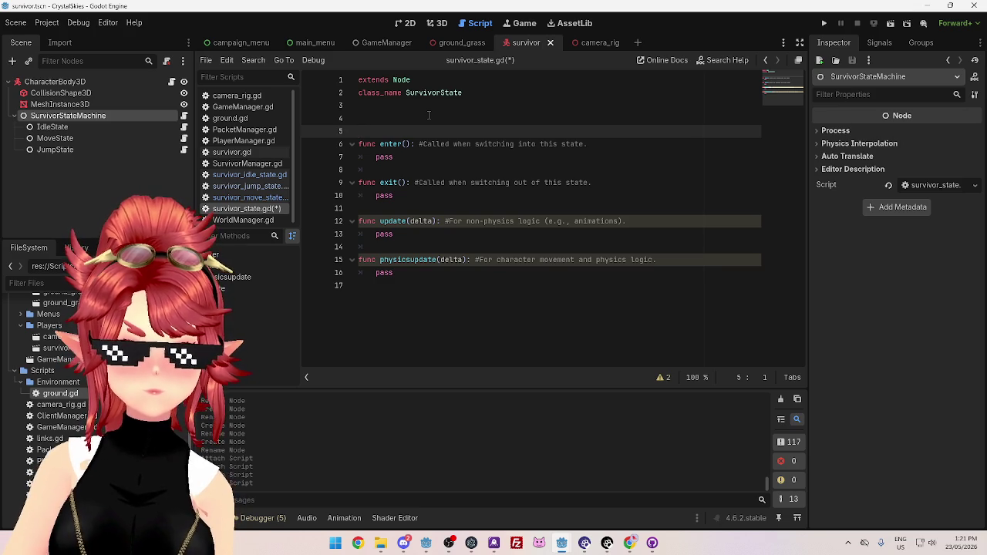
key("BackSpace")
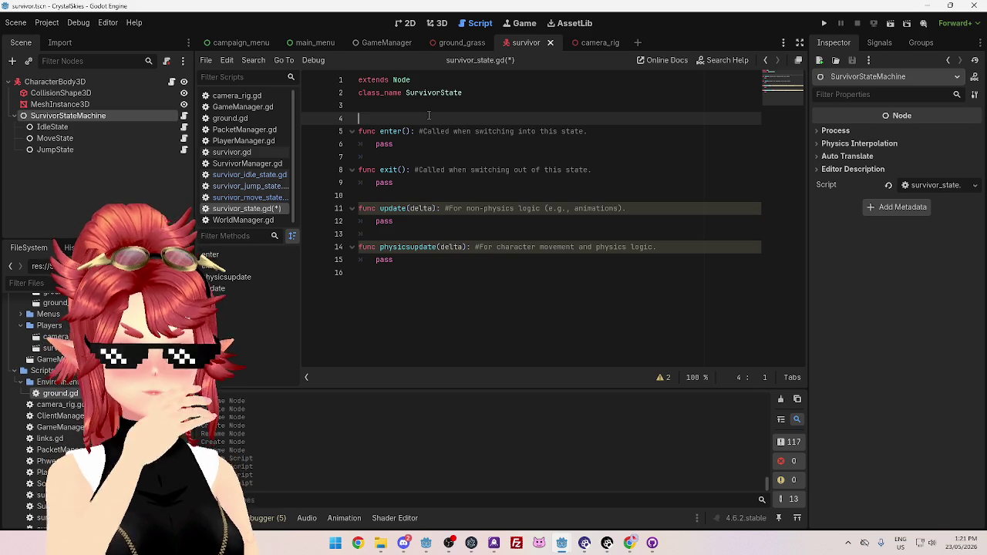
key("Return")
key("Return")
key("Up")
key("Up")
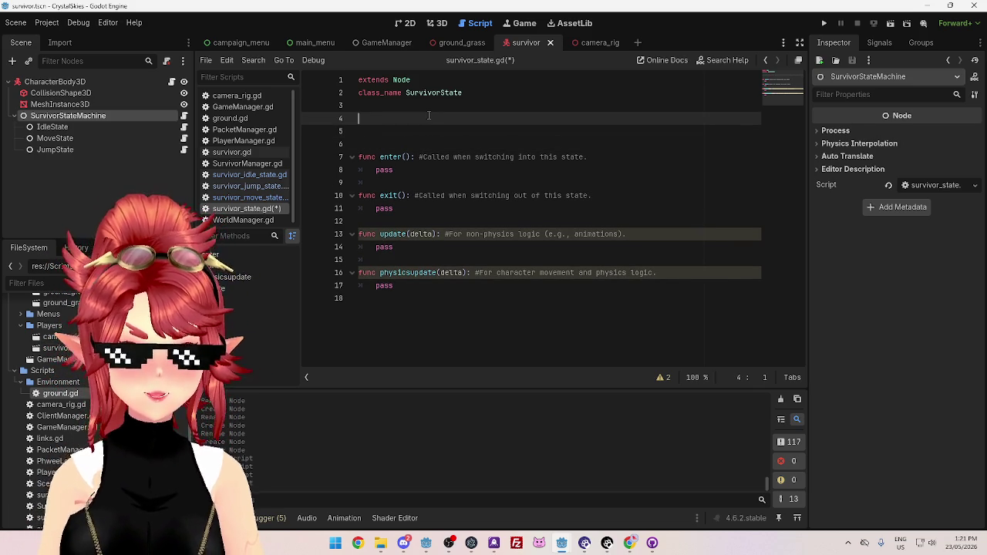
type("func state")
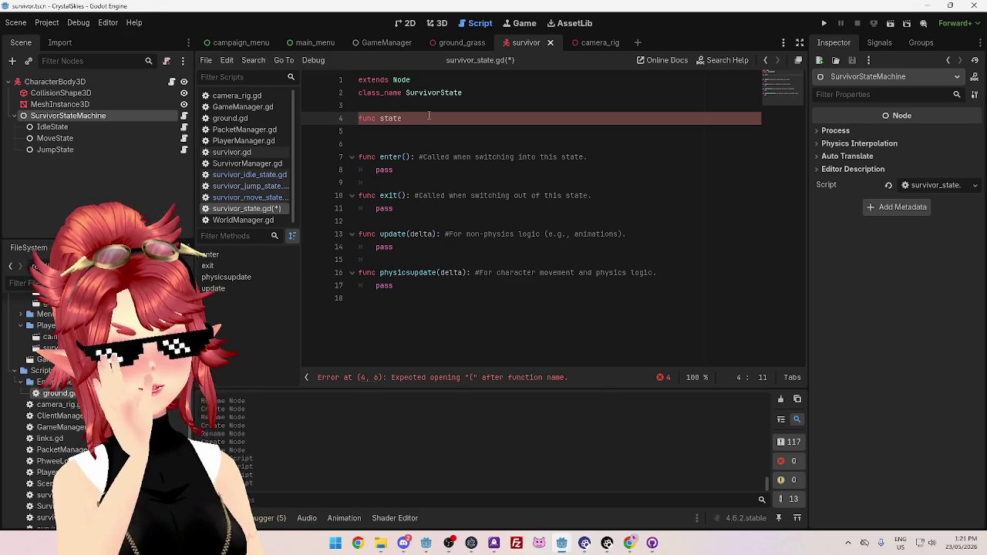
key("Left")
key("Left")
key("Left")
key("BackSpace")
key("BackSpace")
key("BackSpace")
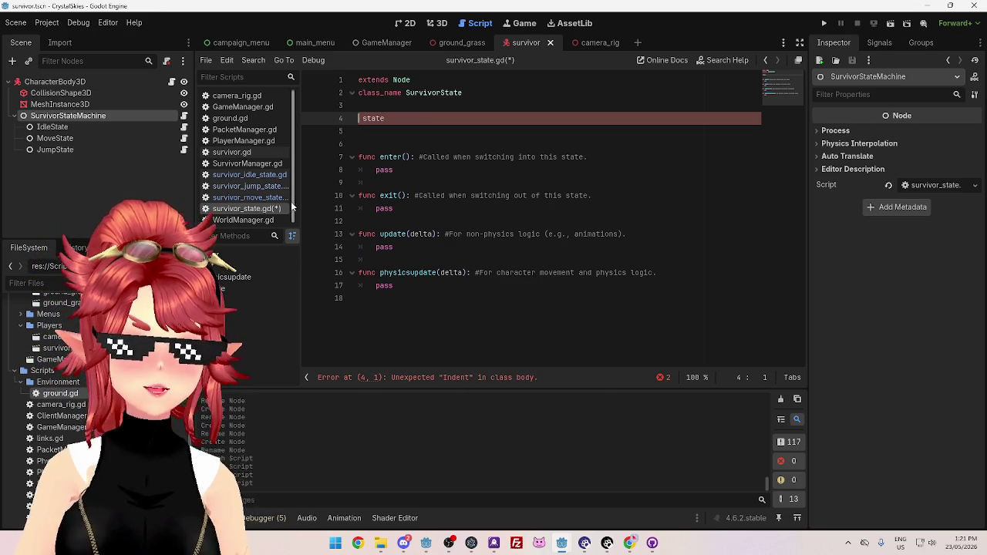
left_click(235, 153)
scroll(437, 210, "up", 5)
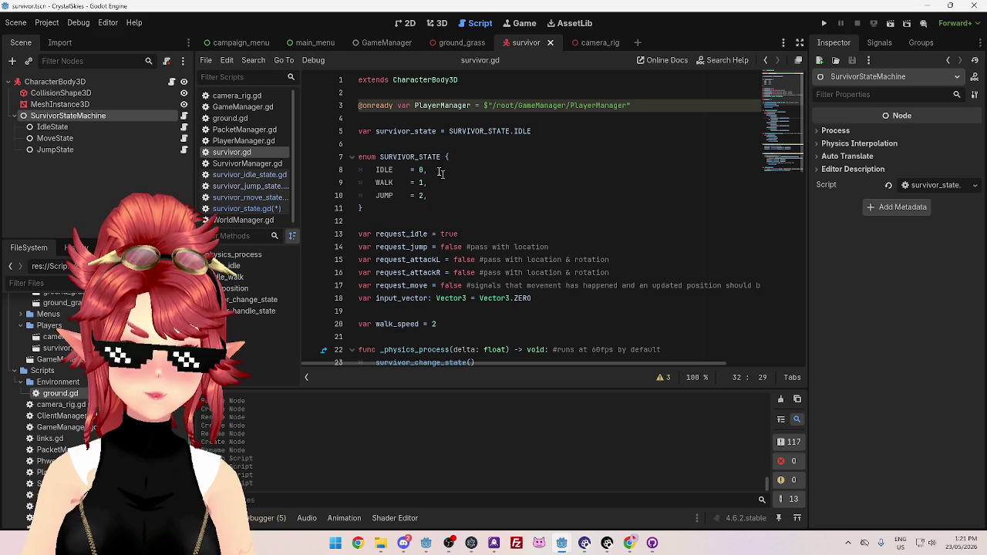
Select the survivor_state variable and SURVIVOR_STATE enum, and widen the script list
mouse_move(383, 213)
left_mouse_down()
mouse_move(364, 193)
mouse_move(357, 131)
left_mouse_up()
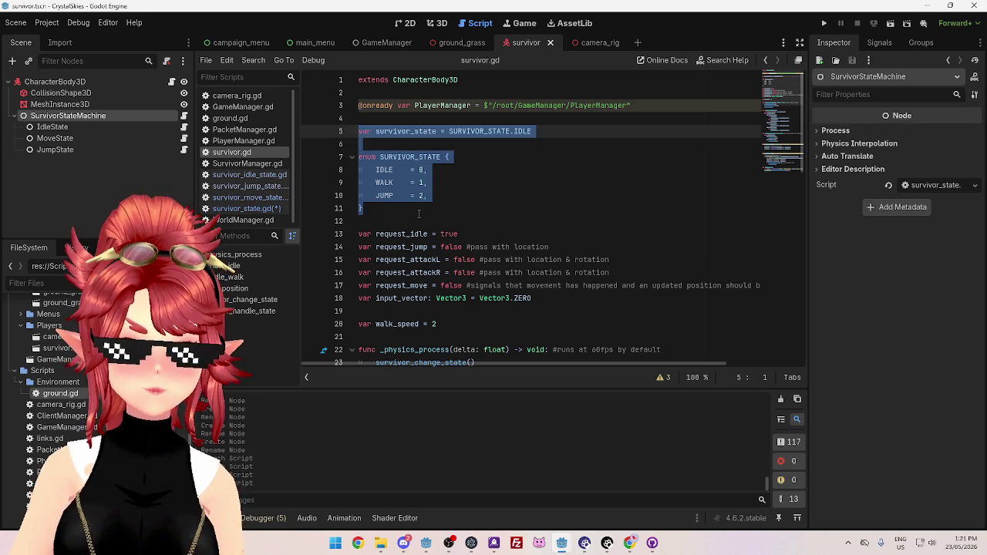
scroll(416, 209, "down", 5)
scroll(419, 214, "up", 5)
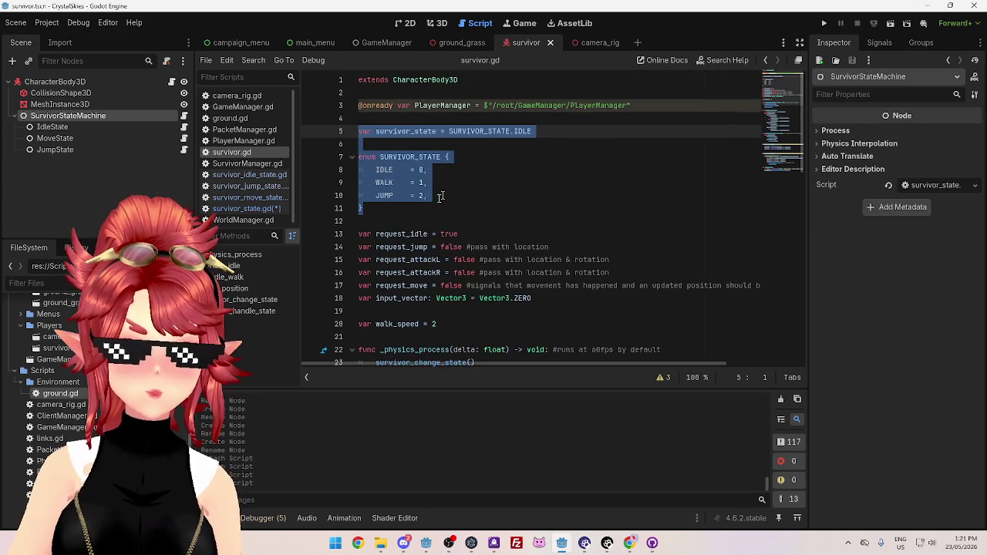
left_click_drag(302, 198, 345, 198)
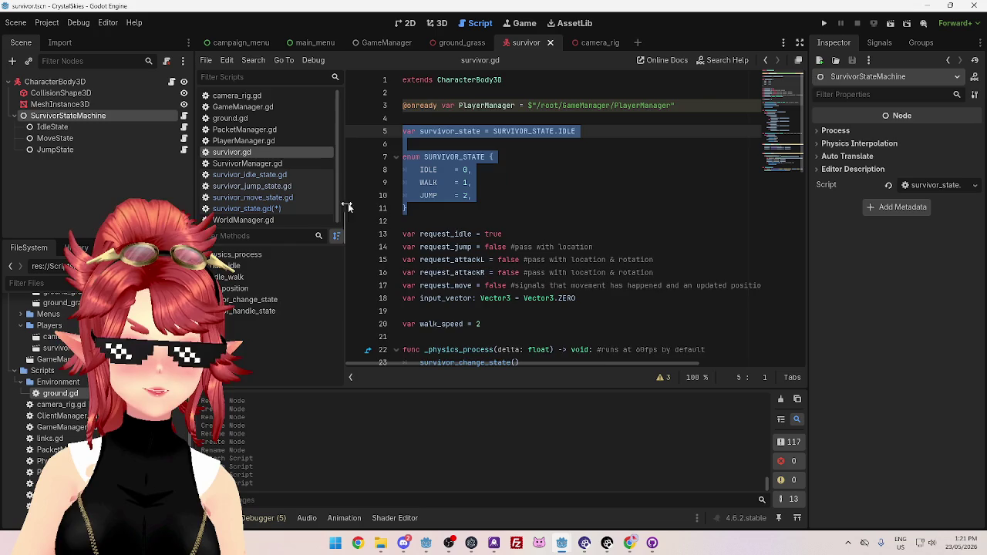
scroll(462, 208, "down", 2)
scroll(464, 210, "down", 5)
scroll(478, 196, "up", 3)
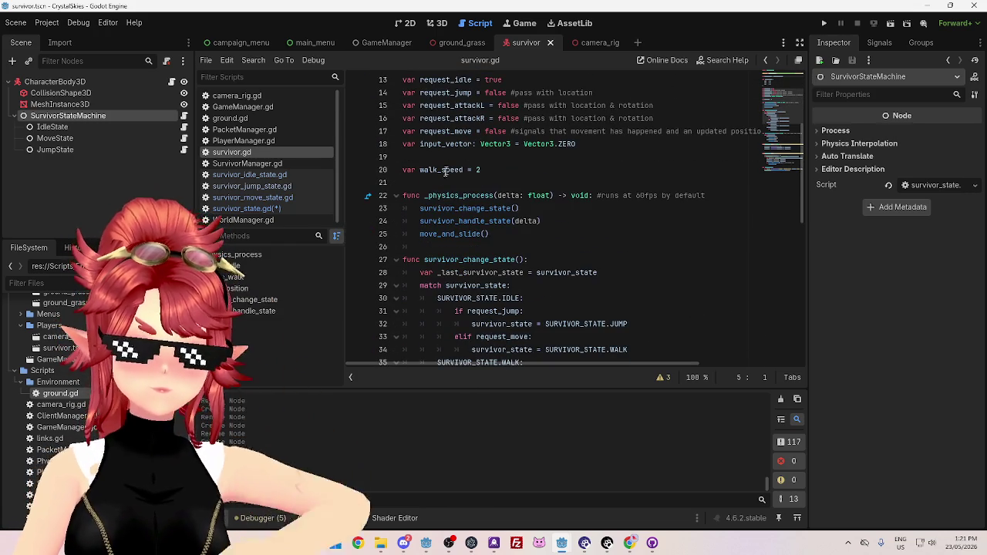
Review survivor.gd's code around move_and_slide(), then open PlayerManager.gd
left_click_drag(421, 208, 521, 208)
left_click_drag(421, 222, 540, 221)
left_click(445, 234)
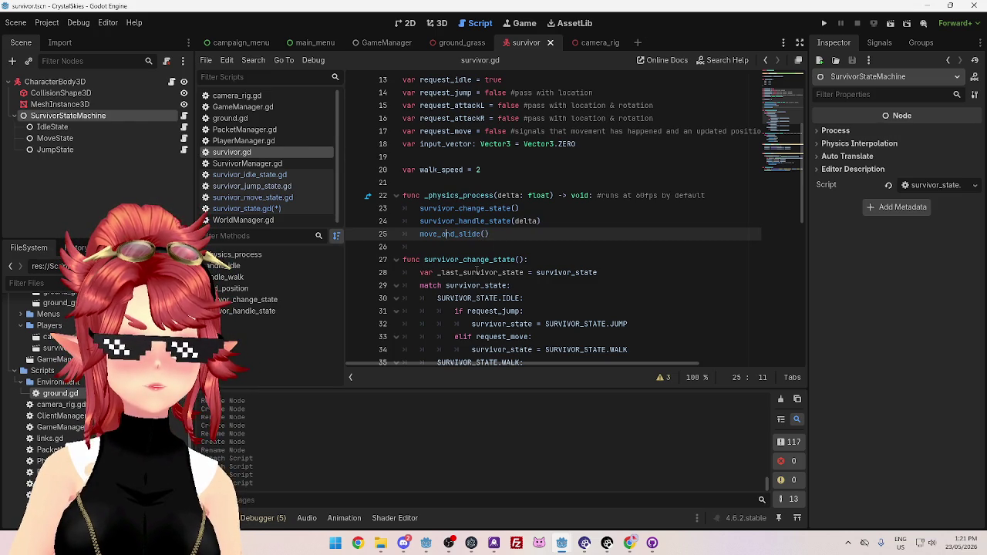
left_click(536, 232)
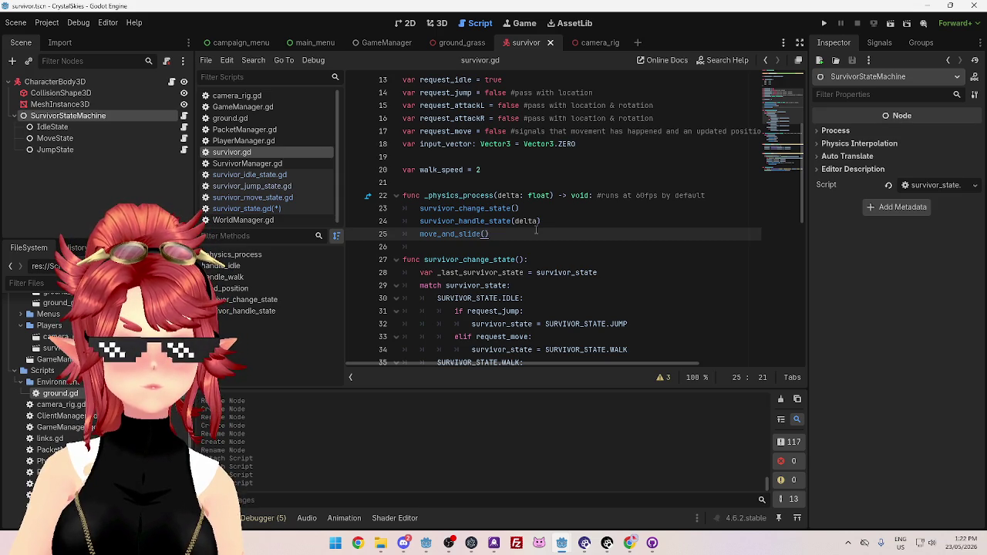
scroll(536, 232, "up", 4)
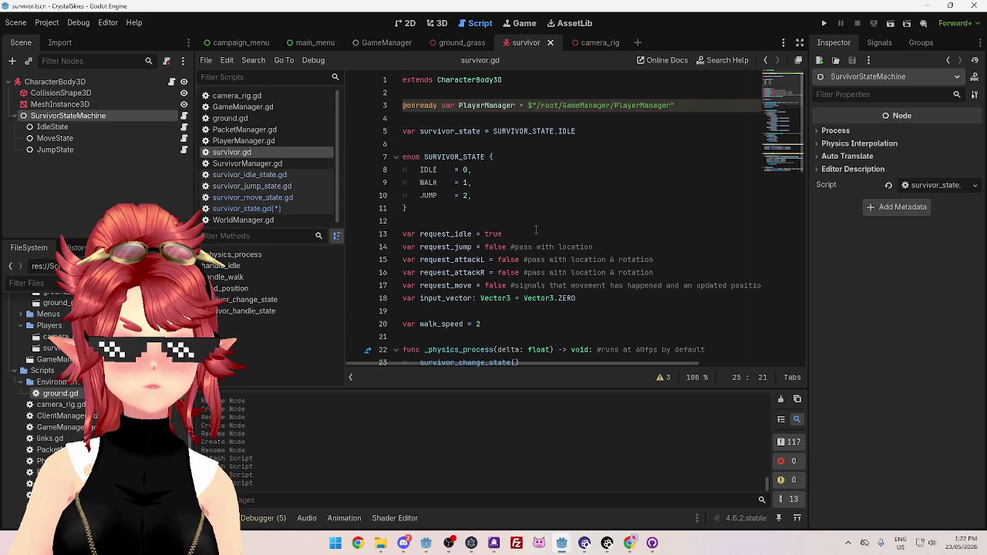
scroll(536, 231, "down", 3)
scroll(536, 232, "down", 12)
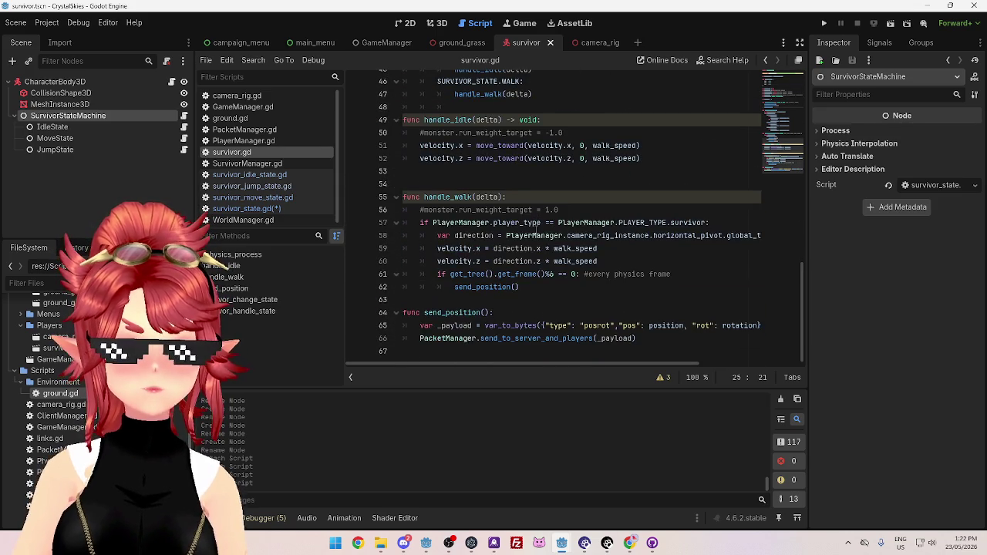
scroll(536, 231, "up", 10)
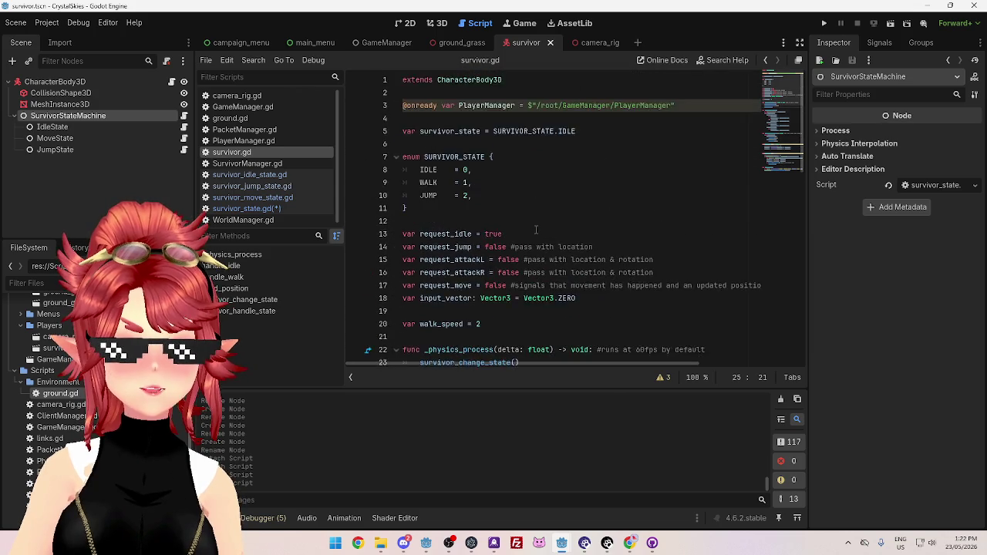
scroll(536, 229, "down", 10)
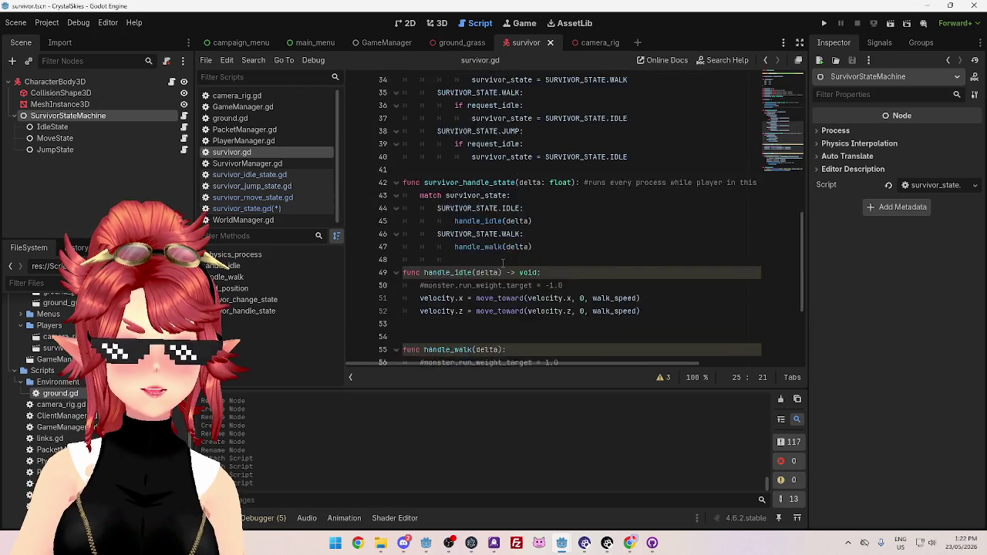
scroll(504, 264, "up", 6)
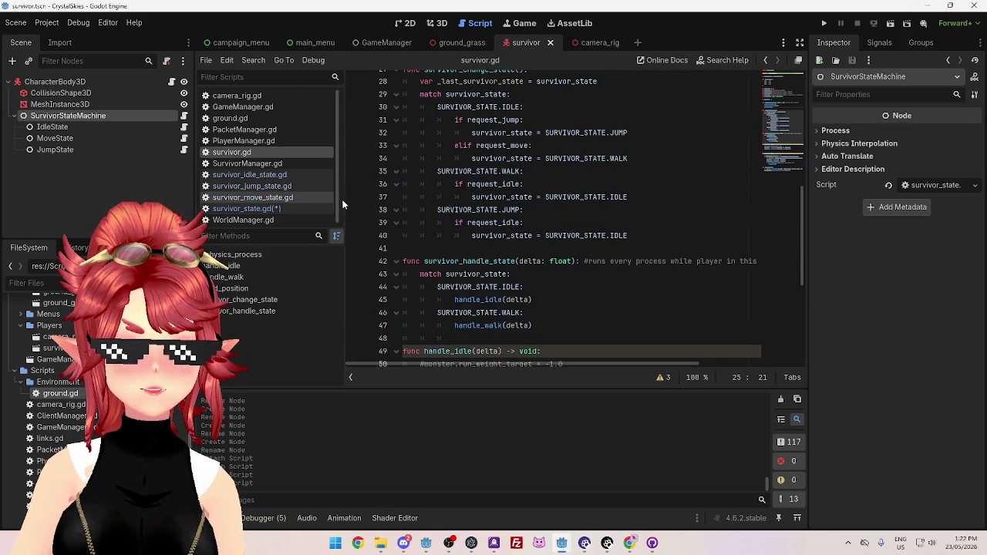
left_click_drag(344, 203, 368, 208)
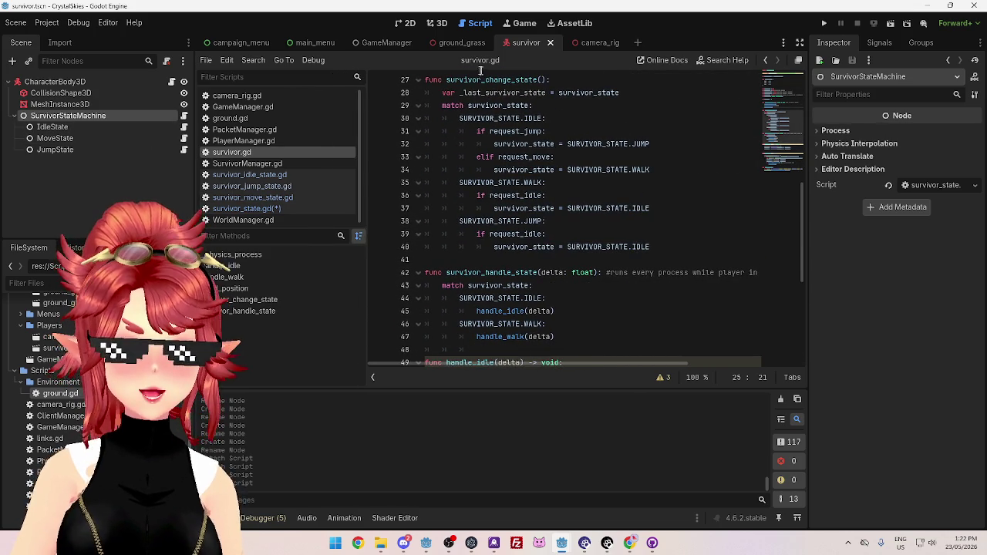
left_click(269, 141)
Scroll through PlayerManager.gd's camera-rig and input code, comparing it with survivor.gd
scroll(586, 220, "up", 6)
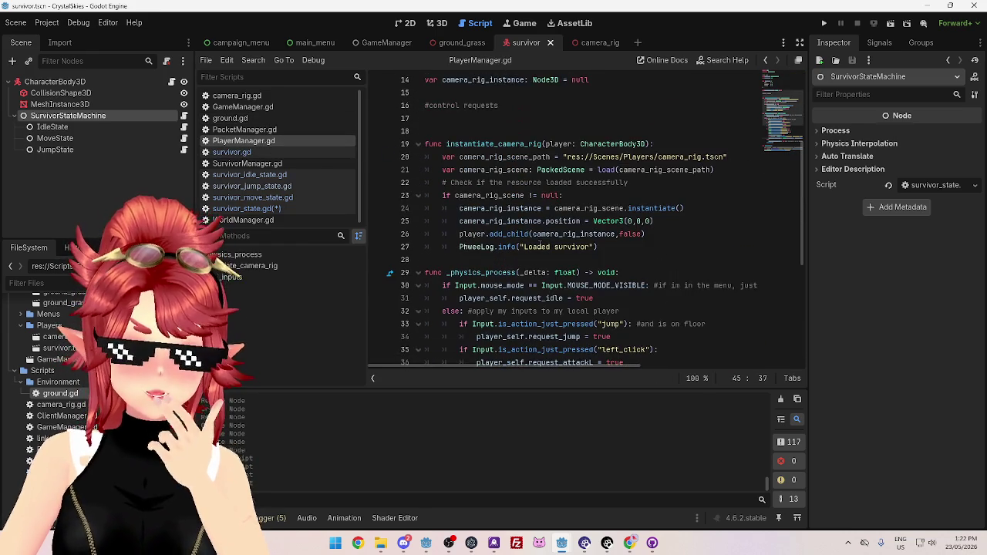
scroll(591, 251, "up", 3)
scroll(606, 253, "down", 4)
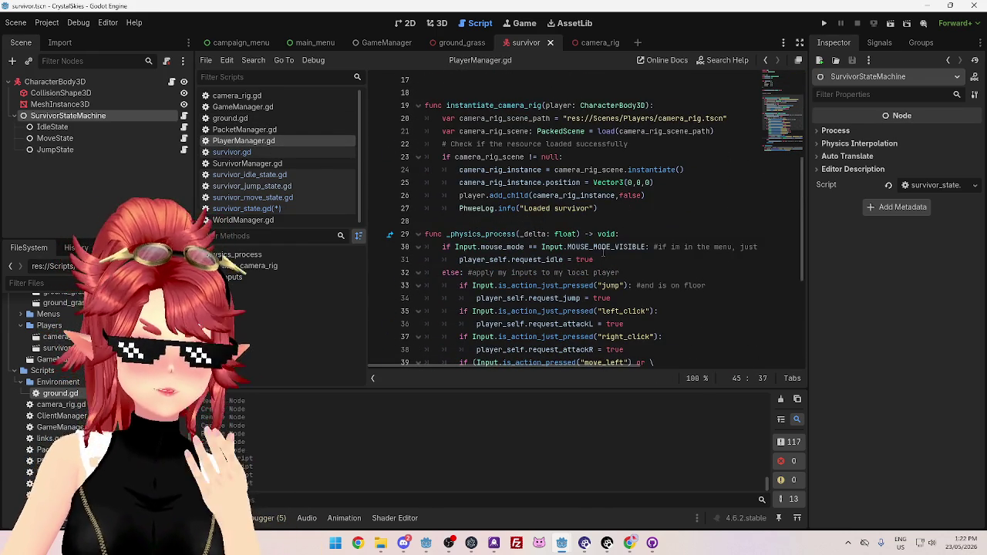
scroll(558, 229, "down", 1)
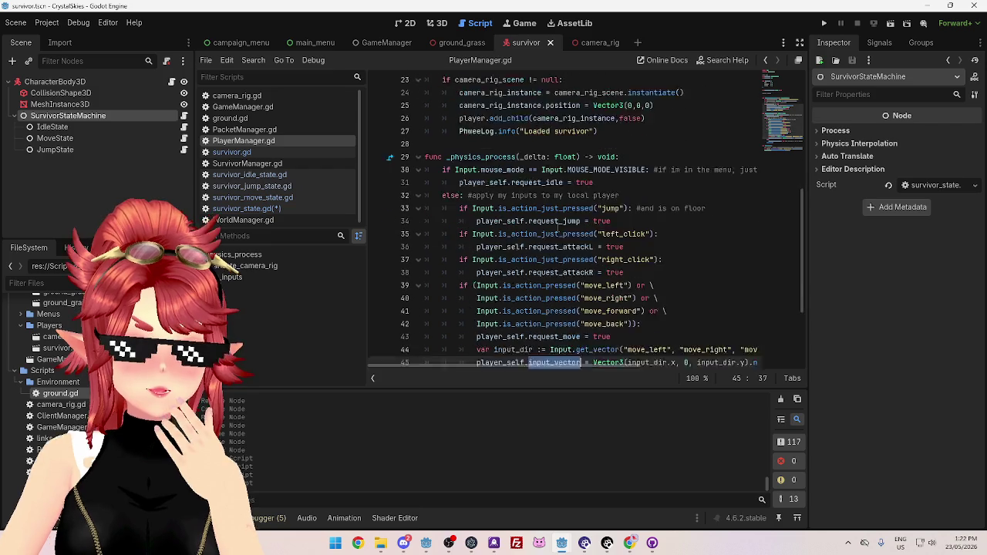
scroll(559, 230, "down", 2)
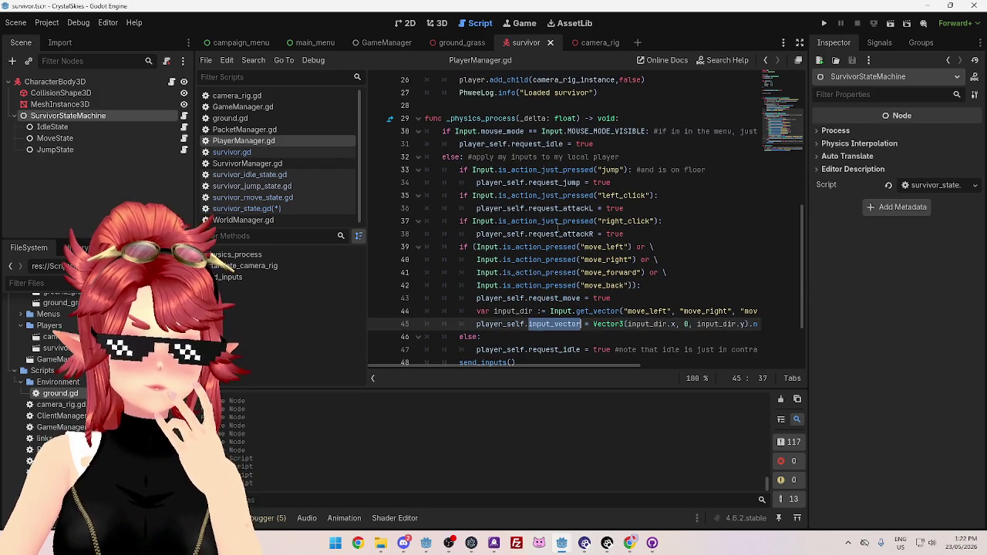
scroll(558, 228, "down", 2)
scroll(570, 247, "up", 7)
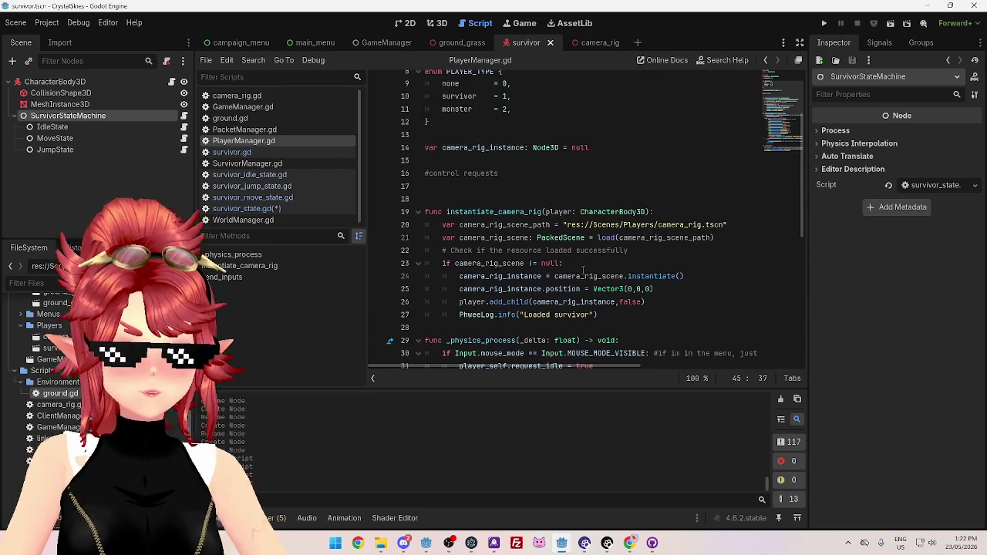
scroll(584, 270, "up", 3)
left_click(275, 154)
left_click(267, 141)
scroll(544, 236, "down", 5)
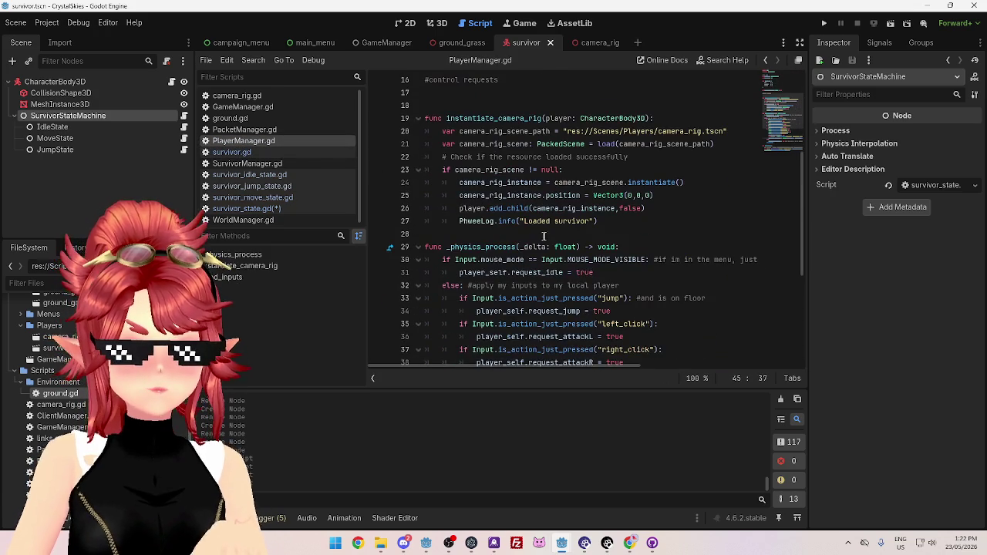
left_click(257, 151)
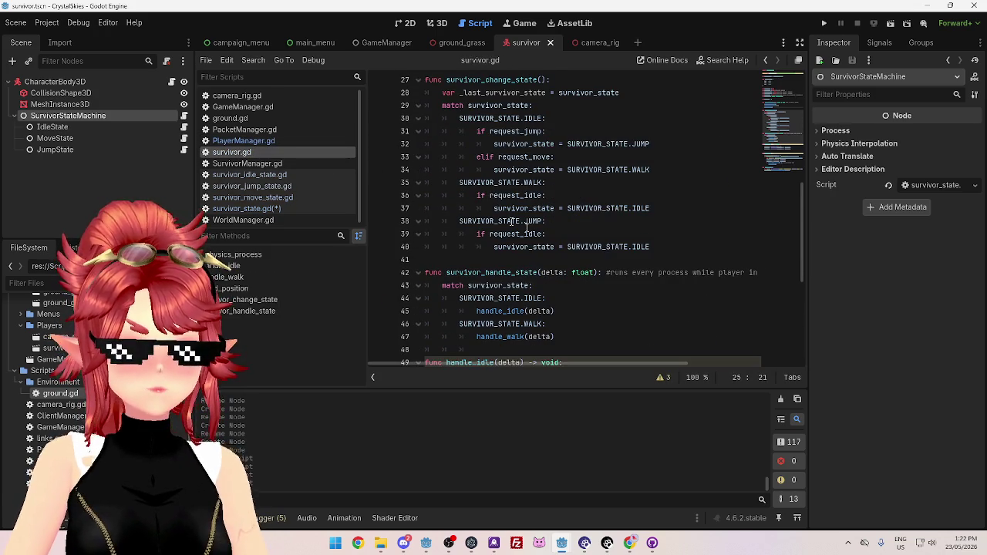
scroll(444, 199, "up", 2)
Read PlayerManager.gd's request_move and send_inputs code, then select CharacterBody3D in the Scene dock
left_click(243, 140)
scroll(608, 236, "up", 5)
scroll(608, 236, "down", 6)
scroll(606, 237, "up", 6)
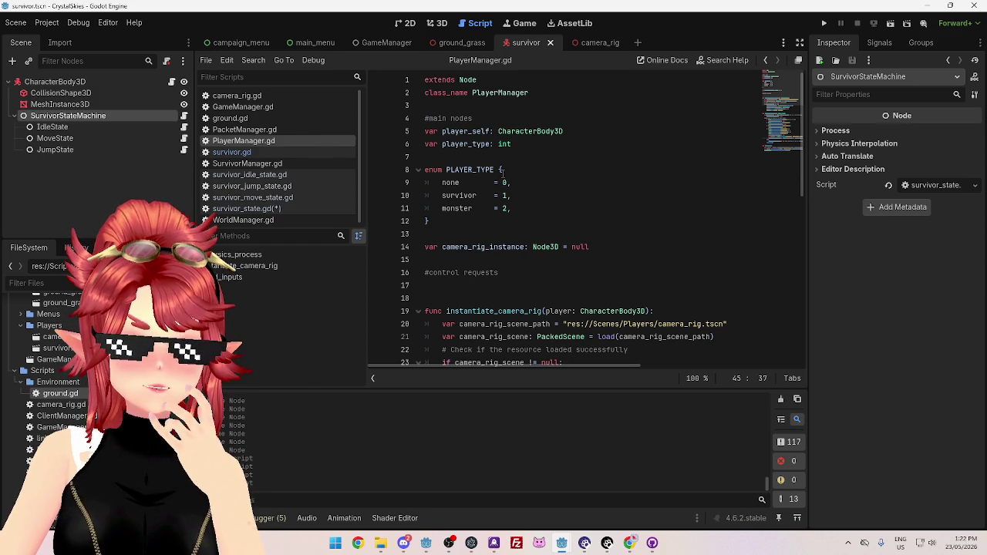
scroll(503, 174, "down", 1)
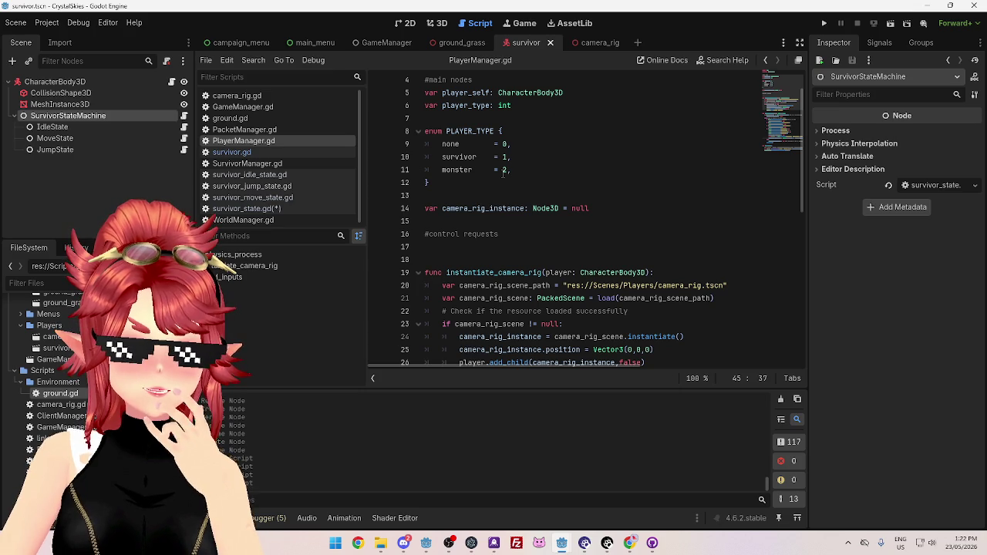
scroll(503, 174, "down", 9)
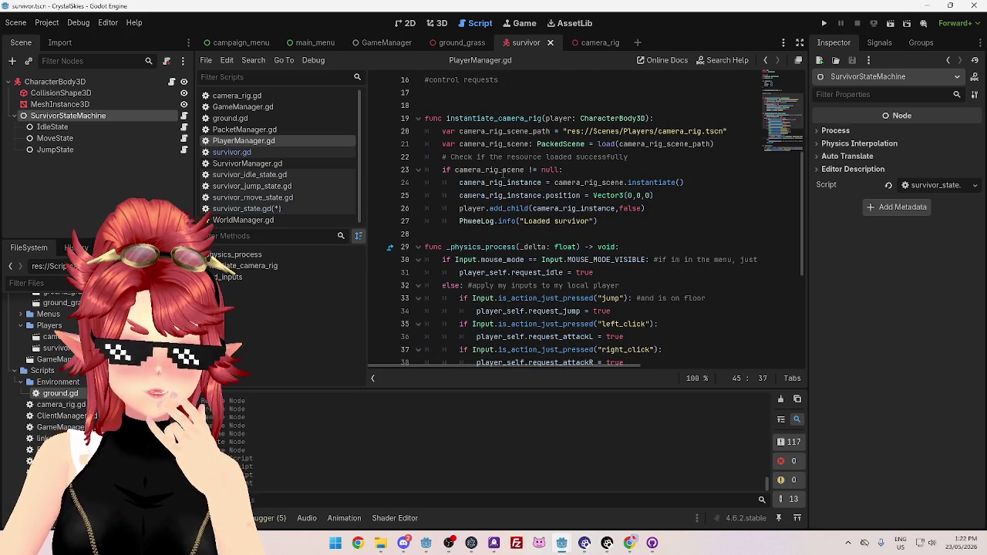
scroll(502, 174, "up", 3)
scroll(503, 173, "down", 3)
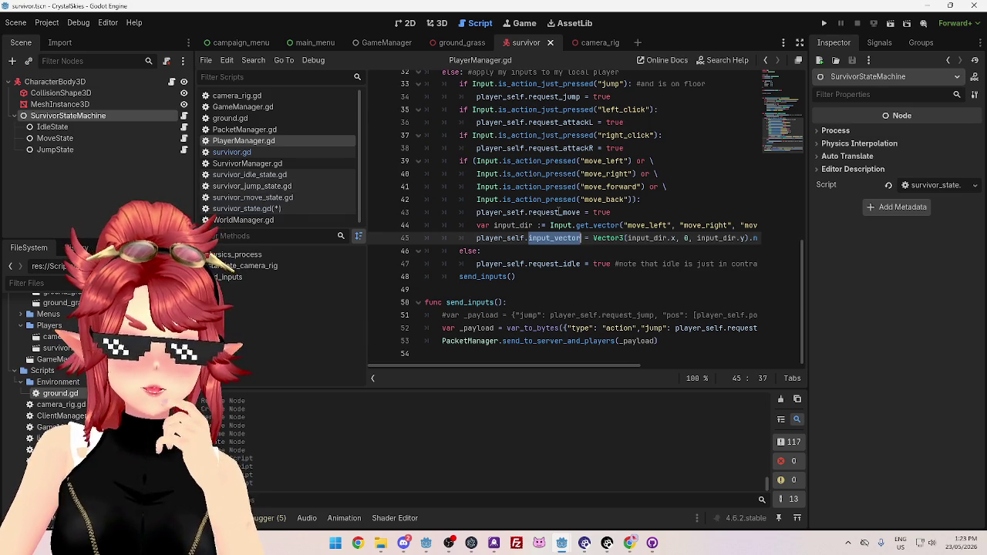
scroll(546, 202, "up", 7)
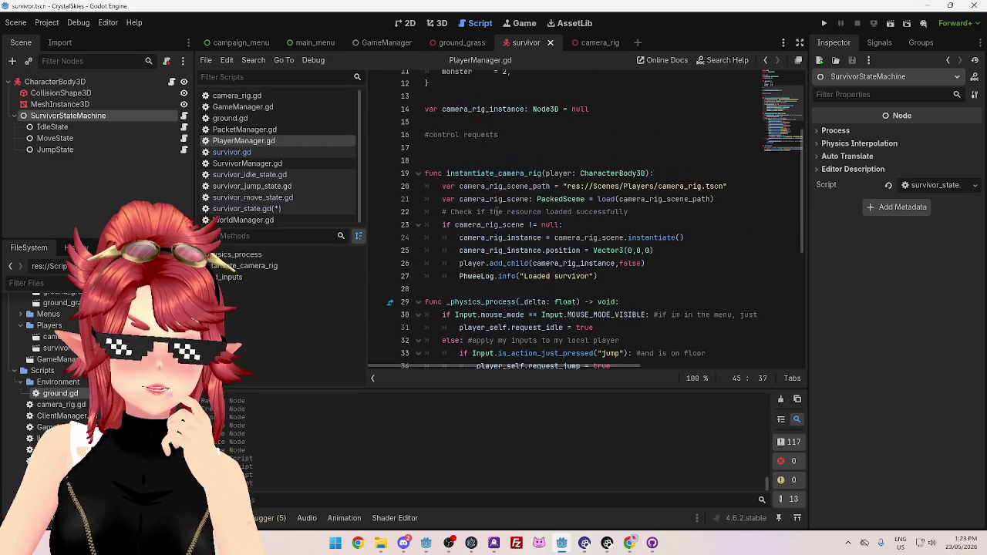
left_click(88, 84)
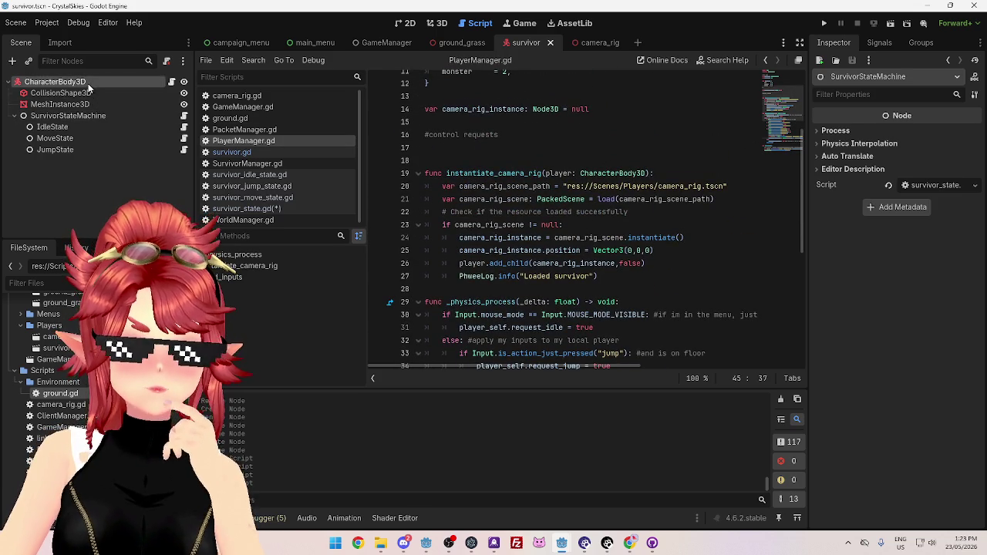
In survivor.gd, highlight the three calls inside _physics_process down to move_and_slide
left_click(231, 152)
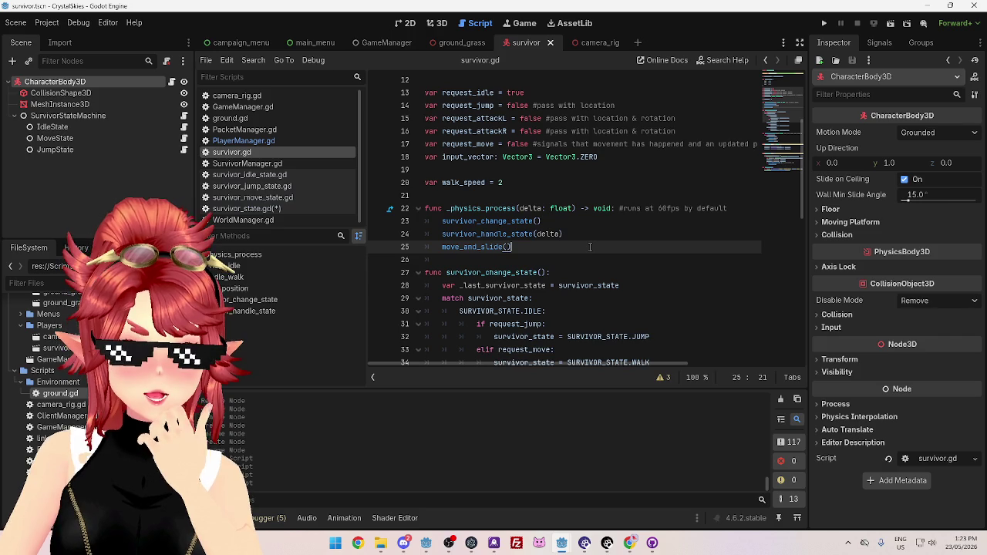
scroll(590, 246, "down", 3)
scroll(587, 245, "up", 3)
scroll(540, 224, "down", 1)
scroll(522, 215, "up", 5)
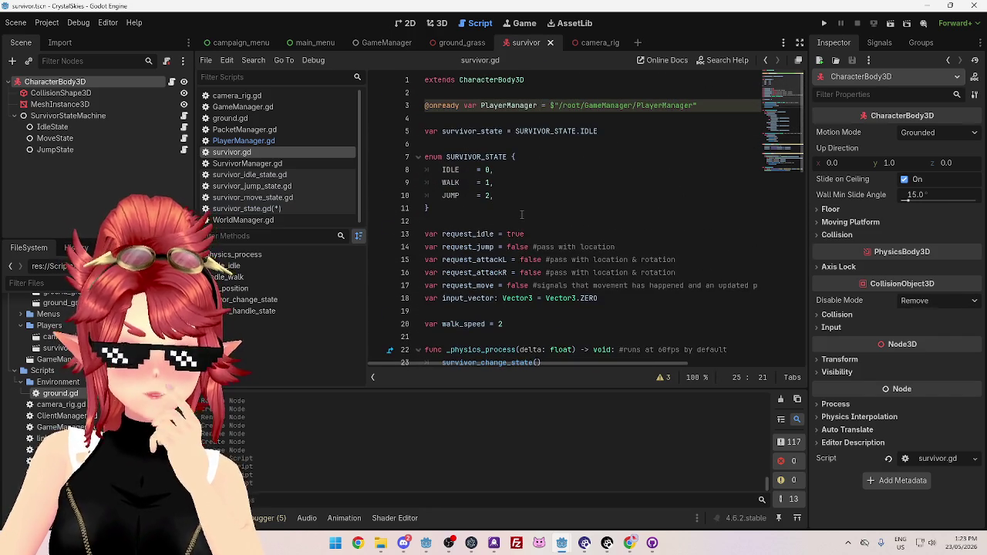
scroll(521, 214, "down", 3)
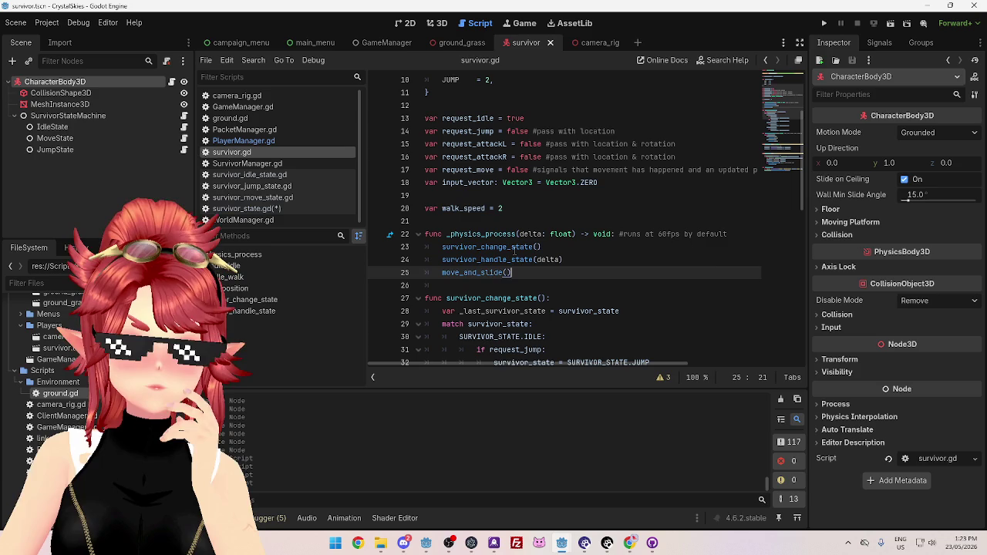
mouse_move(515, 251)
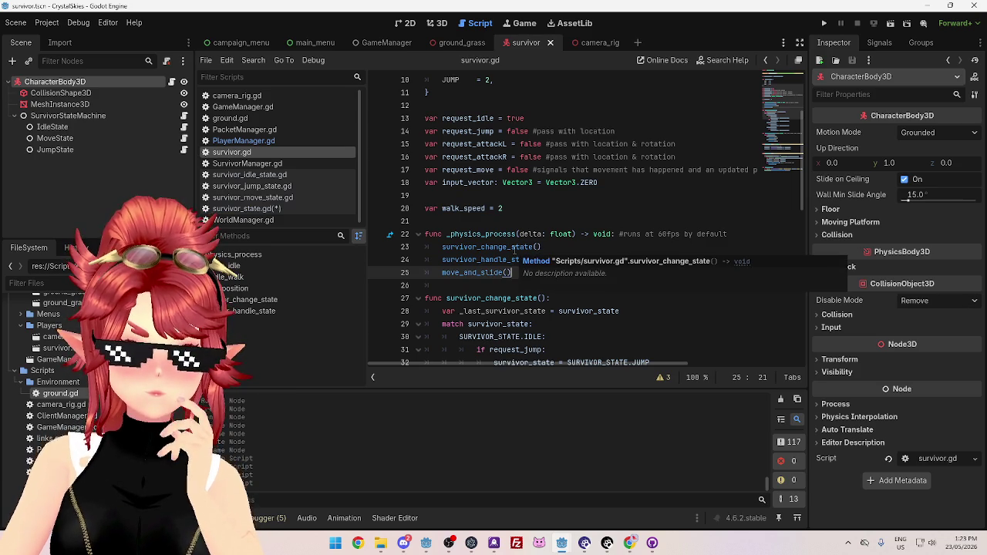
left_click_drag(442, 247, 539, 271)
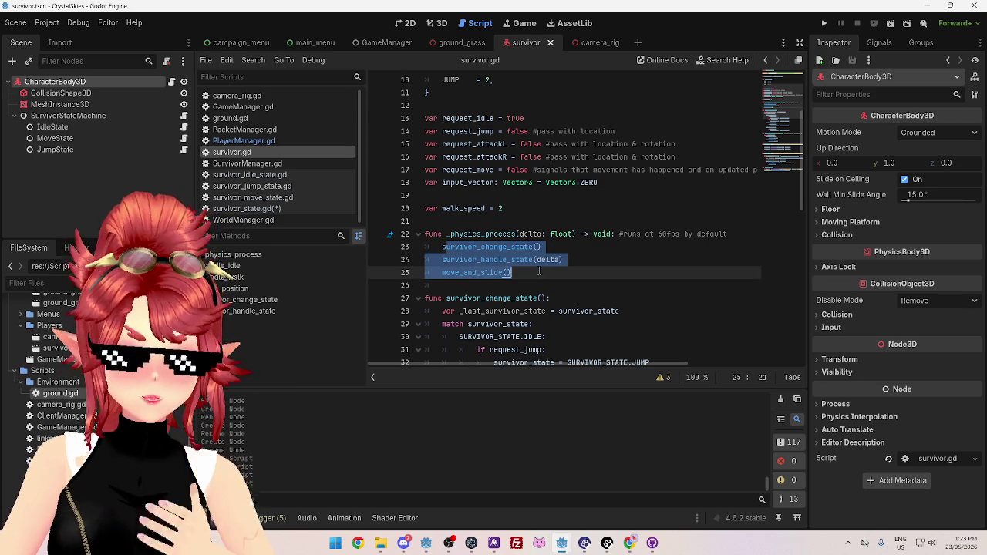
left_click(539, 273)
double_click(472, 234)
left_click_drag(455, 247, 539, 247)
mouse_move(455, 260)
left_mouse_down()
mouse_move(526, 260)
mouse_move(511, 273)
mouse_move(438, 260)
mouse_move(516, 273)
mouse_move(417, 242)
mouse_move(522, 274)
left_mouse_up()
Re-highlight the survivor_change_state and survivor_handle_state calls in _physics_process
left_click(429, 234)
left_click(523, 274)
left_click_drag(441, 247, 540, 247)
left_click(541, 247)
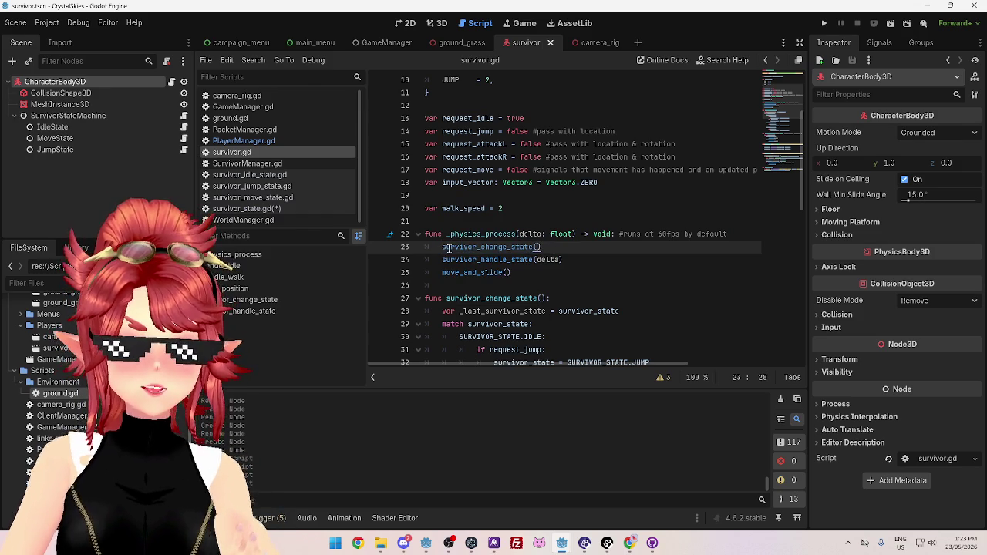
left_click_drag(442, 247, 521, 248)
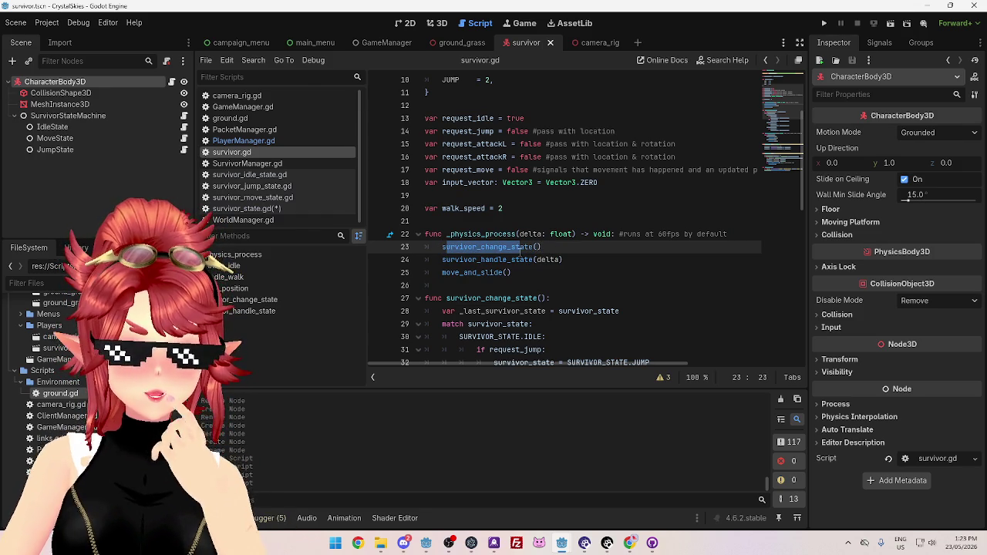
left_click_drag(456, 261, 518, 261)
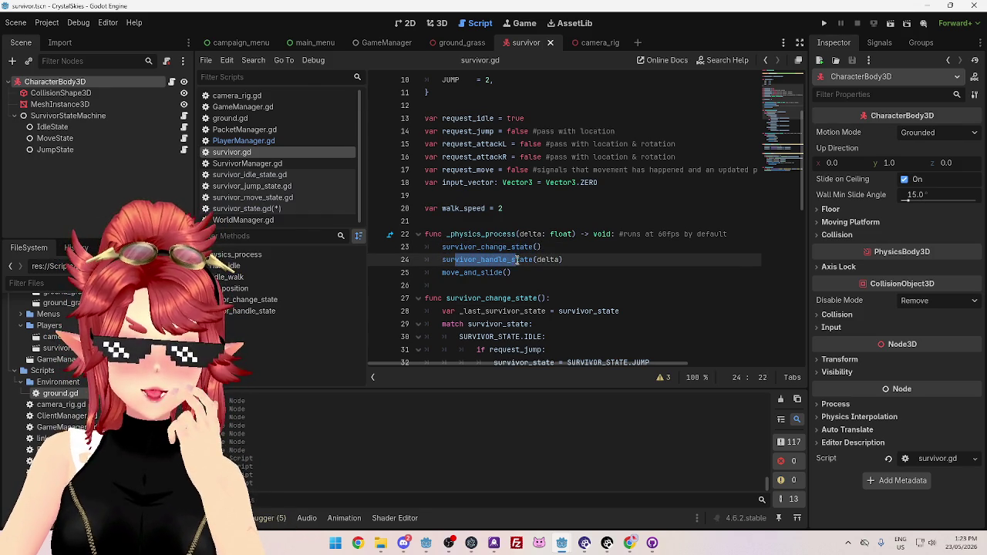
left_click(523, 274)
left_click_drag(455, 247, 515, 246)
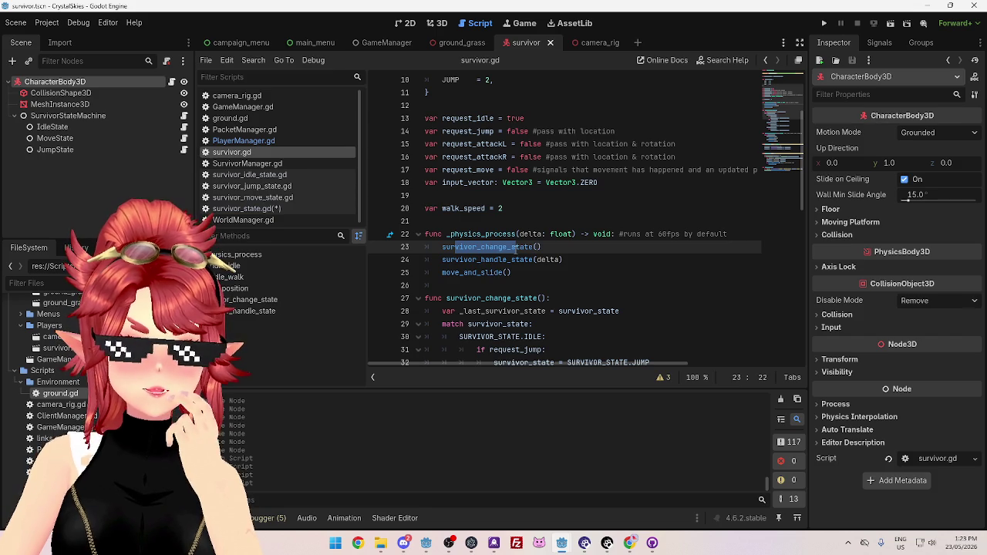
Highlight the SURVIVOR_STATE enum block, then bring the Google state-class results back up
scroll(515, 246, "up", 3)
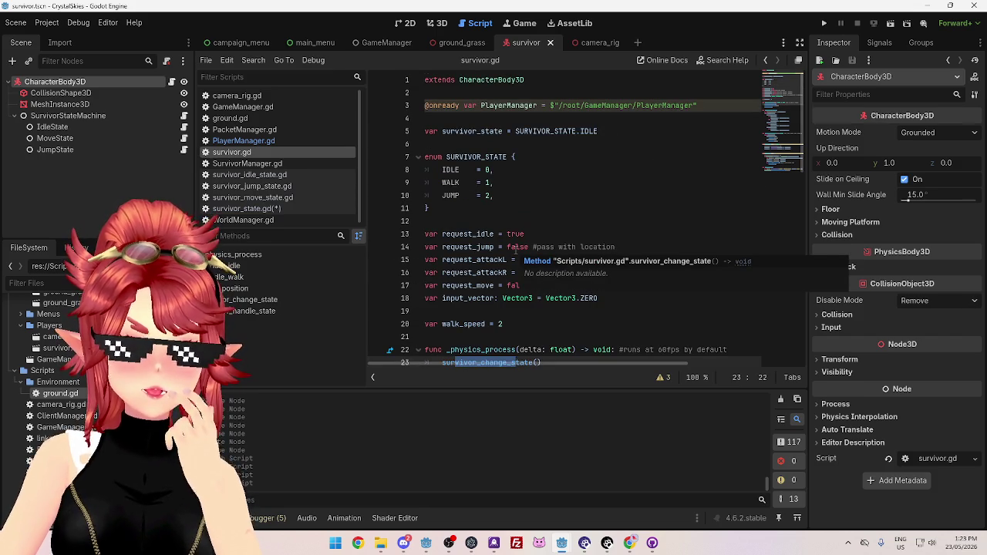
mouse_move(447, 157)
left_mouse_down()
mouse_move(484, 205)
mouse_move(472, 208)
mouse_move(422, 153)
left_mouse_up()
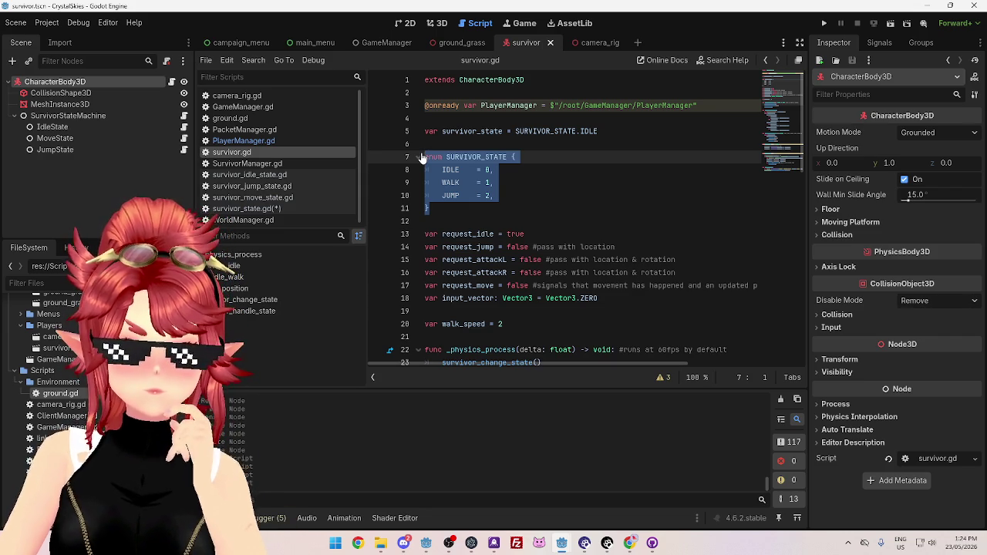
scroll(527, 235, "down", 10)
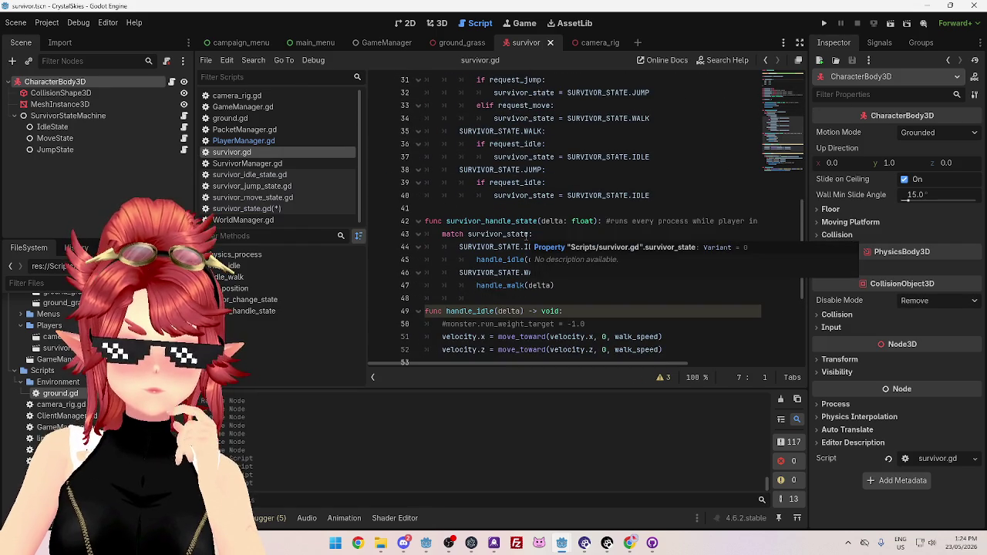
scroll(527, 235, "down", 1)
left_click(630, 544)
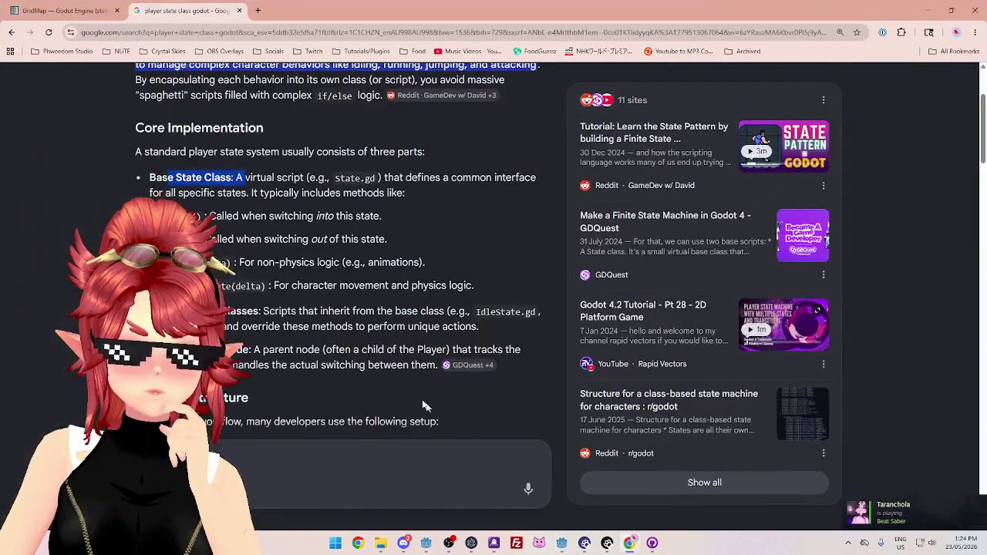
Scroll the Google results and open the Reddit thread on class-based state machines
scroll(270, 266, "down", 6)
scroll(262, 259, "down", 10)
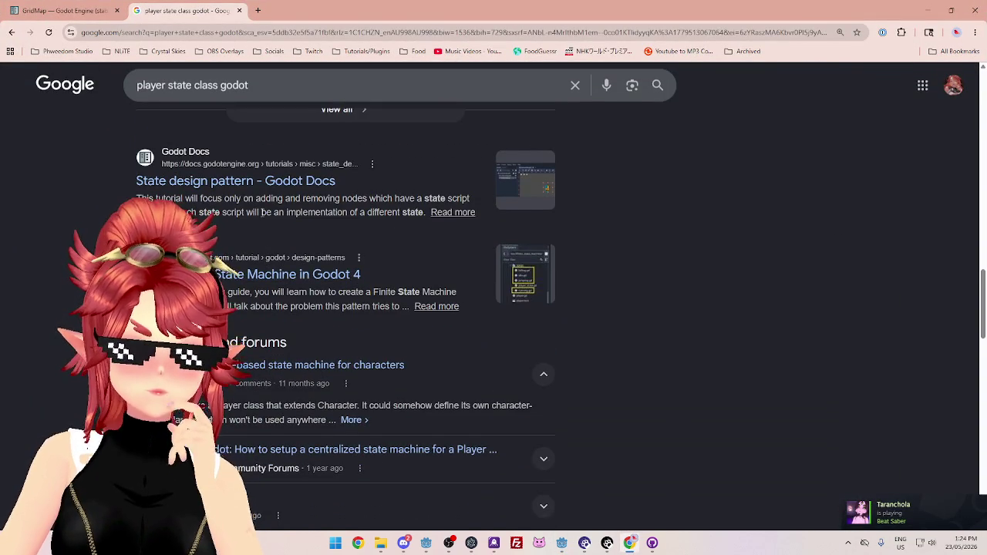
scroll(261, 213, "down", 2)
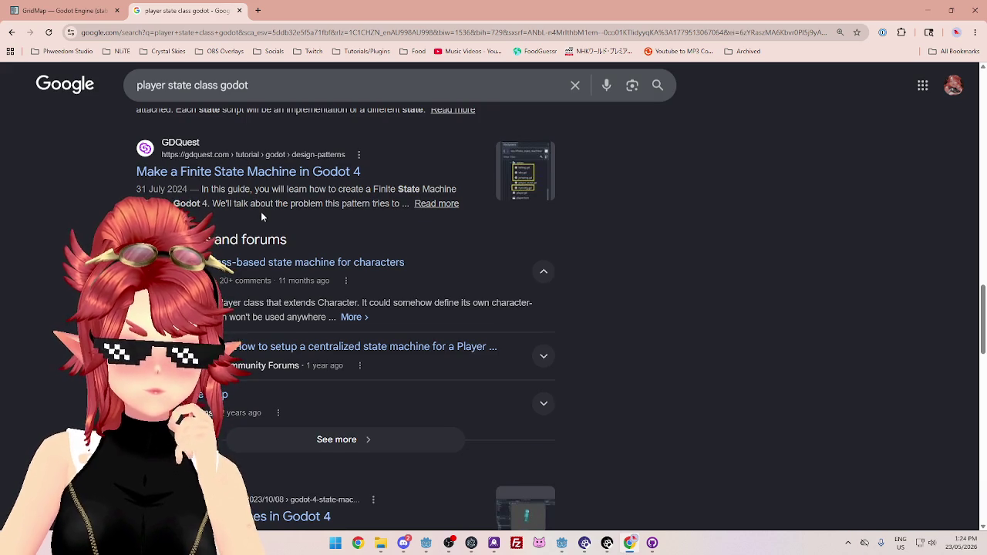
scroll(261, 214, "down", 1)
left_click(261, 212)
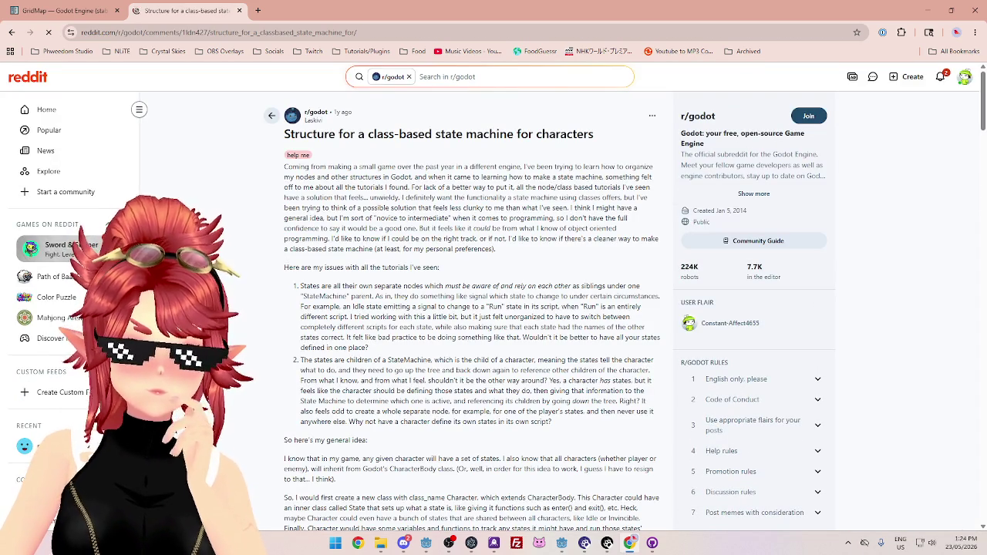
Follow the first comment's gdquest.com link to the 'Make a Finite State Machine in Godot 4' article
scroll(323, 254, "down", 1)
left_click_drag(312, 234, 423, 235)
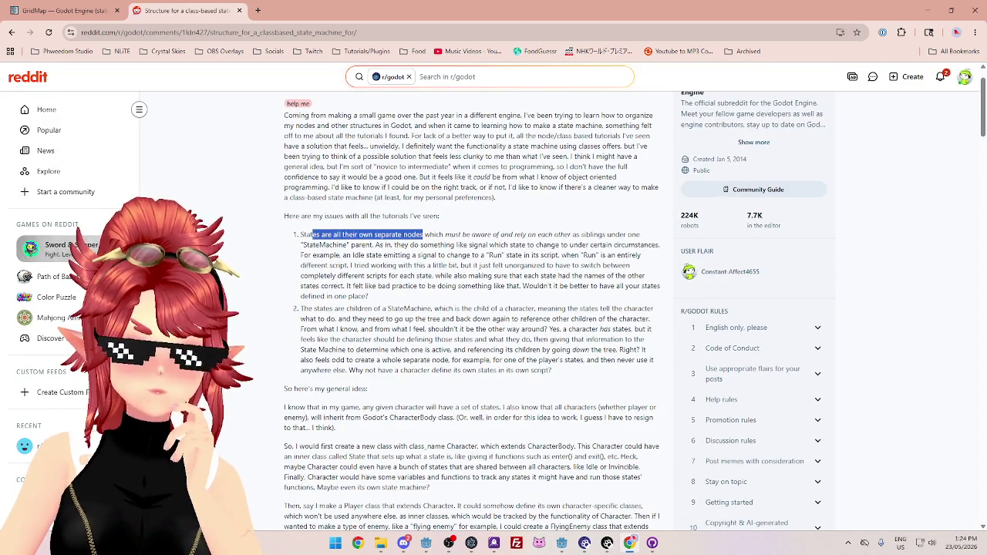
scroll(472, 309, "down", 5)
scroll(604, 204, "down", 4)
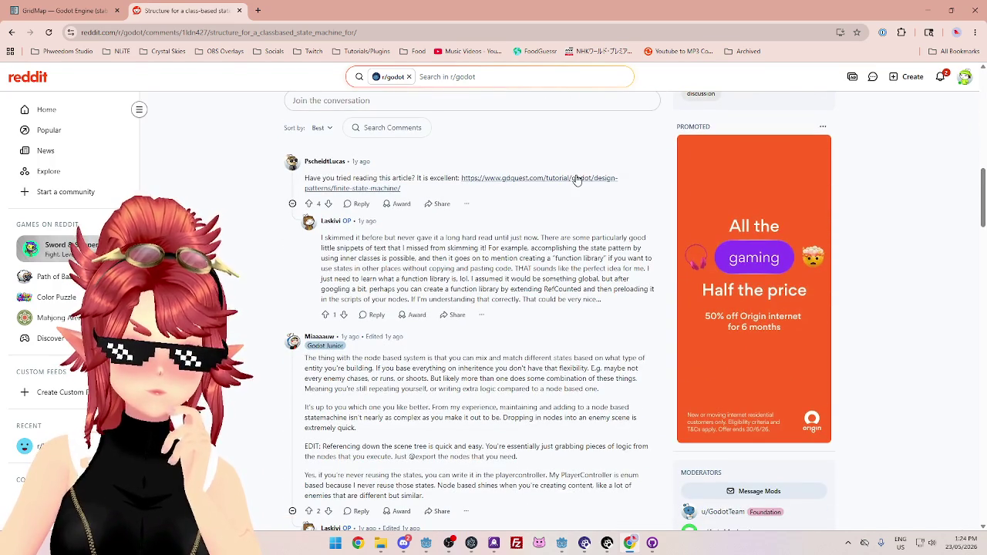
left_click(575, 178)
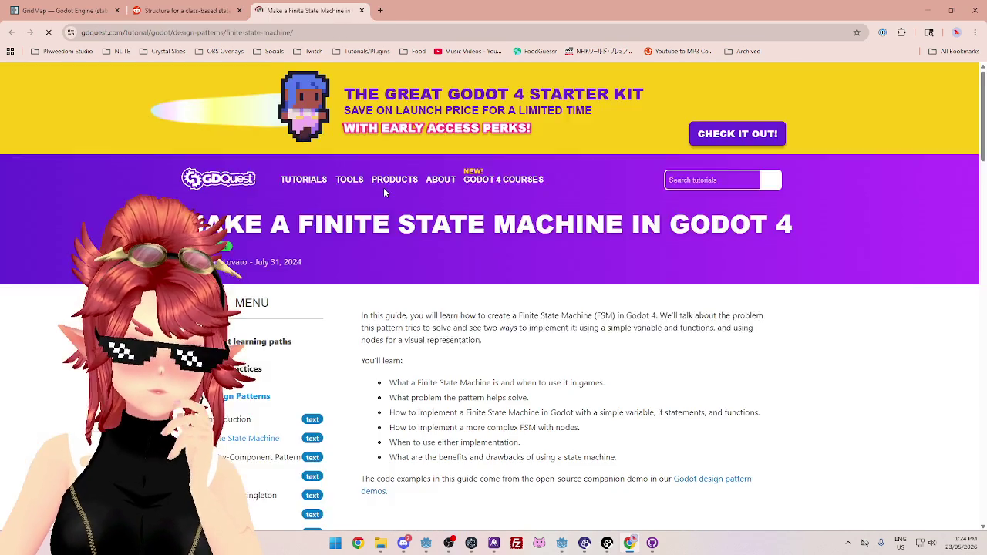
Scroll the GDQuest guide to the one-variable States enum example (IDLE, RUNNING, JUMPING, FALLING, GLIDING)
scroll(487, 287, "down", 2)
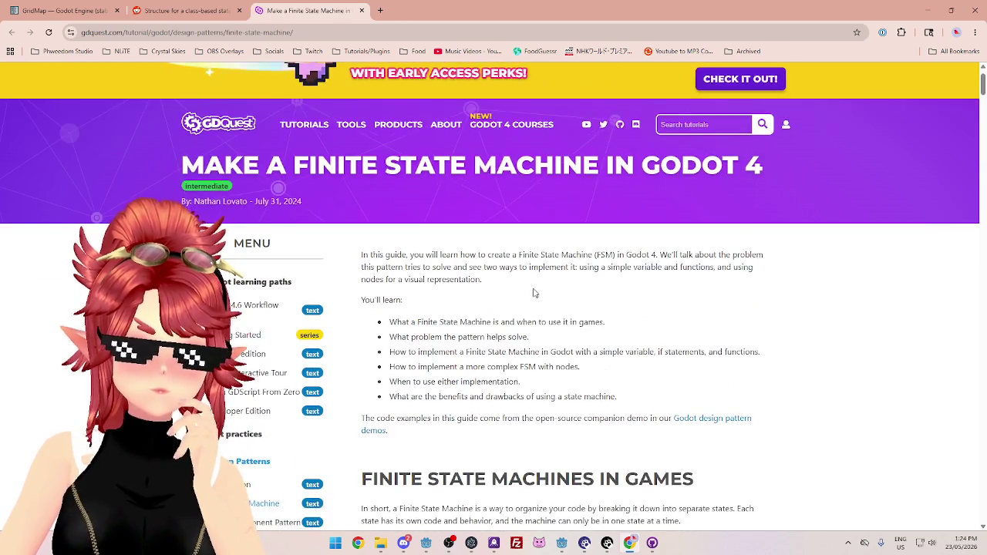
left_click_drag(386, 203, 517, 217)
left_click(442, 258)
scroll(442, 258, "down", 2)
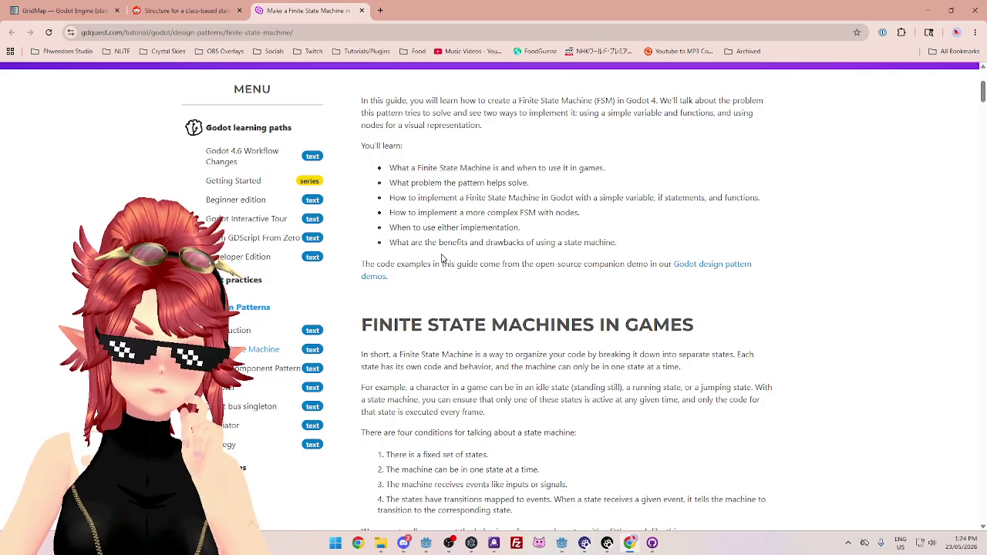
scroll(442, 258, "down", 5)
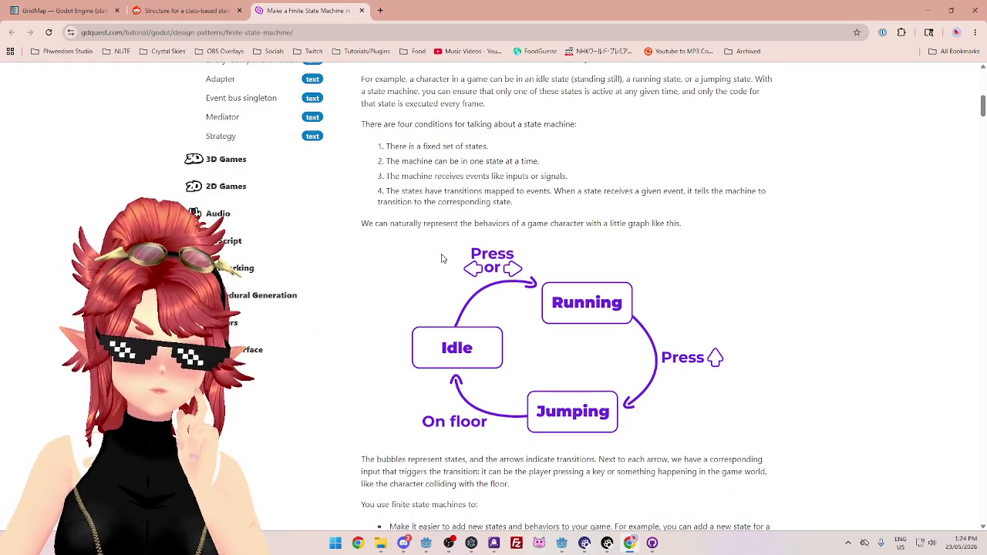
scroll(442, 258, "down", 3)
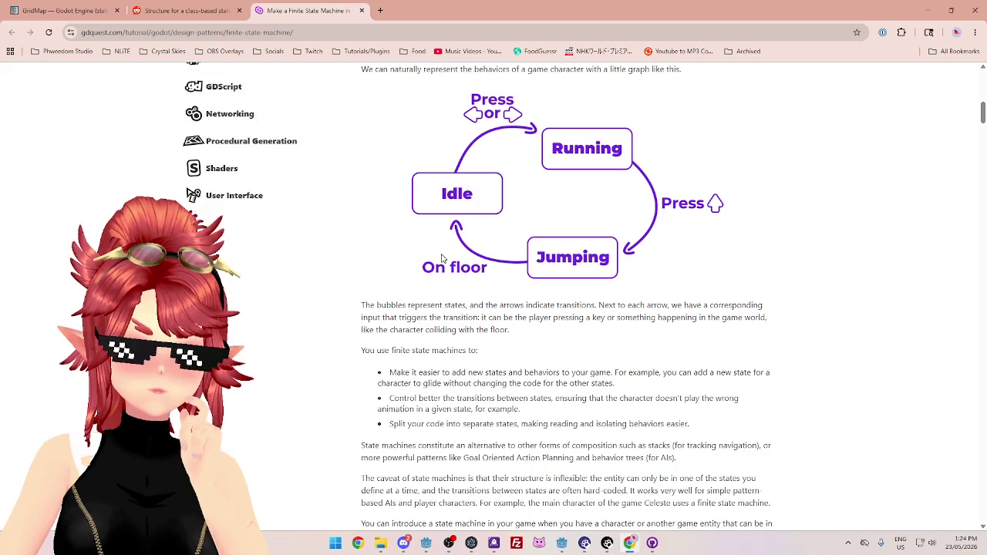
scroll(442, 258, "down", 3)
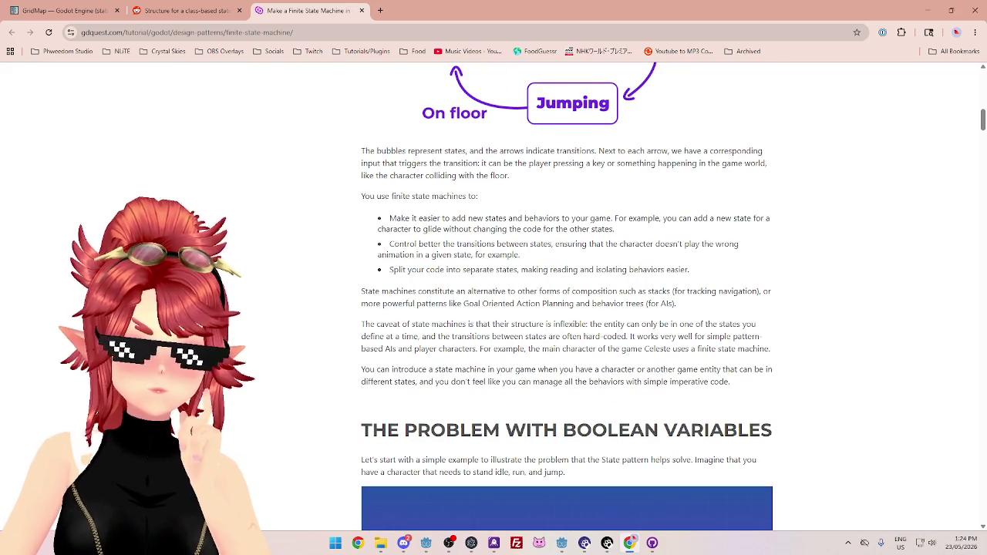
scroll(441, 254, "down", 7)
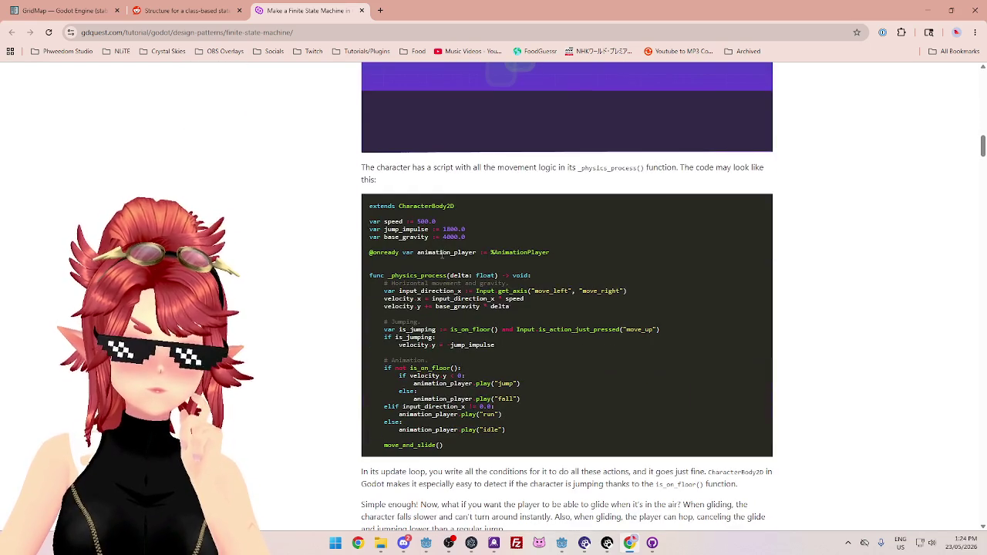
scroll(349, 240, "down", 1)
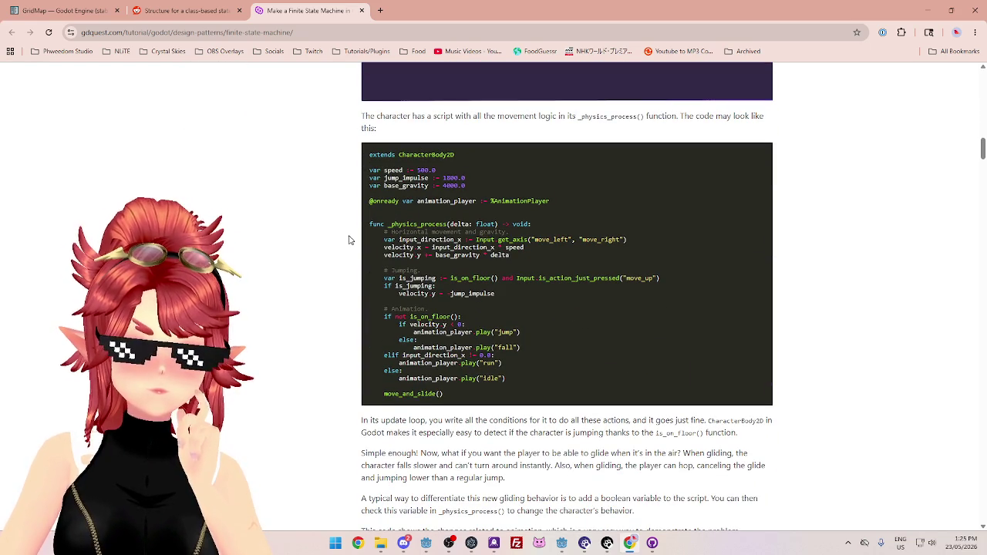
scroll(350, 240, "down", 10)
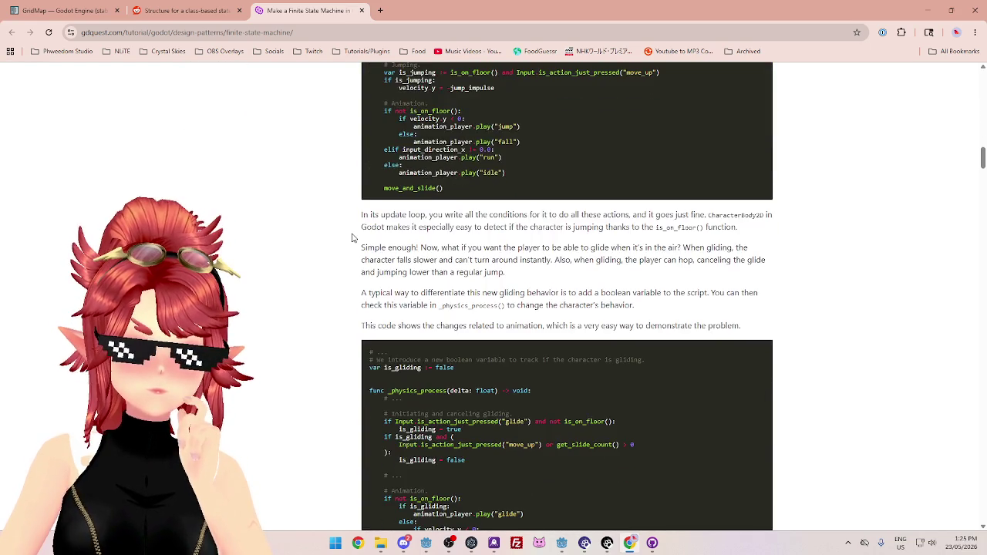
scroll(352, 238, "down", 2)
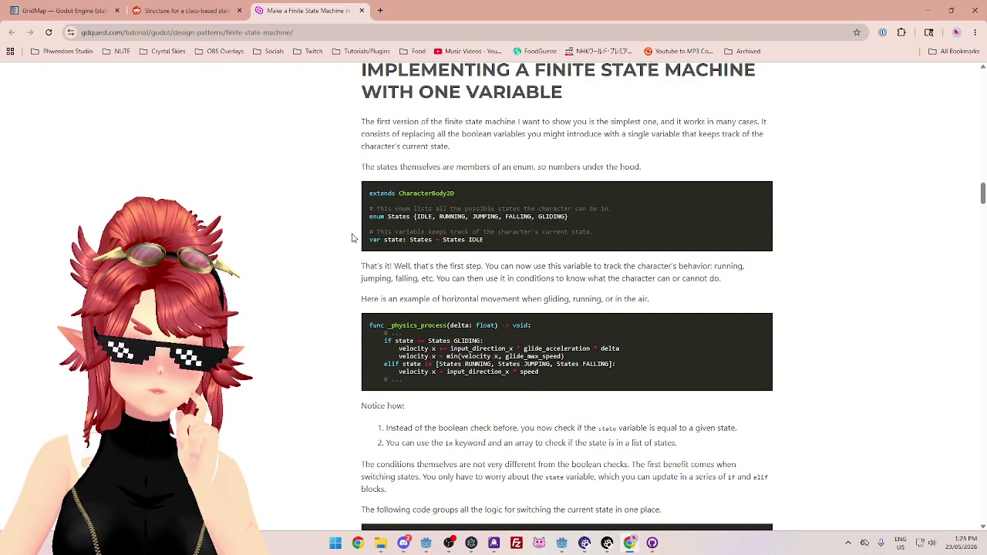
Scroll past the set_state examples to the node-based section with its State and state machine base scripts
scroll(352, 238, "down", 1)
scroll(352, 238, "down", 1)
scroll(352, 237, "down", 1)
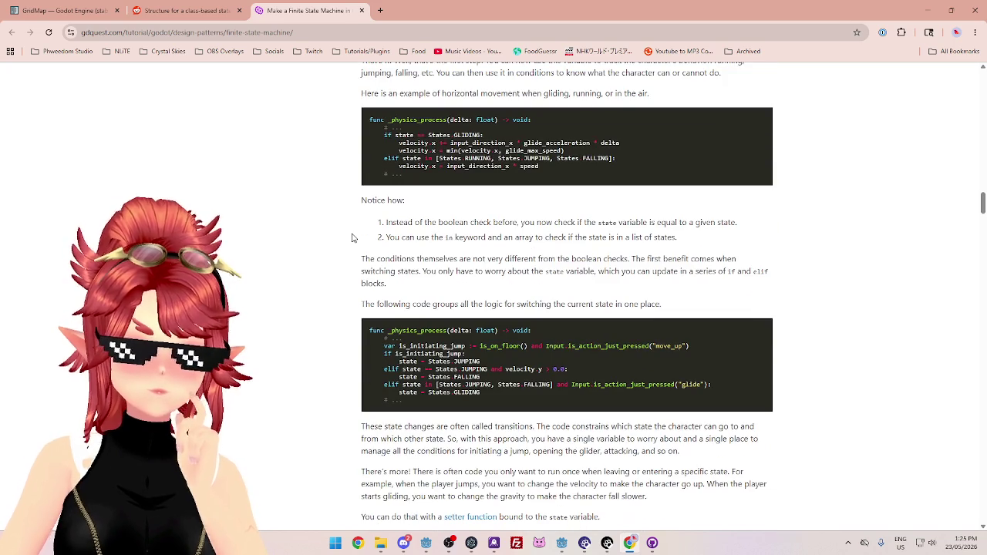
scroll(353, 238, "down", 1)
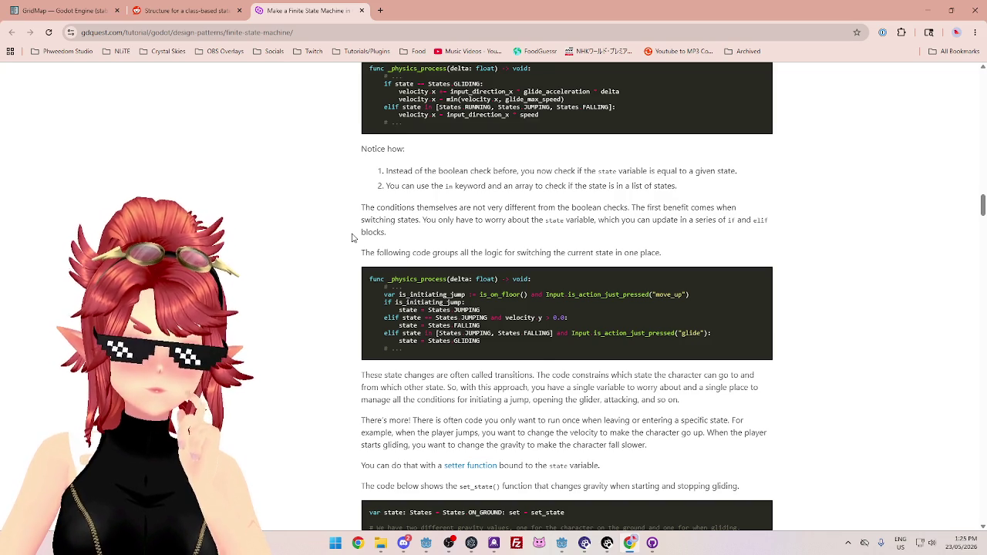
scroll(352, 238, "down", 3)
scroll(352, 237, "down", 8)
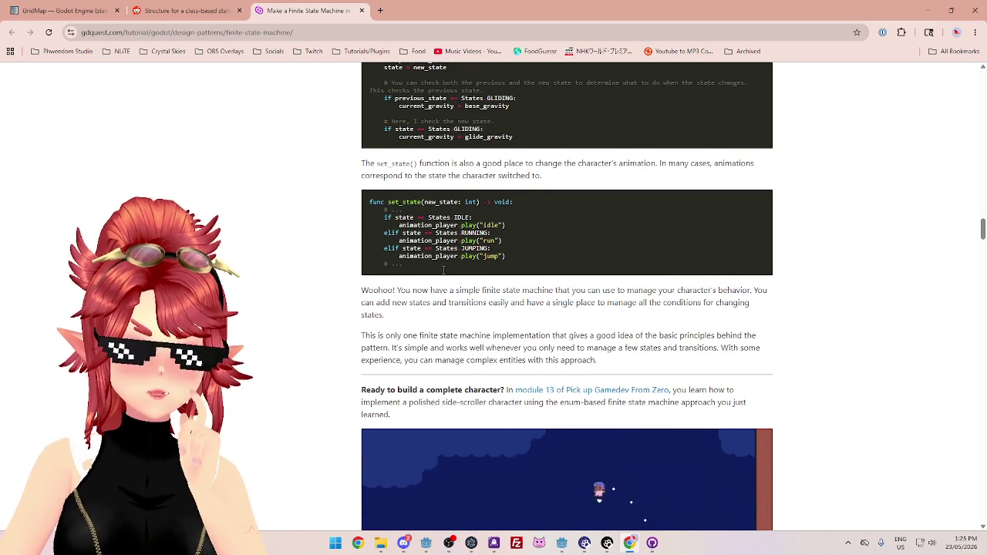
scroll(444, 274, "down", 2)
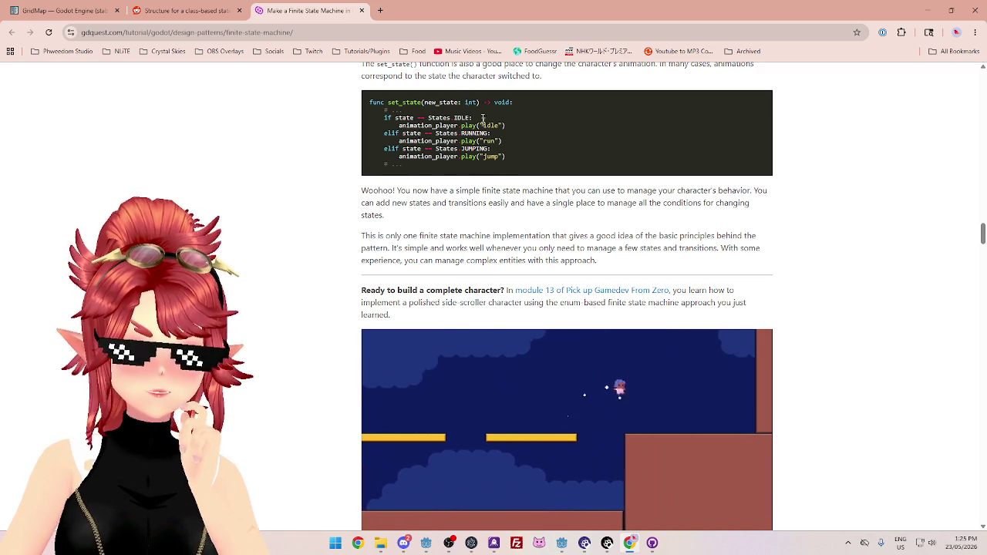
scroll(432, 144, "down", 10)
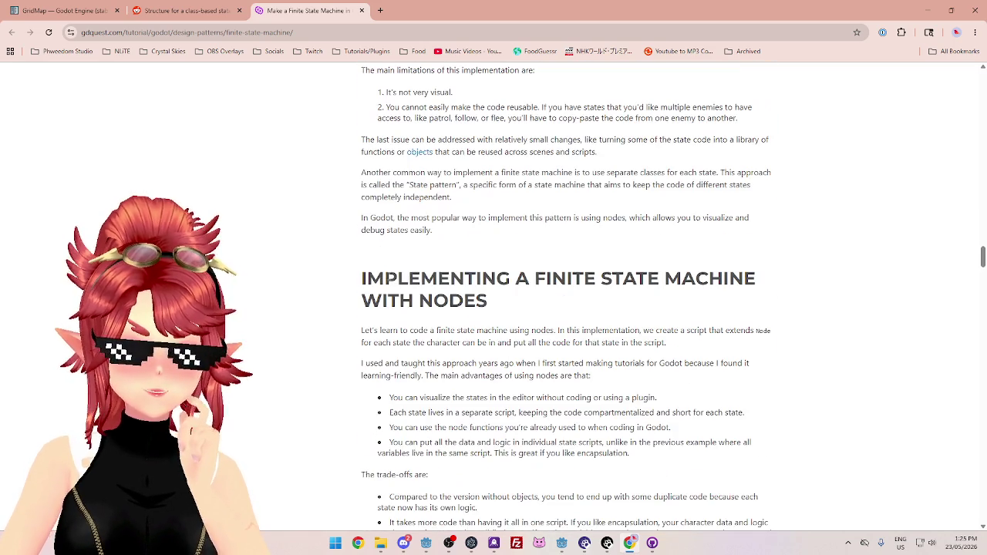
scroll(423, 273, "down", 8)
scroll(423, 273, "up", 7)
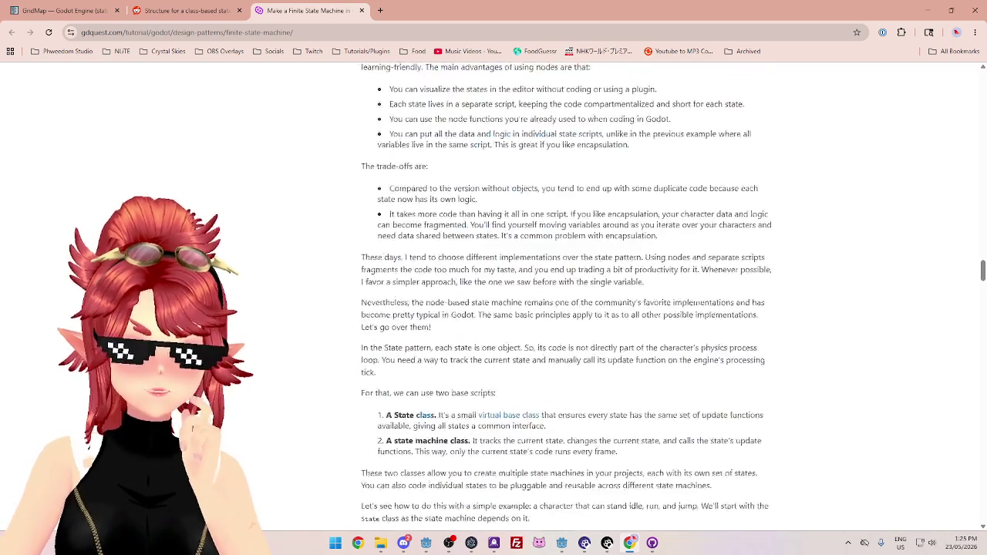
left_click_drag(384, 228, 567, 228)
left_click_drag(495, 228, 577, 219)
left_click(528, 251)
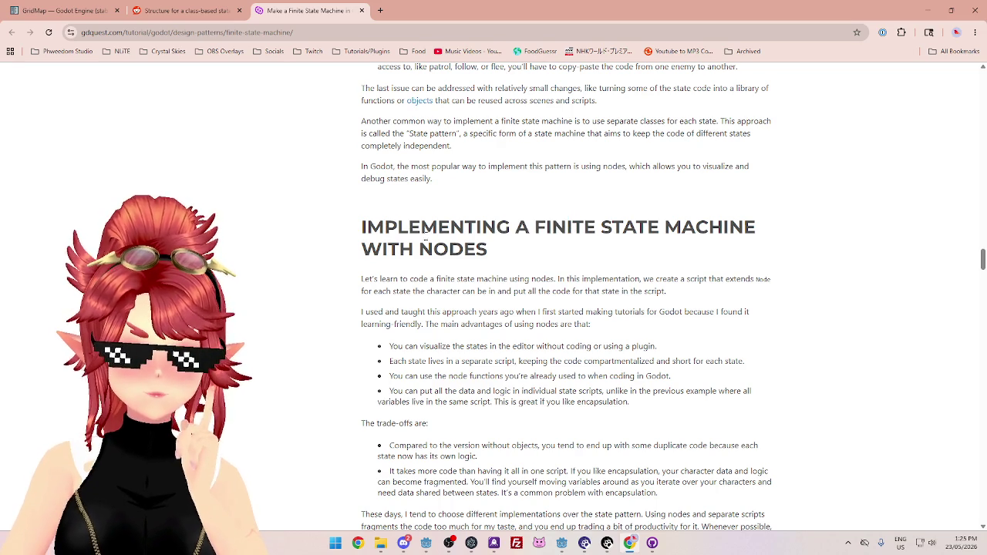
scroll(448, 173, "up", 4)
scroll(443, 160, "down", 2)
left_click_drag(465, 280, 400, 303)
left_click(500, 307)
mouse_move(533, 280)
left_mouse_down()
mouse_move(599, 309)
mouse_move(532, 328)
left_mouse_up()
scroll(532, 327, "down", 2)
left_click(414, 223)
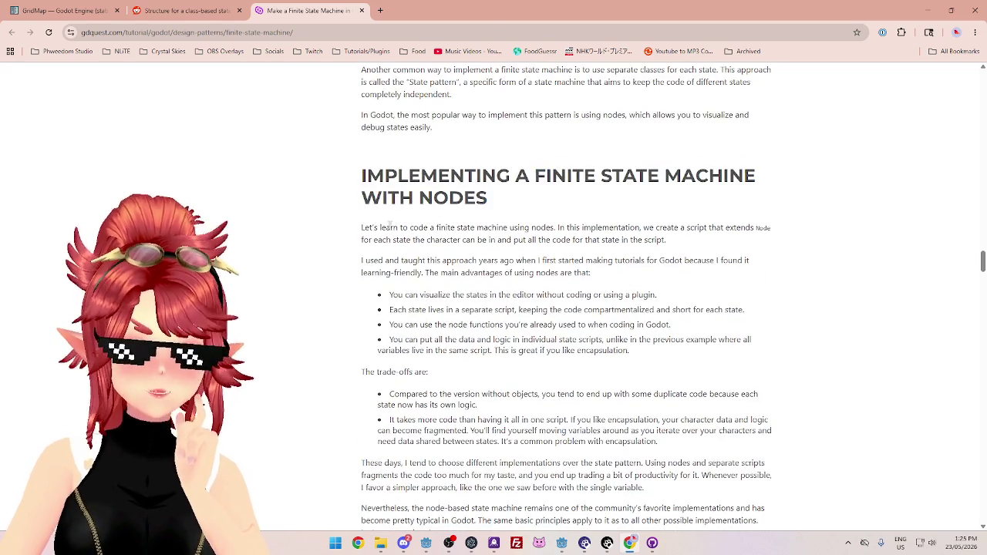
left_click_drag(363, 228, 512, 240)
left_click(516, 253)
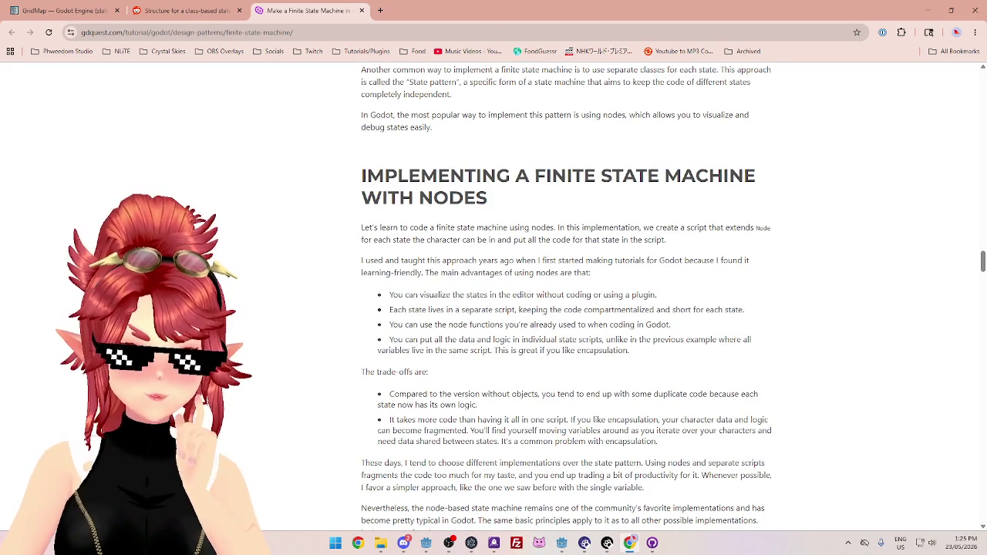
left_click_drag(390, 240, 512, 241)
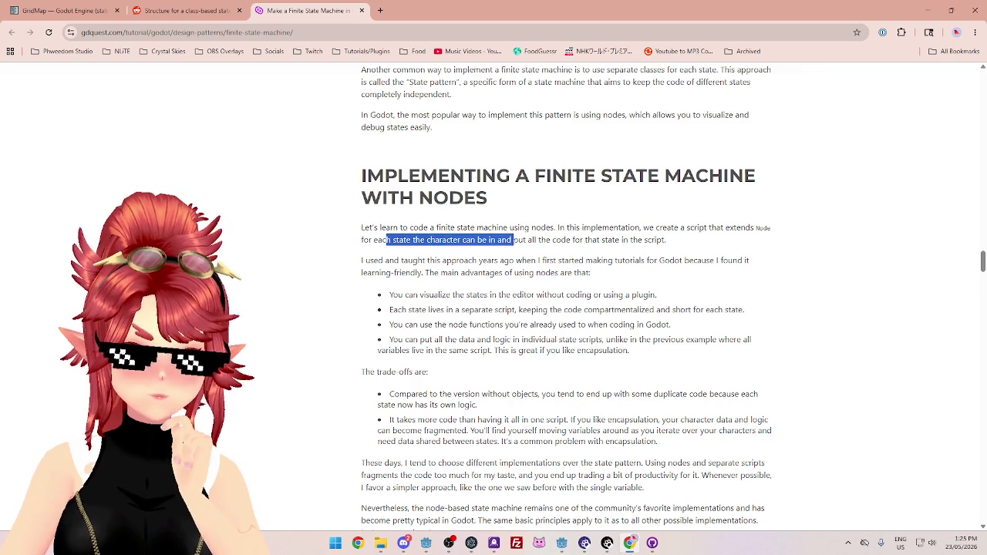
scroll(506, 258, "down", 1)
left_click(506, 260)
left_click_drag(385, 221, 546, 222)
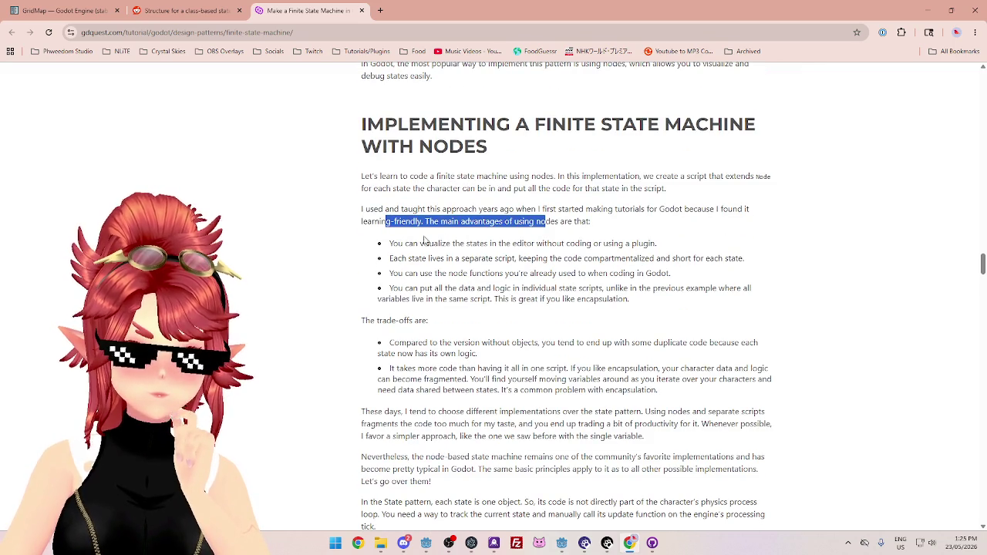
left_click_drag(425, 243, 528, 242)
scroll(527, 242, "down", 1)
left_click(527, 192)
left_click_drag(398, 192, 506, 192)
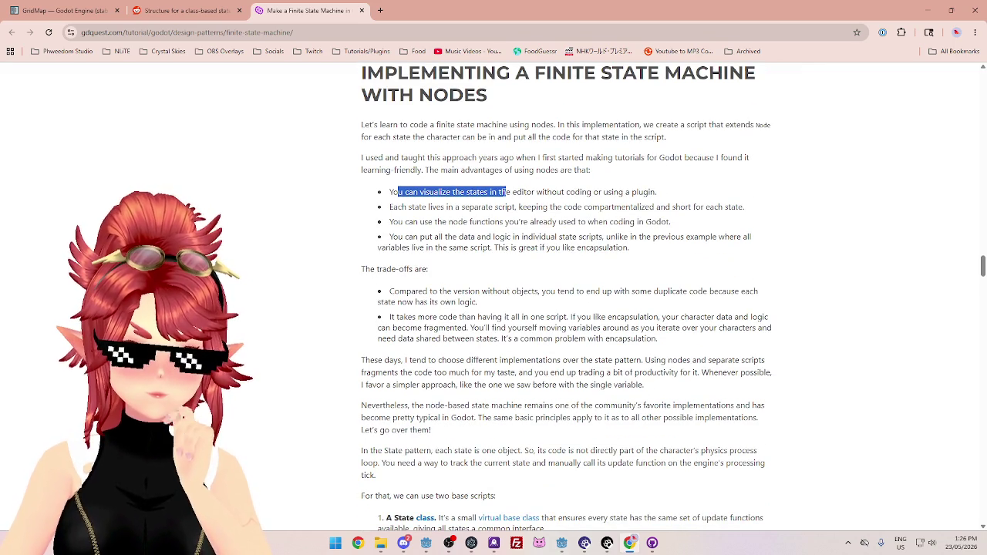
left_click(506, 193)
left_click_drag(402, 192, 593, 192)
left_click_drag(402, 207, 517, 216)
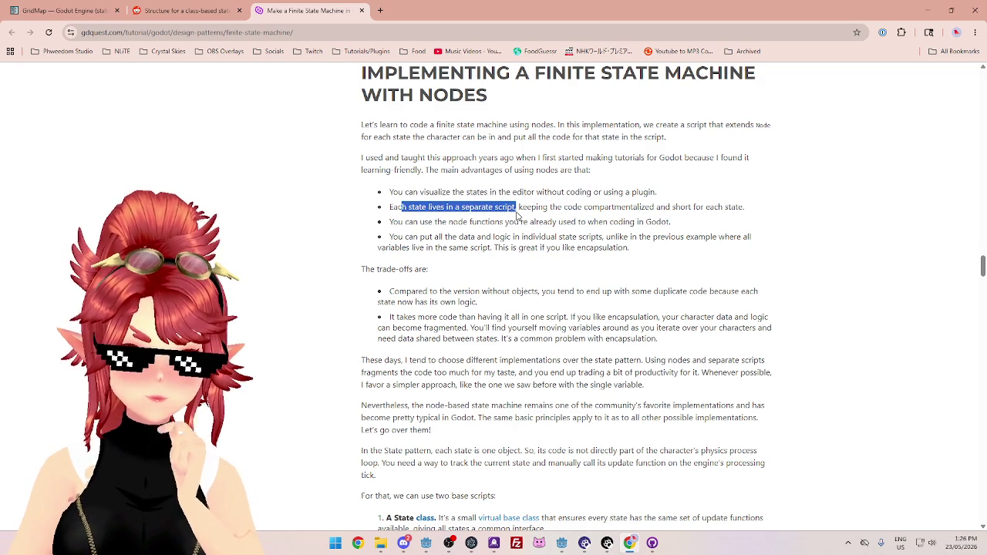
left_click_drag(408, 222, 528, 222)
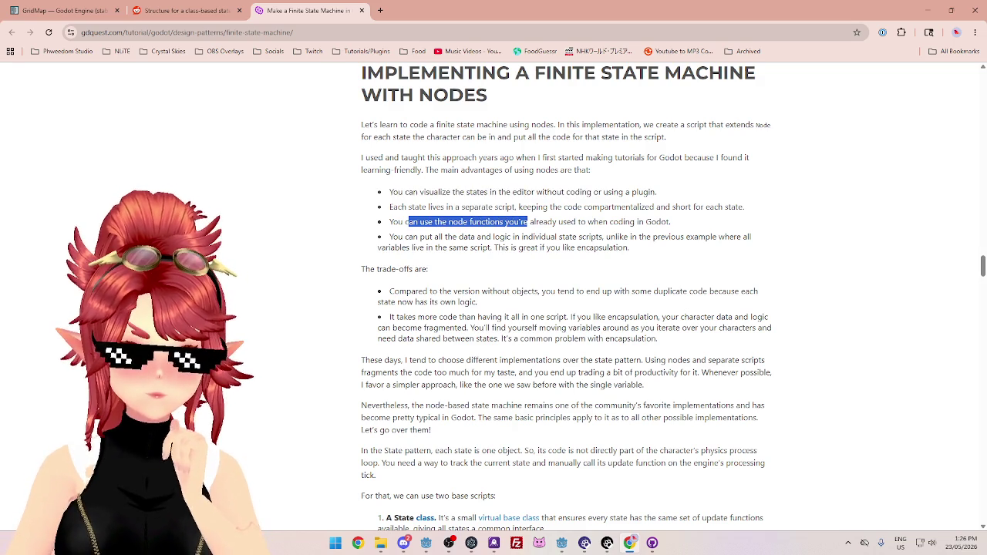
mouse_move(403, 237)
left_mouse_down()
mouse_move(537, 248)
mouse_move(597, 240)
left_mouse_up()
scroll(403, 212, "down", 2)
mouse_move(393, 189)
left_mouse_down()
mouse_move(582, 206)
mouse_move(710, 188)
left_mouse_up()
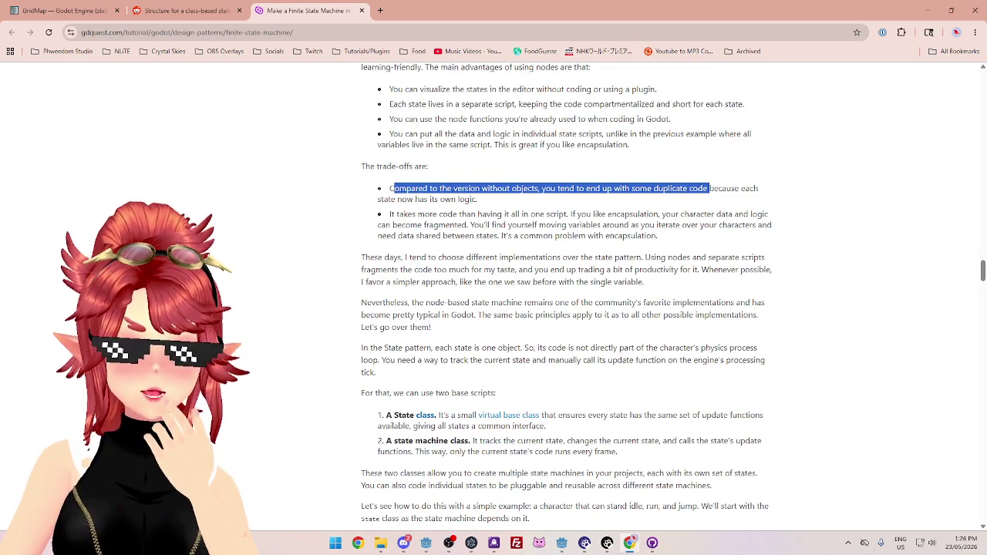
left_click_drag(401, 199, 513, 199)
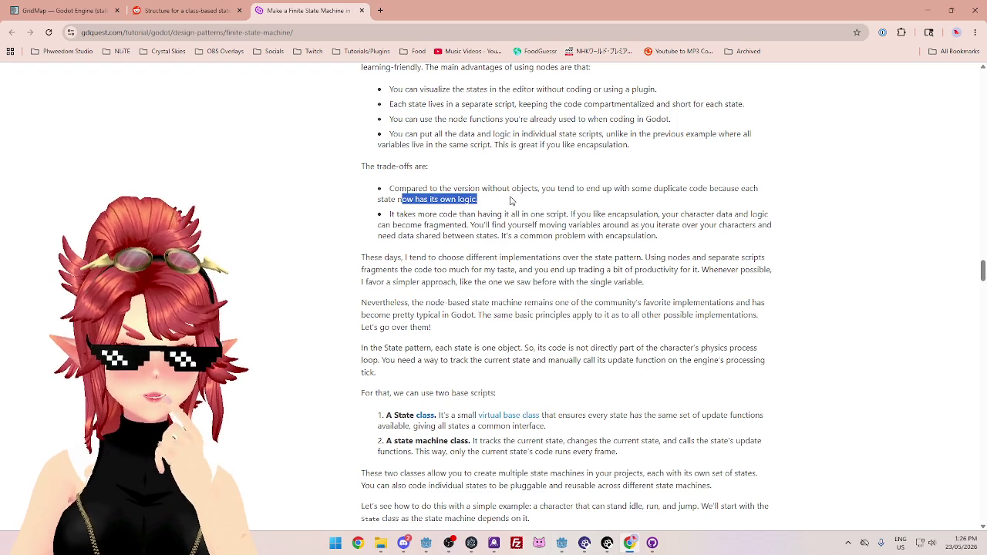
left_click(511, 200)
left_click_drag(391, 213, 752, 214)
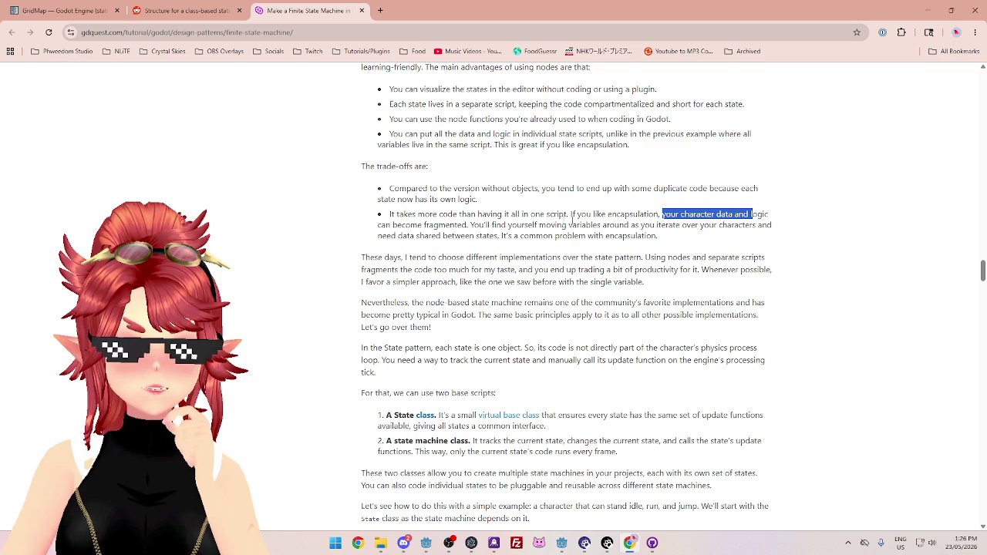
left_click(423, 224)
left_click_drag(470, 225, 738, 225)
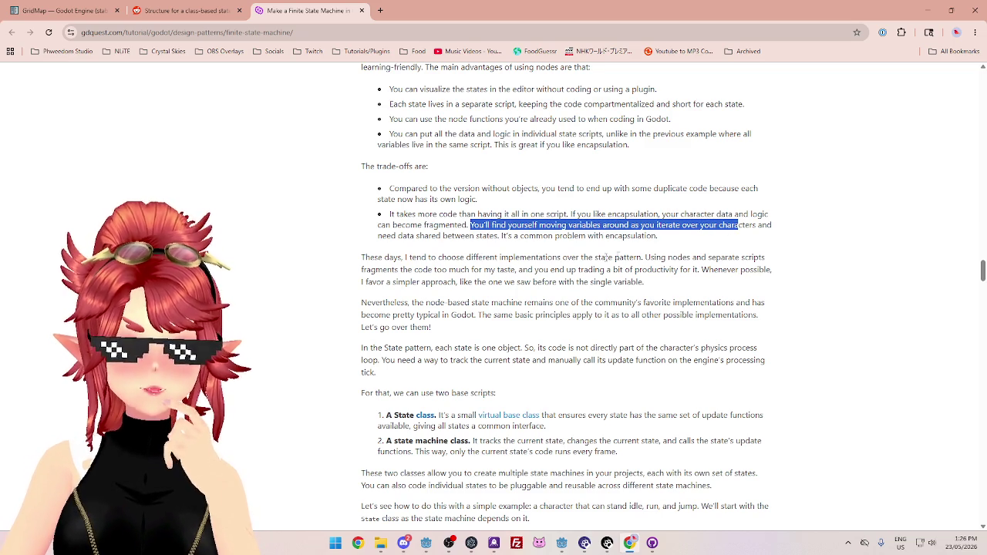
left_click_drag(391, 235, 501, 236)
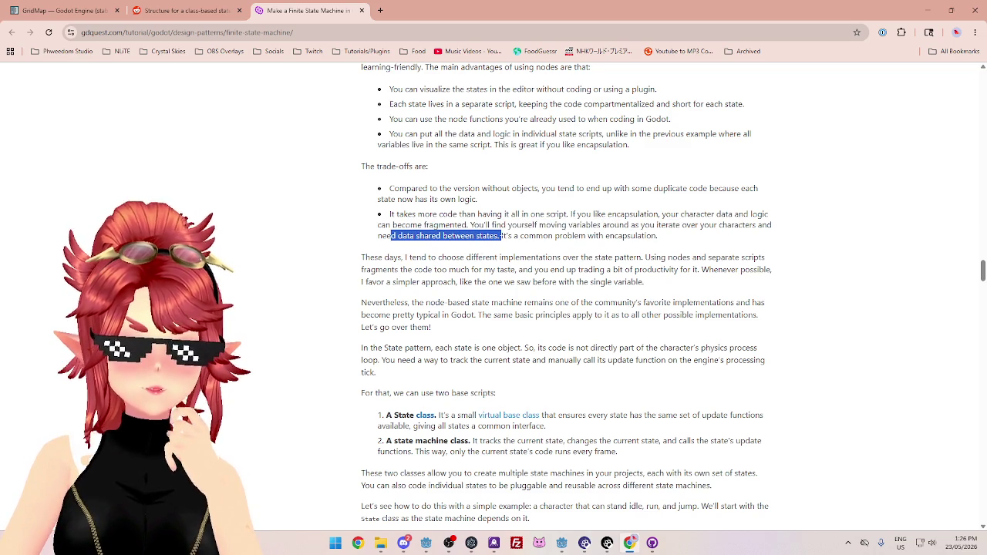
left_click_drag(657, 235, 374, 220)
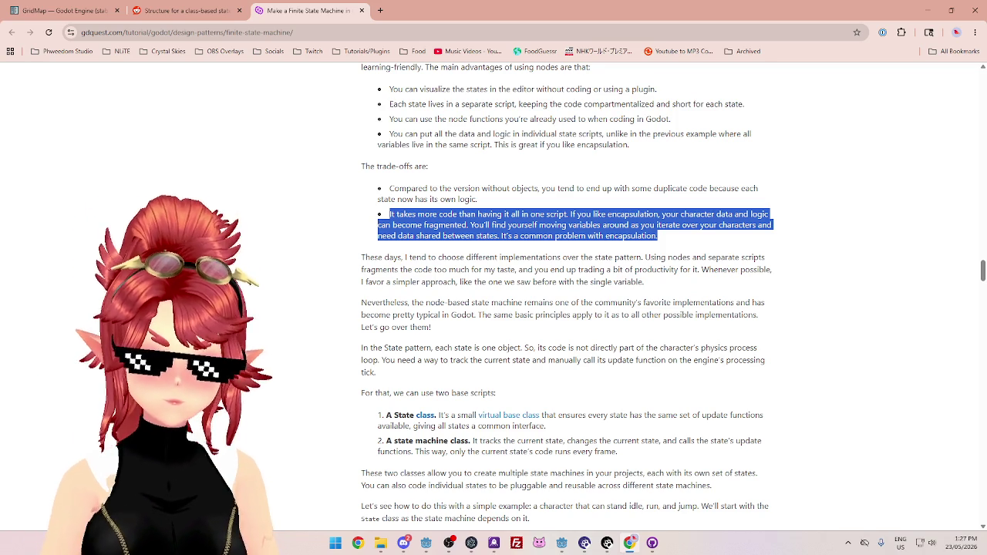
mouse_move(562, 543)
left_click(581, 467)
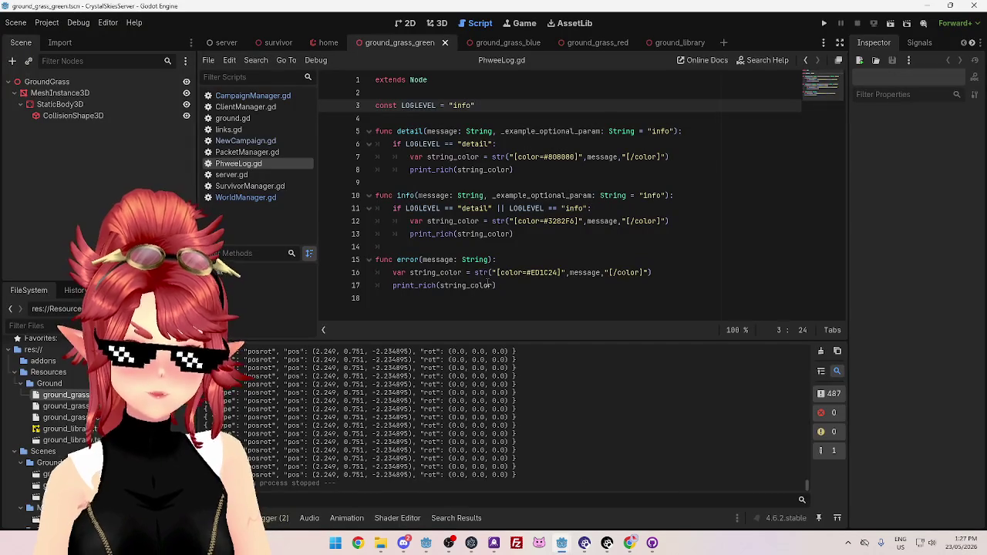
Switch to the CrystalSkies project and inspect the SURVIVOR_STATE enum in survivor.gd
mouse_move(562, 543)
left_click(521, 512)
mouse_move(445, 156)
left_mouse_down()
mouse_move(463, 158)
mouse_move(507, 197)
left_mouse_up()
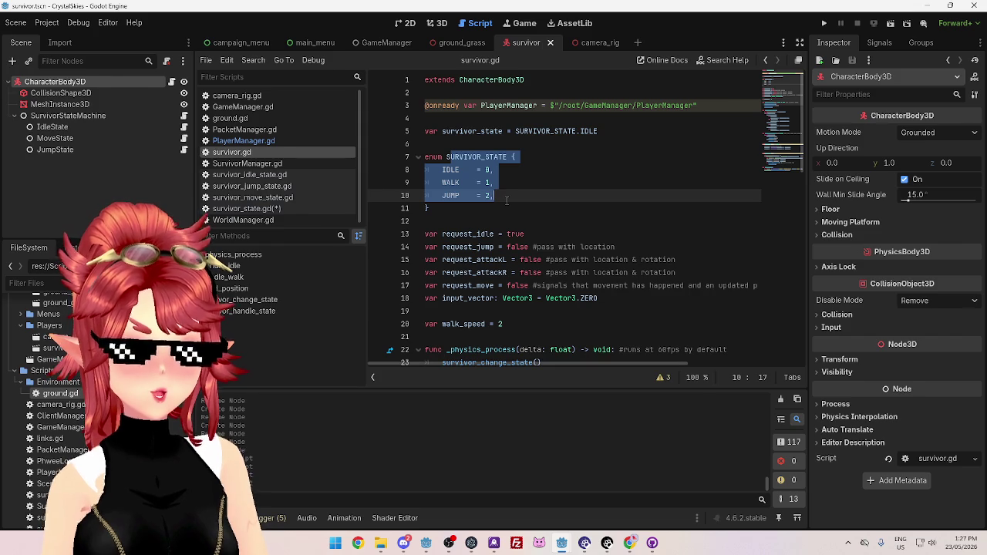
left_click(487, 196, "shift")
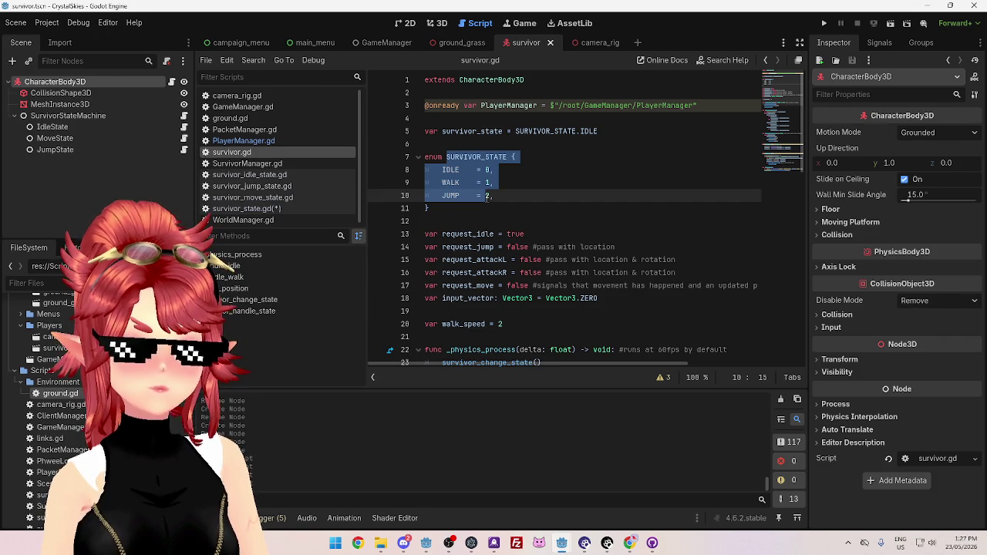
left_click(492, 183)
left_click(247, 163)
left_click(261, 155)
Add a trailing comma after JUMP = 2 in the SURVIVOR_STATE enum
mouse_move(447, 157)
left_mouse_down()
mouse_move(517, 158)
mouse_move(478, 198)
left_mouse_up()
left_click(477, 205)
left_click_drag(460, 156, 477, 209)
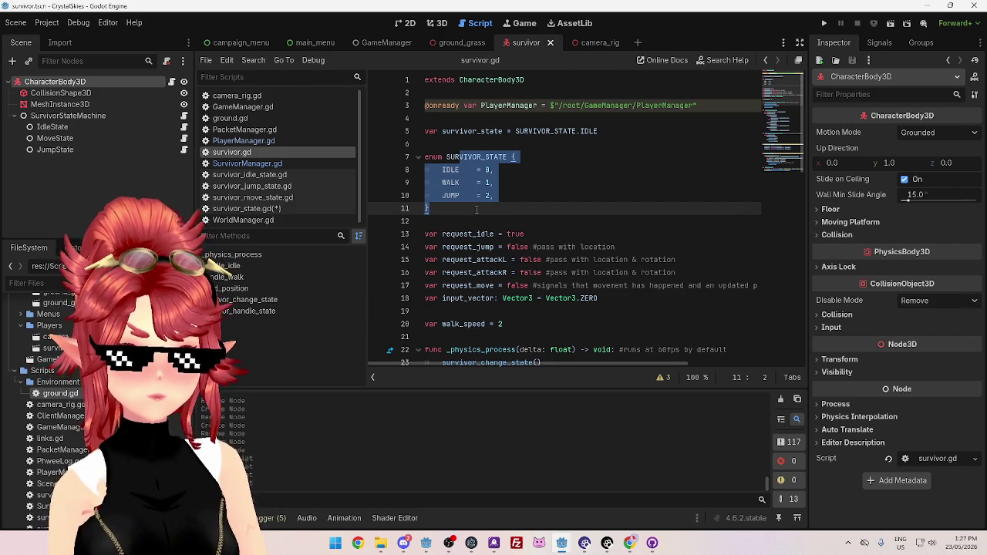
left_click(486, 207)
left_click_drag(460, 157, 490, 196)
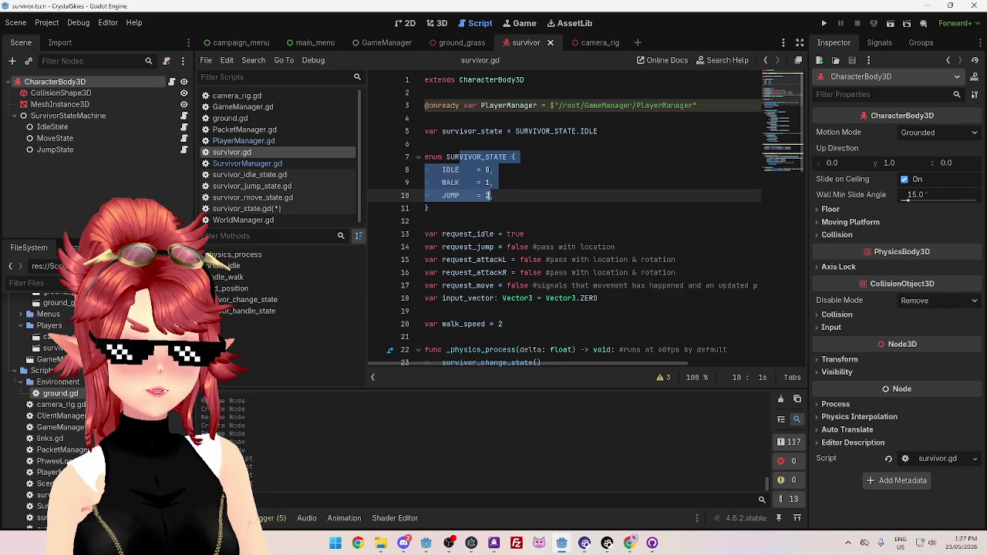
key("Right")
type(",")
Open survivor_state.gd from the Scripts list
scroll(496, 195, "down", 1)
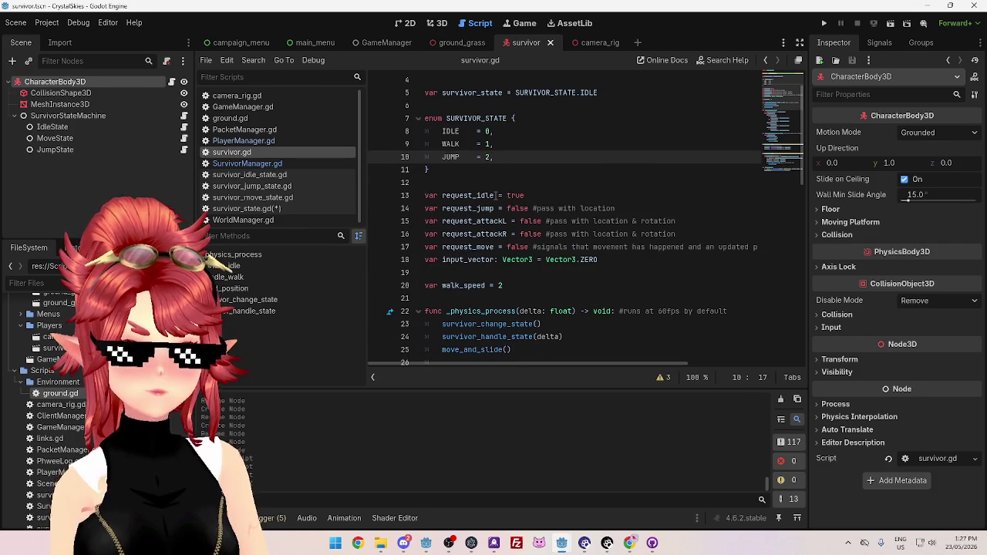
scroll(496, 195, "up", 1)
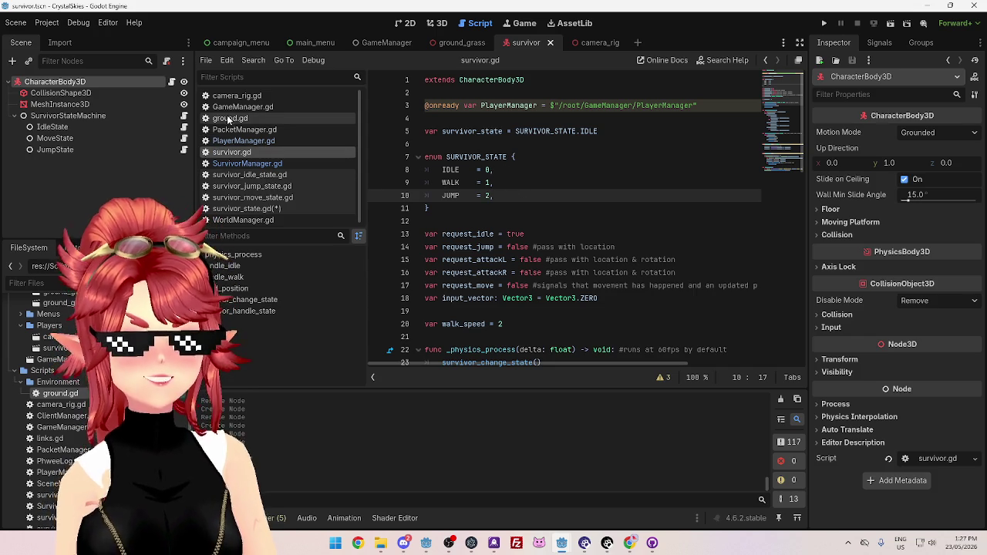
left_click(248, 209)
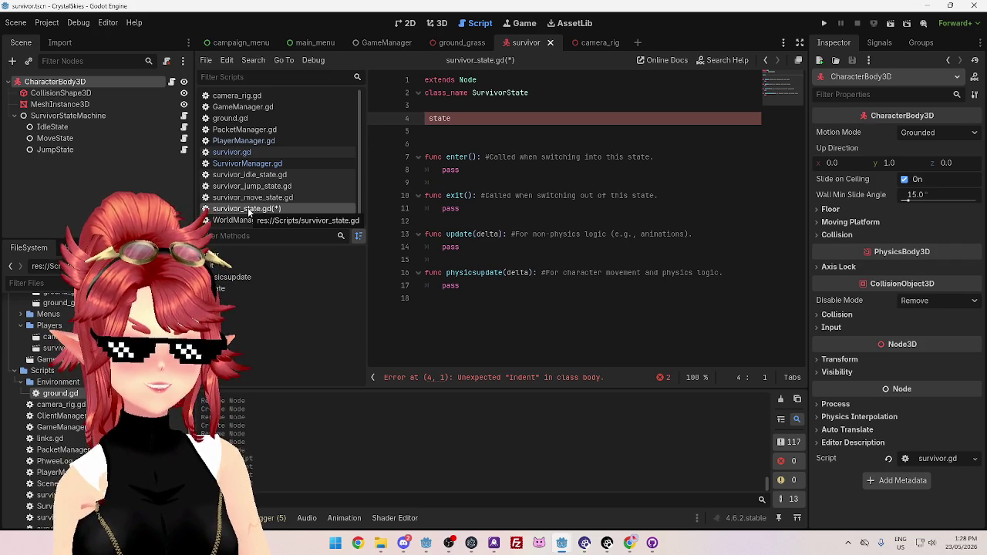
Delete the stray 'state' word from line 4 of survivor_state.gd
double_click(439, 118)
key("BackSpace")
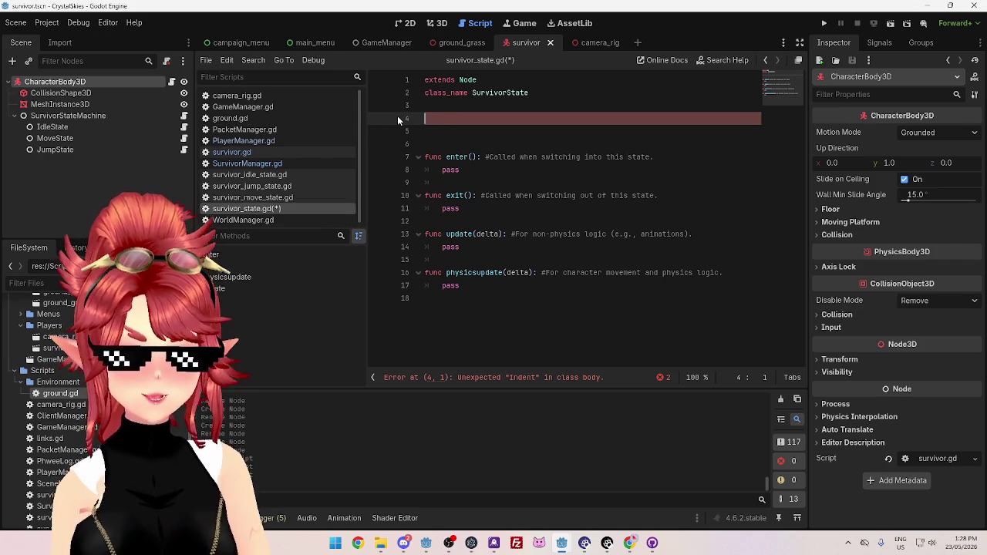
left_click(279, 157)
Review the SURVIVOR_STATE enum block in survivor.gd by selecting its lines
left_click_drag(447, 156, 498, 199)
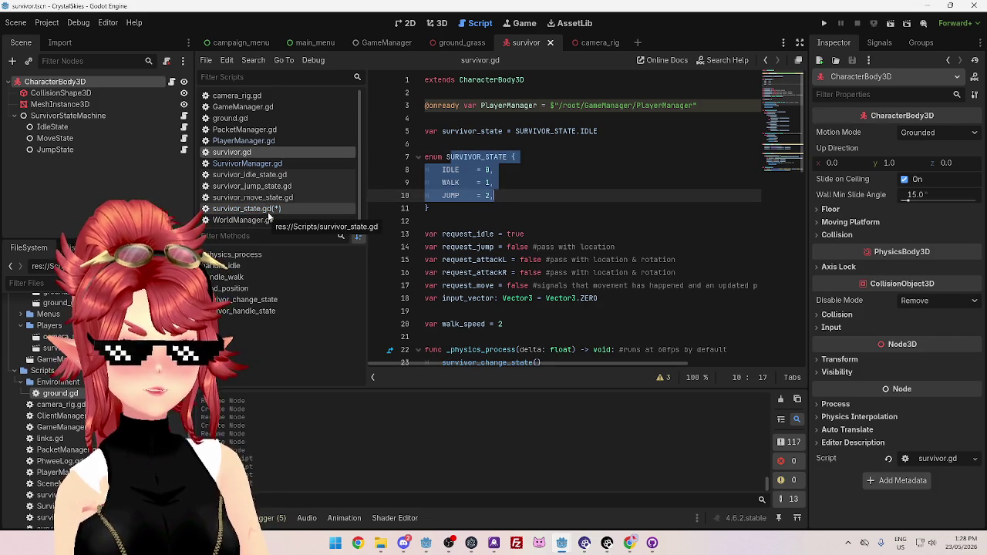
key("Down")
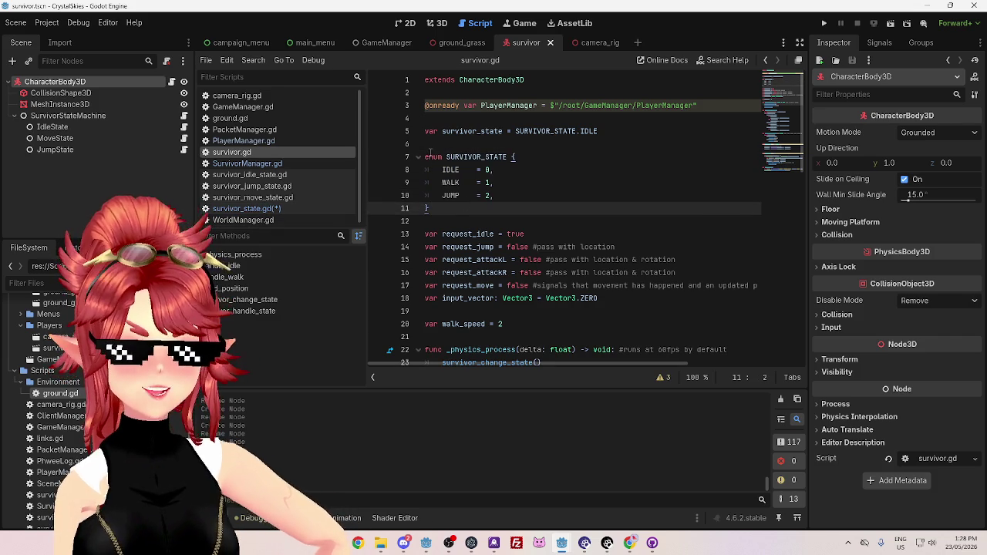
key("shift+Up")
key("shift+Up")
key("shift+Up")
key("shift+Down")
key("shift+Down")
key("shift+Down")
mouse_move(426, 157)
left_mouse_down()
mouse_move(447, 171)
mouse_move(462, 205)
left_mouse_up()
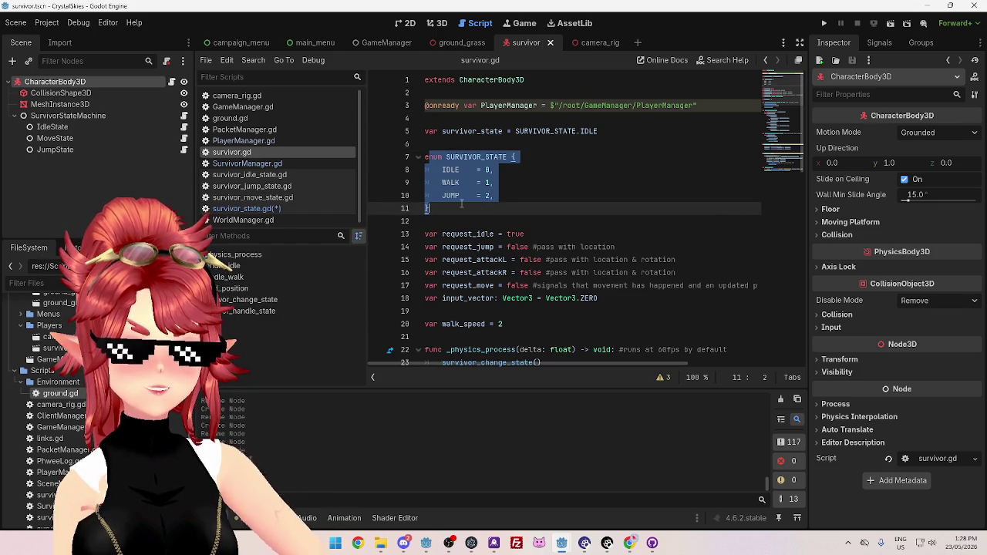
left_click(296, 209)
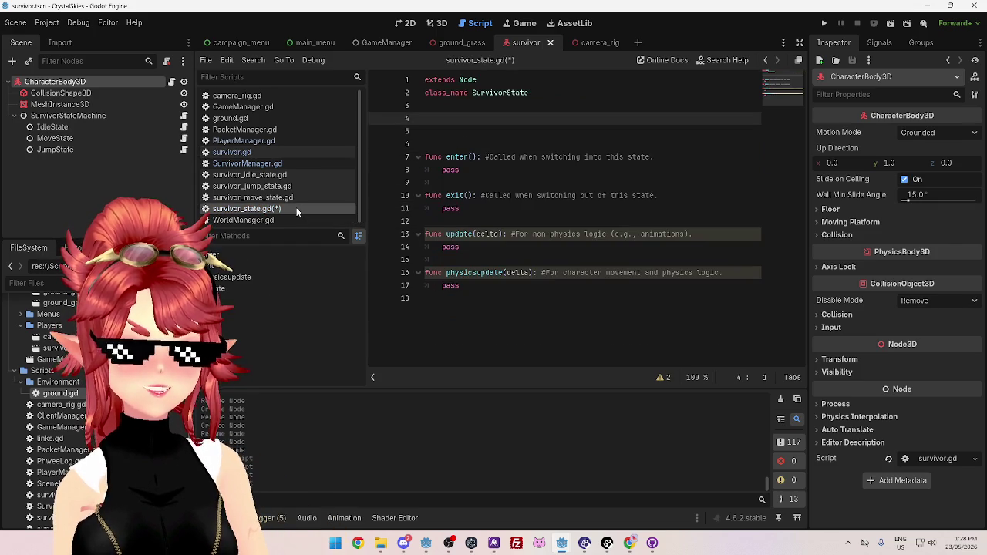
left_click(292, 152)
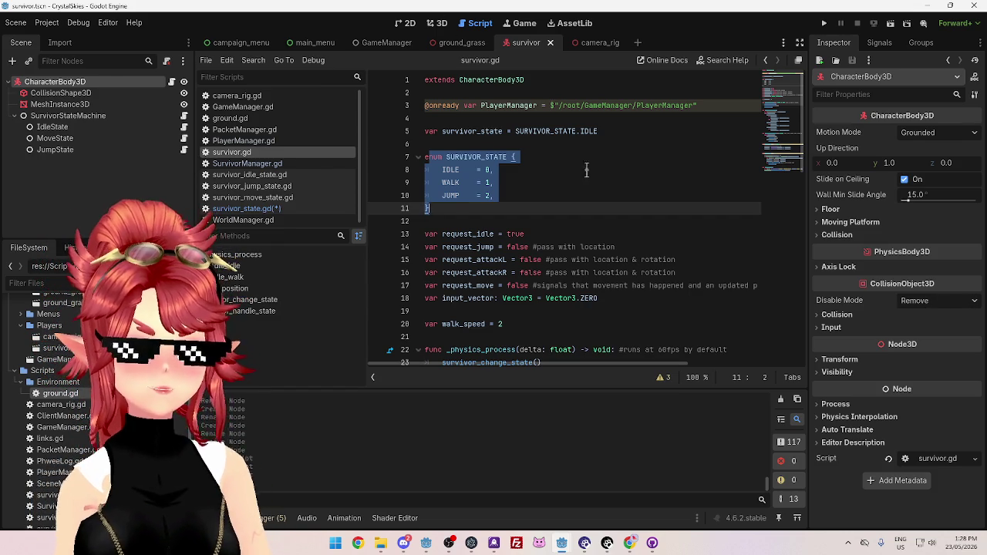
left_click(533, 181)
Reselect the enum on lines 7–11 including its closing brace, then return to the GDQuest article
left_click_drag(427, 154, 497, 216)
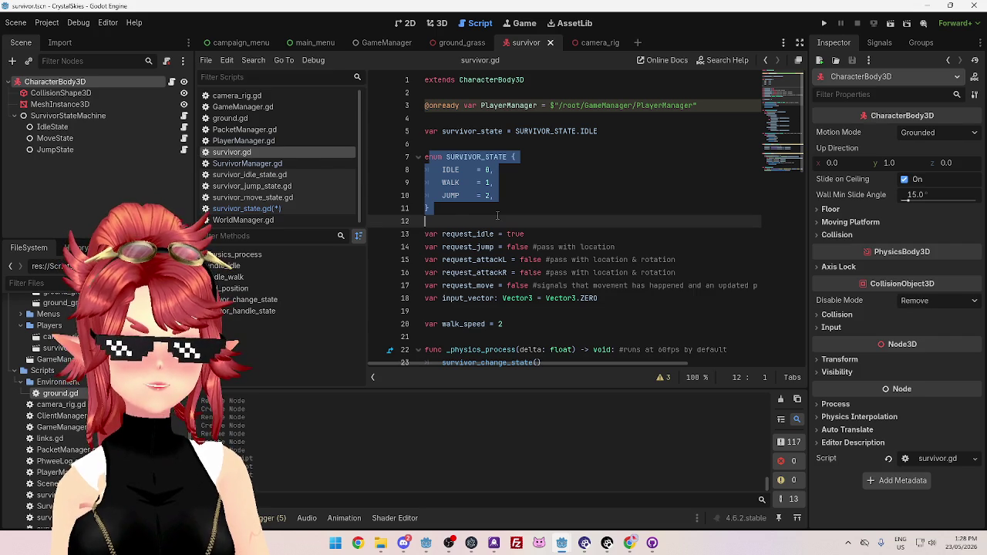
left_click(492, 210)
mouse_move(463, 210)
left_mouse_down()
mouse_move(419, 157)
mouse_move(463, 196)
mouse_move(428, 122)
left_mouse_up()
left_click(509, 196)
scroll(461, 187, "down", 1)
left_click(454, 173)
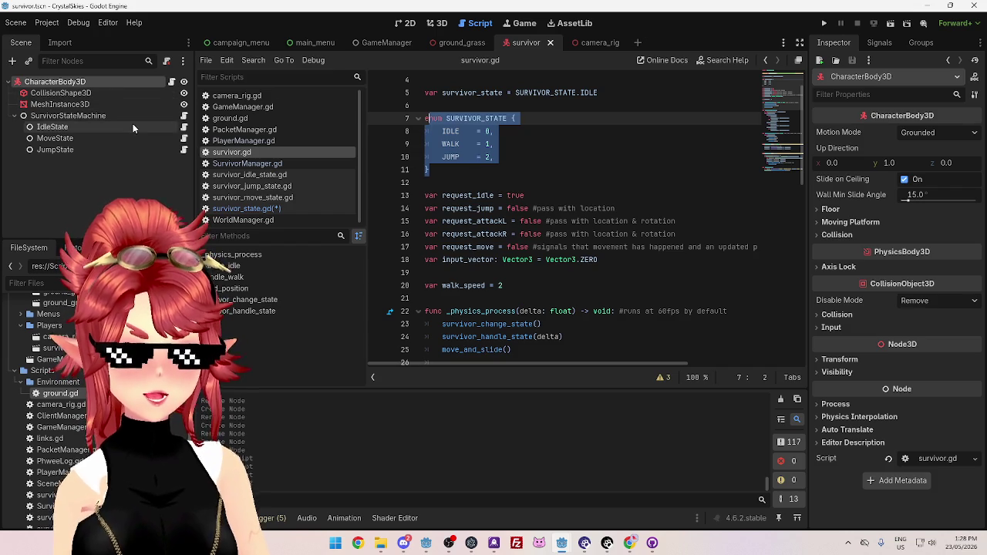
left_click(633, 544)
left_click_drag(389, 257, 516, 258)
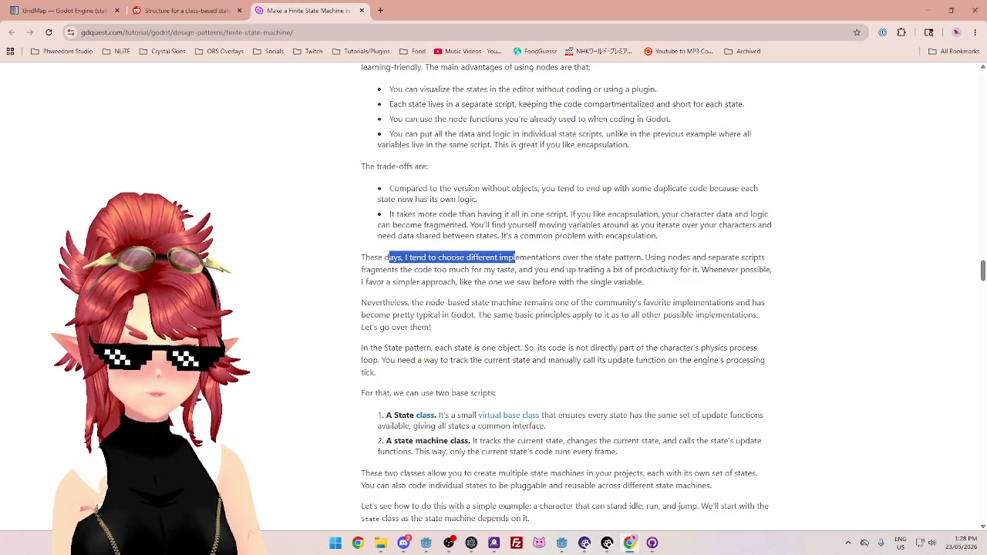
scroll(463, 266, "down", 1)
left_click(409, 242)
left_click_drag(370, 206, 413, 206)
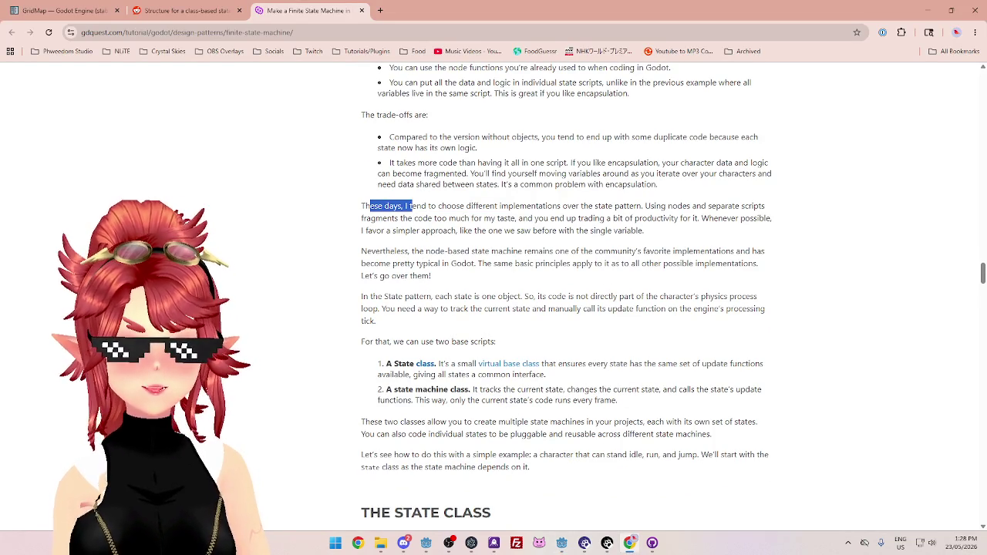
left_click_drag(646, 206, 740, 206)
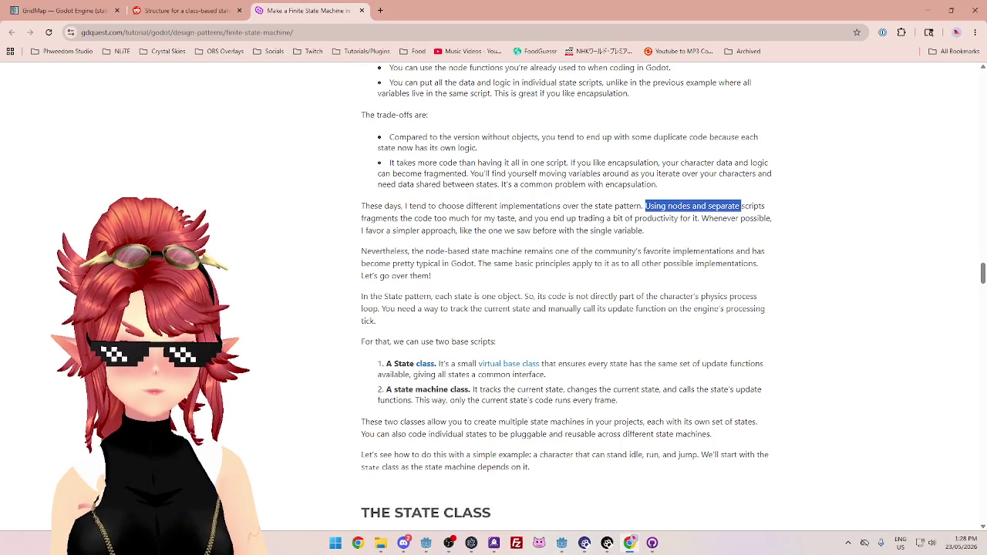
left_click(582, 218)
left_click_drag(405, 206, 652, 206)
left_click_drag(393, 163, 656, 186)
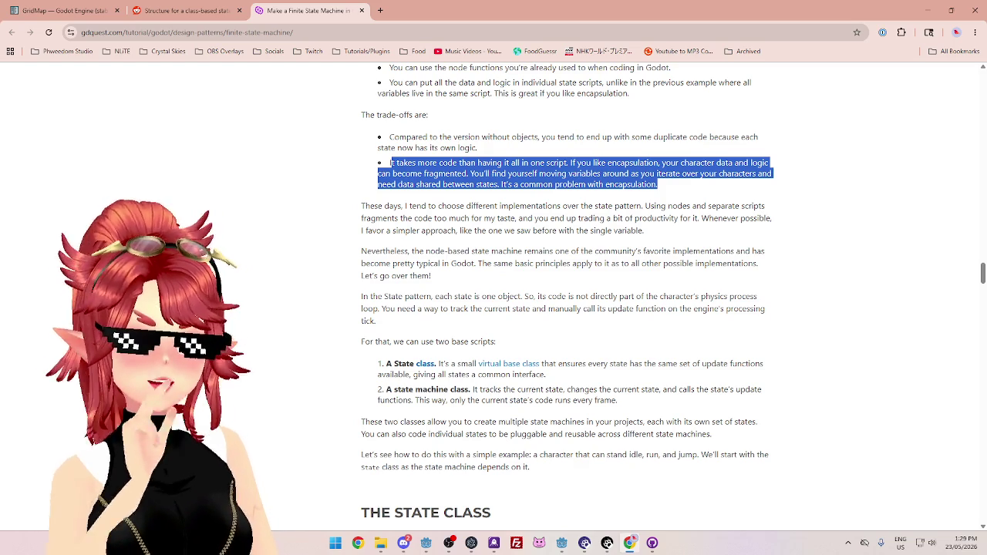
left_click(586, 202)
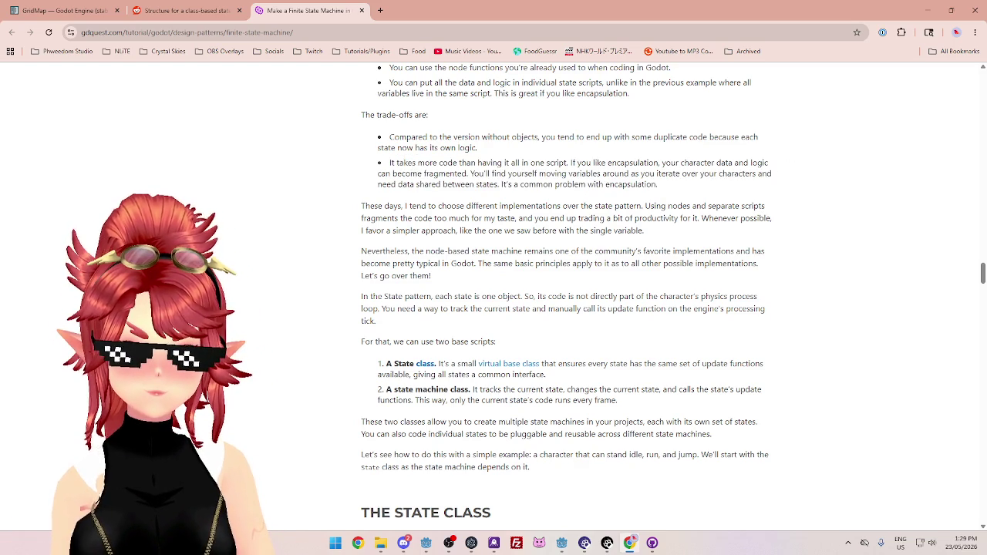
mouse_move(502, 173)
left_mouse_down()
mouse_move(720, 178)
mouse_move(724, 188)
left_mouse_up()
left_click(683, 159)
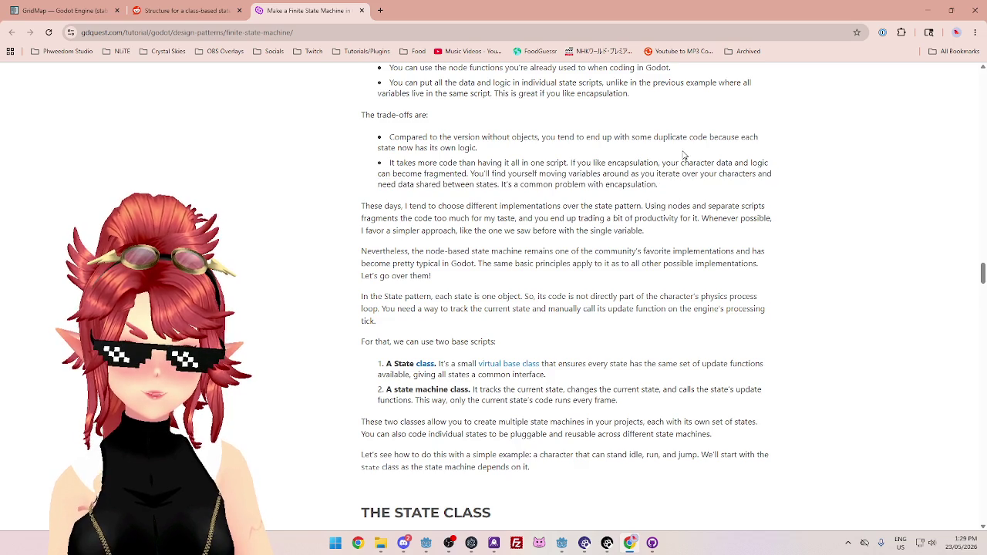
left_click_drag(569, 163, 770, 174)
left_click(569, 162)
mouse_move(573, 163)
left_mouse_down()
mouse_move(771, 173)
mouse_move(463, 174)
mouse_move(557, 175)
left_mouse_up()
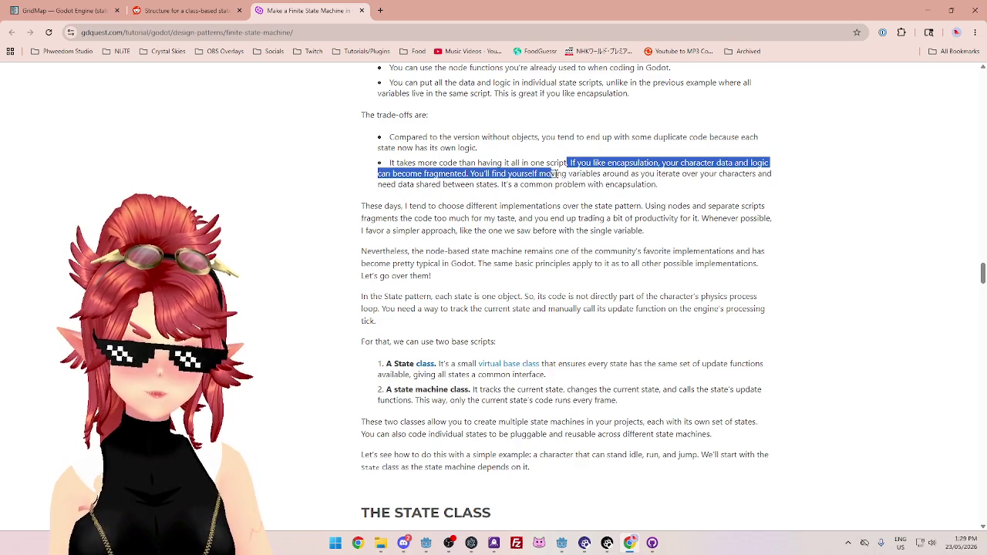
mouse_move(710, 174)
left_mouse_down()
mouse_move(721, 185)
mouse_move(652, 163)
mouse_move(361, 166)
left_mouse_up()
left_click(668, 179)
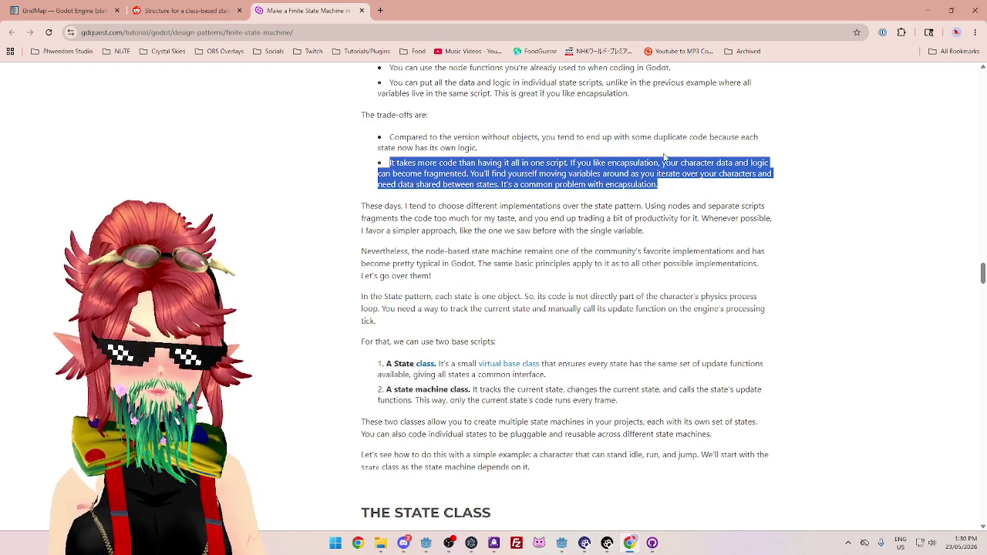
left_click(612, 205)
mouse_move(391, 163)
left_mouse_down()
mouse_move(763, 178)
mouse_move(678, 193)
left_mouse_up()
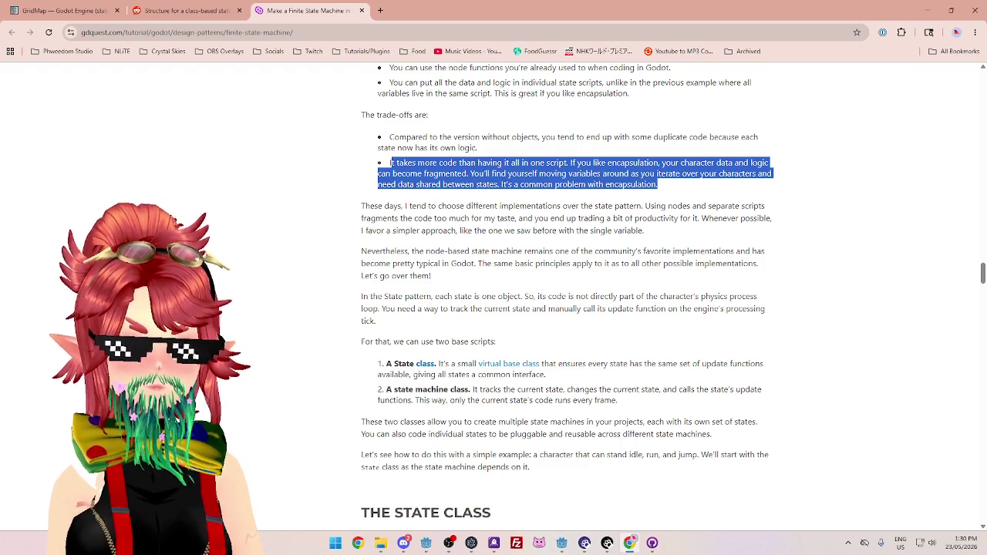
key("alt+Tab")
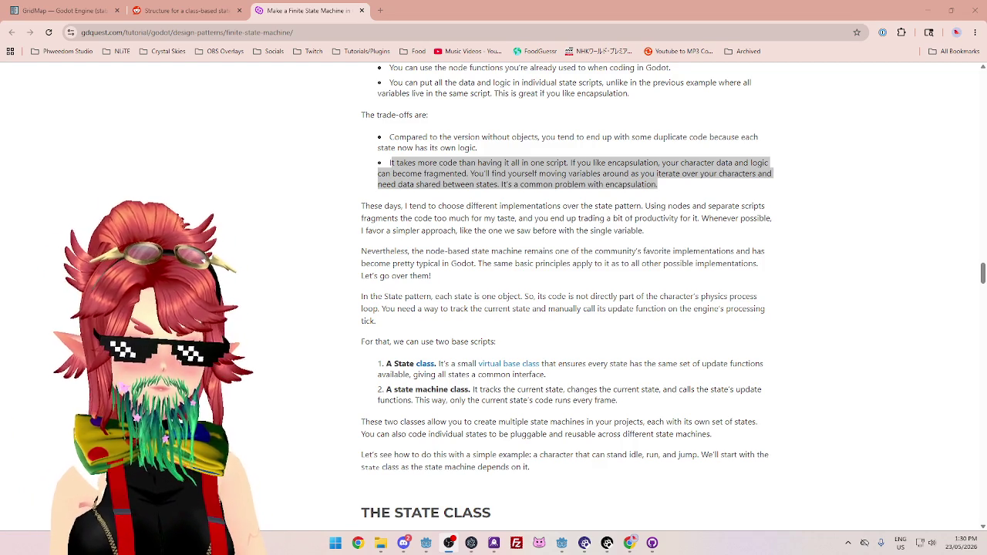
left_click(454, 338)
scroll(454, 338, "down", 2)
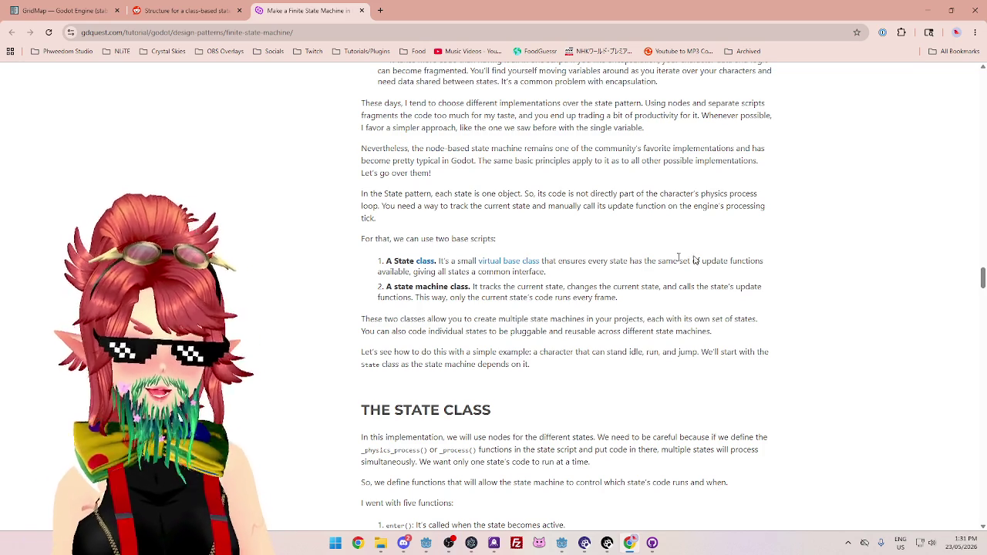
mouse_move(568, 279)
left_mouse_down()
mouse_move(341, 271)
mouse_move(382, 262)
left_mouse_up()
left_click(593, 314)
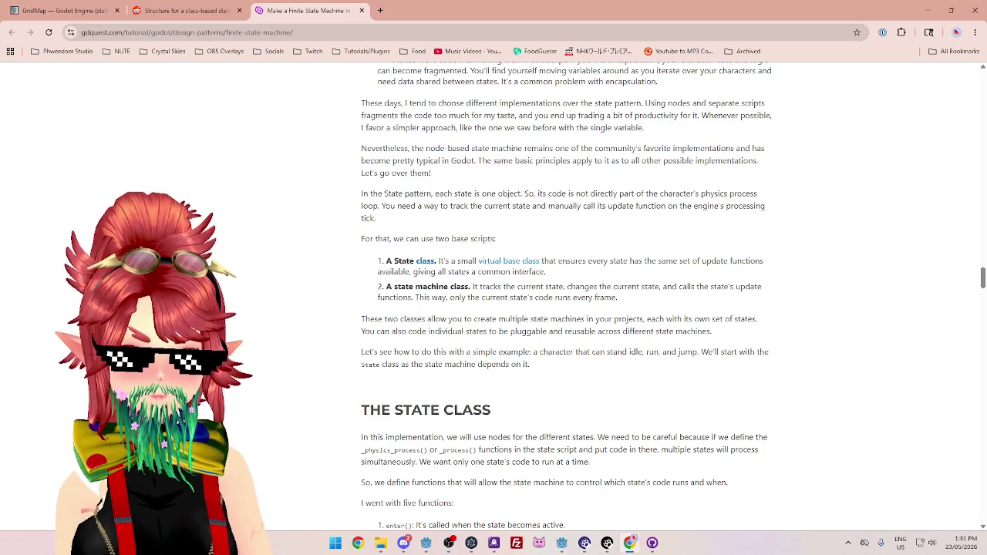
left_click_drag(414, 286, 454, 286)
left_click(452, 287)
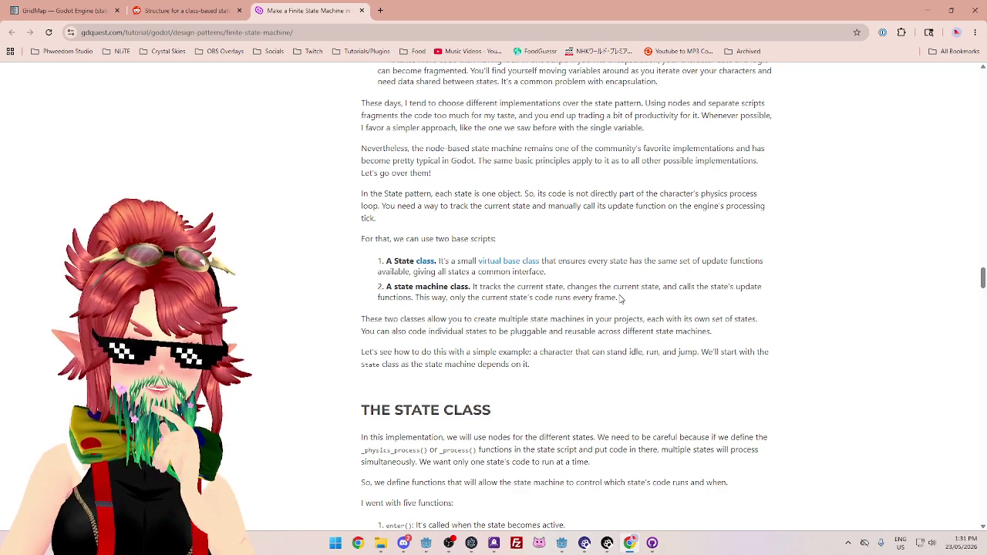
left_click_drag(612, 294, 474, 299)
left_click(473, 298)
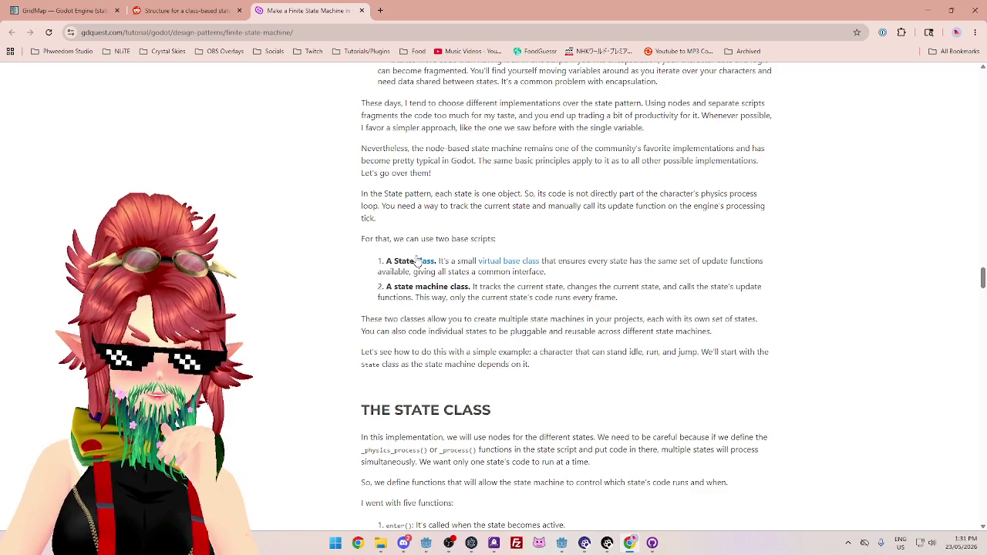
left_click_drag(584, 262, 646, 270)
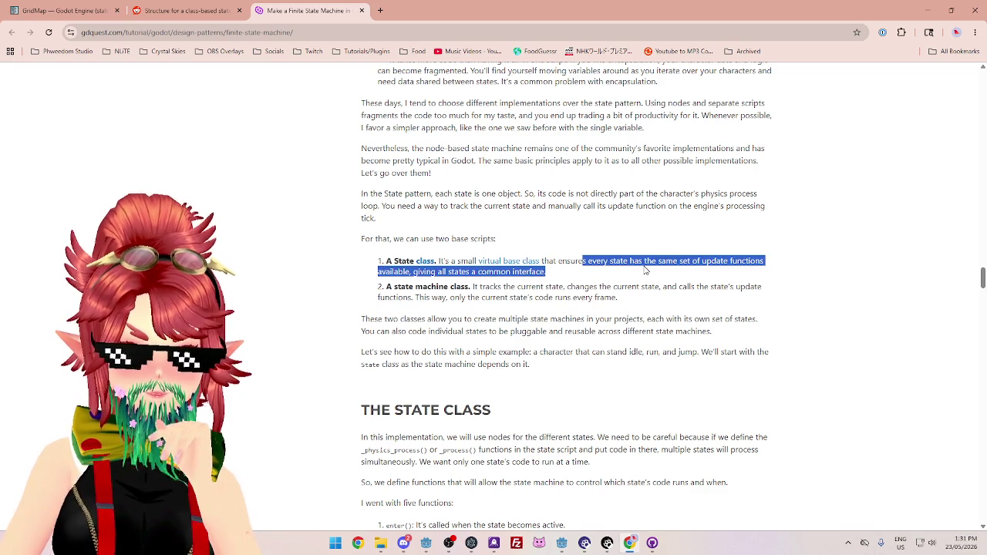
left_click(645, 270)
mouse_move(575, 261)
left_mouse_down()
mouse_move(729, 263)
mouse_move(470, 287)
mouse_move(446, 273)
mouse_move(544, 272)
left_mouse_up()
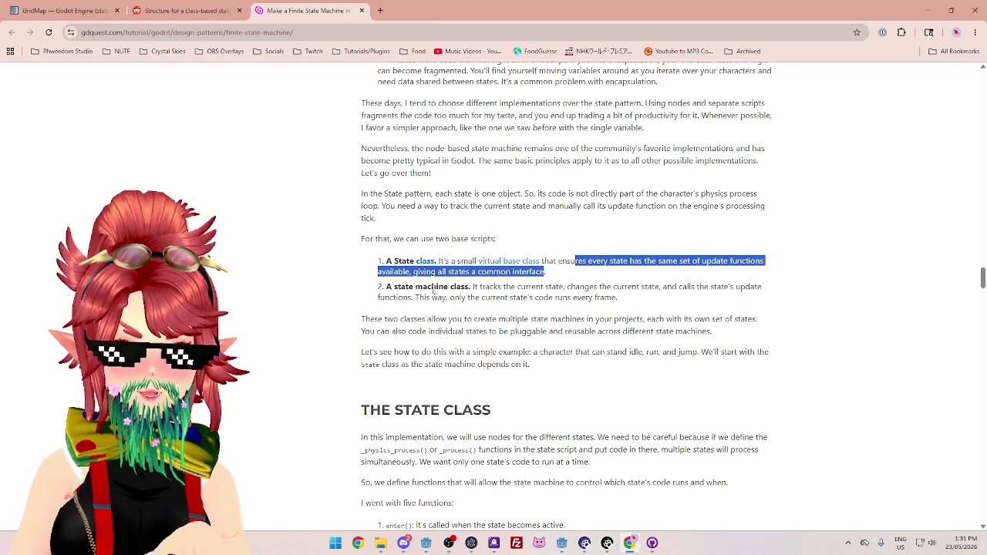
left_click_drag(472, 287, 750, 287)
left_click(570, 287)
left_click_drag(419, 298, 604, 298)
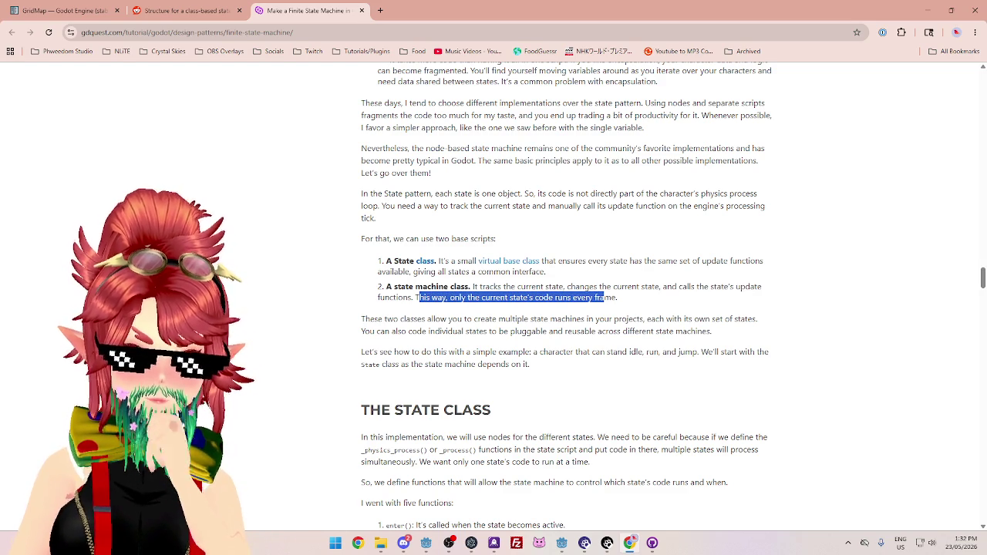
left_click(405, 288)
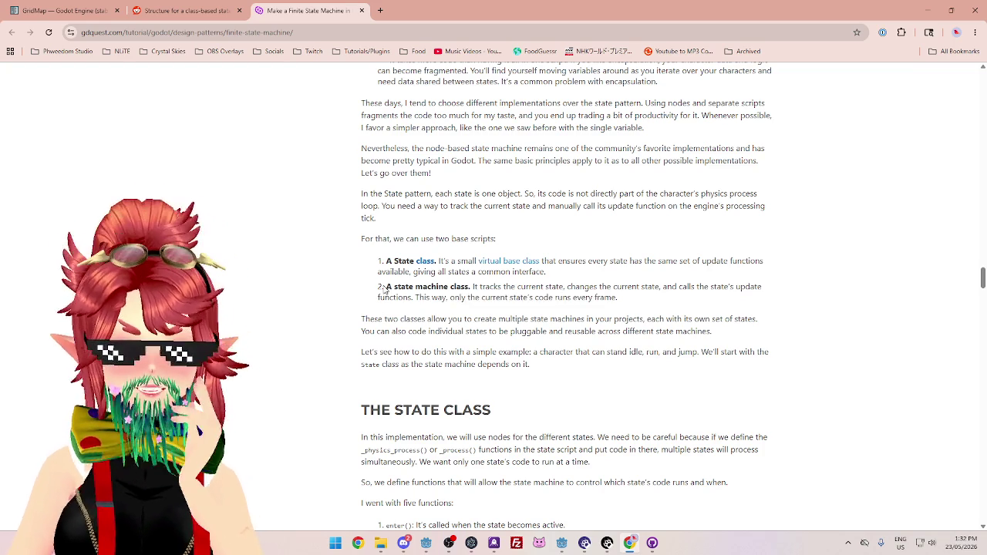
Highlight the article's paragraph on the two base classes, then return to the Godot editor
left_click_drag(385, 287, 468, 287)
left_click(469, 287)
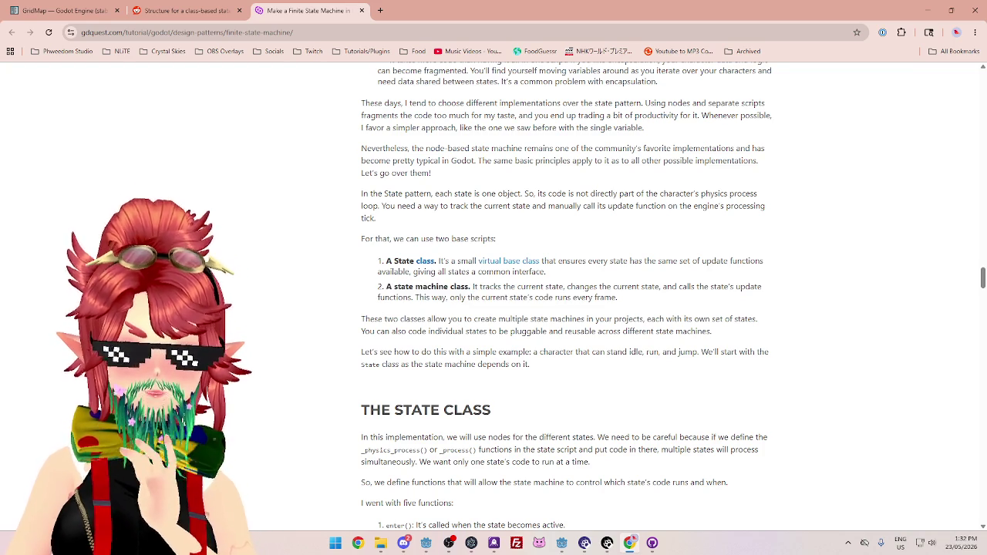
mouse_move(384, 287)
left_mouse_down()
mouse_move(666, 317)
mouse_move(645, 296)
mouse_move(333, 294)
mouse_move(371, 286)
left_mouse_up()
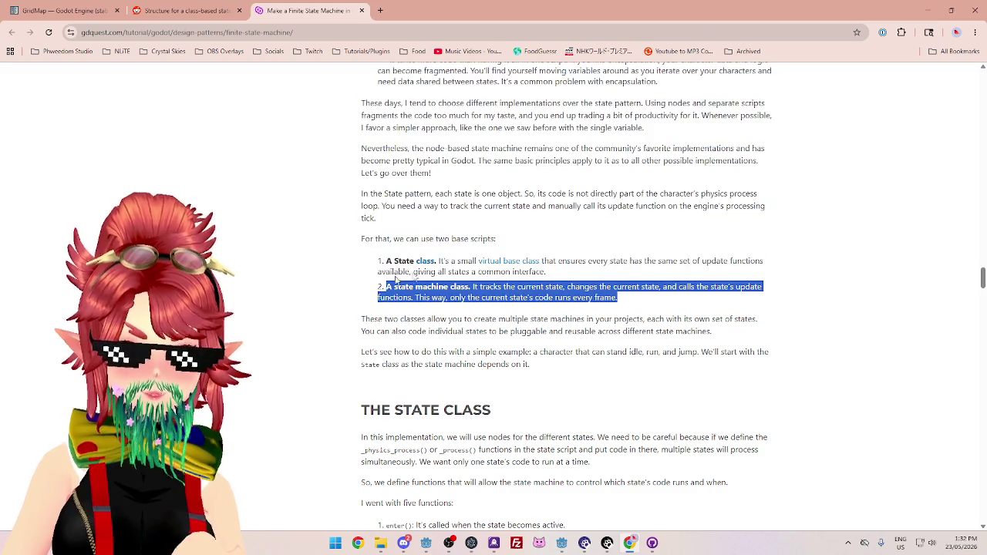
left_click_drag(545, 272, 382, 262)
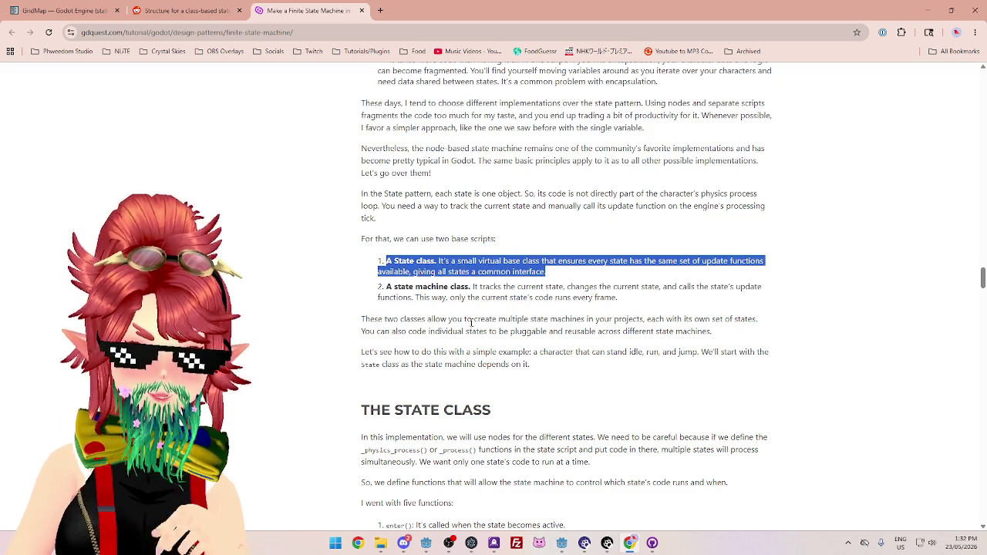
left_click(386, 261)
mouse_move(362, 320)
left_mouse_down()
mouse_move(725, 318)
mouse_move(401, 330)
mouse_move(455, 318)
mouse_move(528, 332)
mouse_move(666, 331)
left_mouse_up()
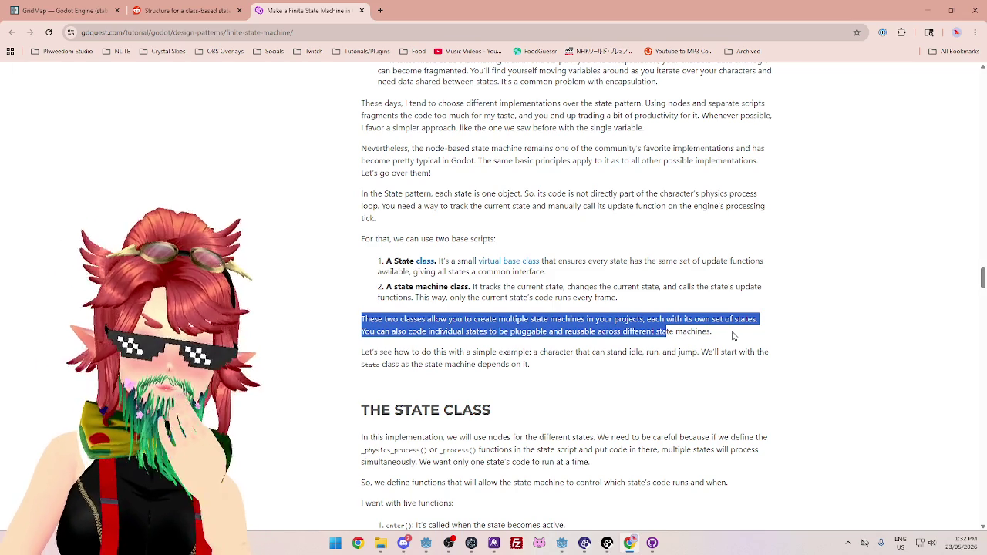
mouse_move(725, 337)
left_mouse_down()
mouse_move(346, 326)
mouse_move(357, 322)
left_mouse_up()
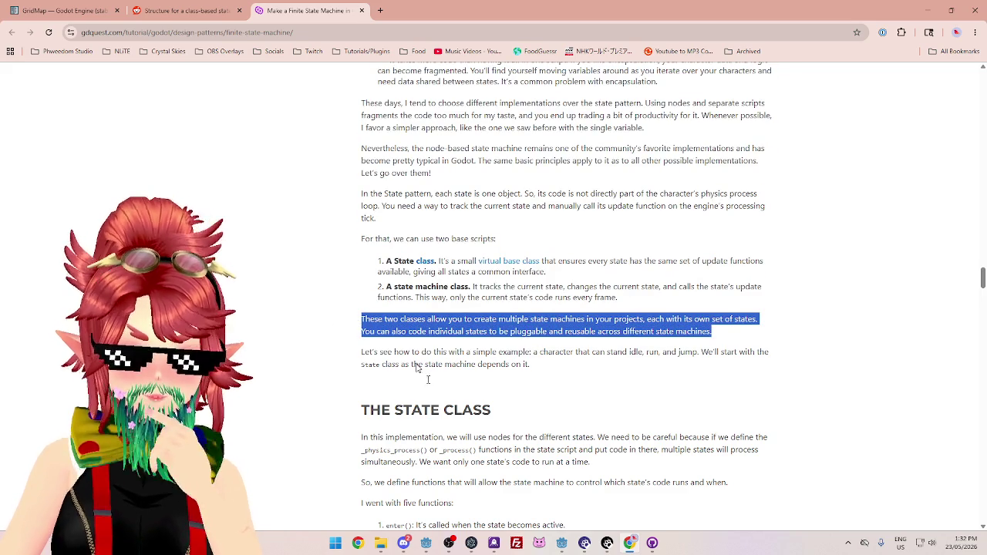
left_click(426, 543)
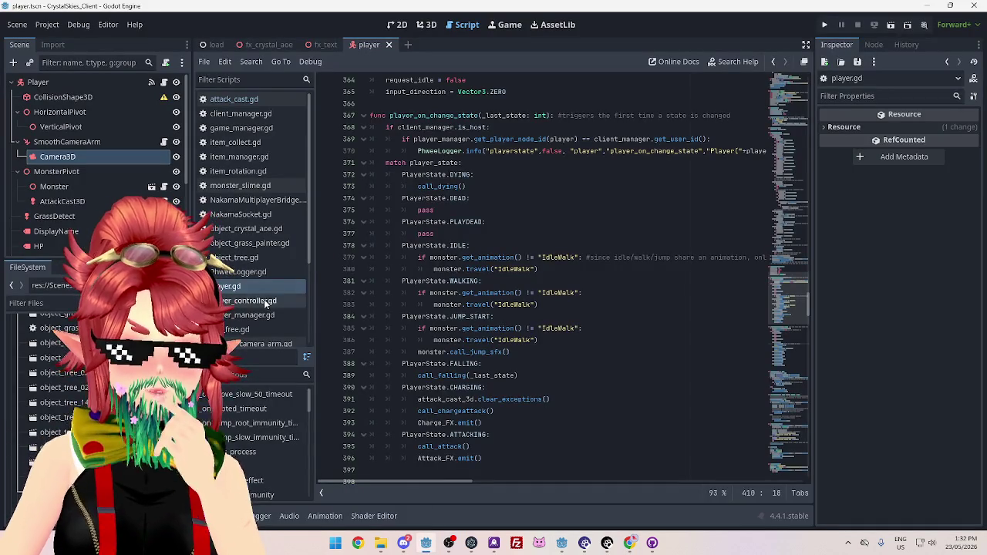
Open player_controller.gd and scroll through its _physics_process movement input code
left_click(254, 300)
left_click(616, 280)
scroll(616, 280, "up", 5)
scroll(616, 280, "down", 5)
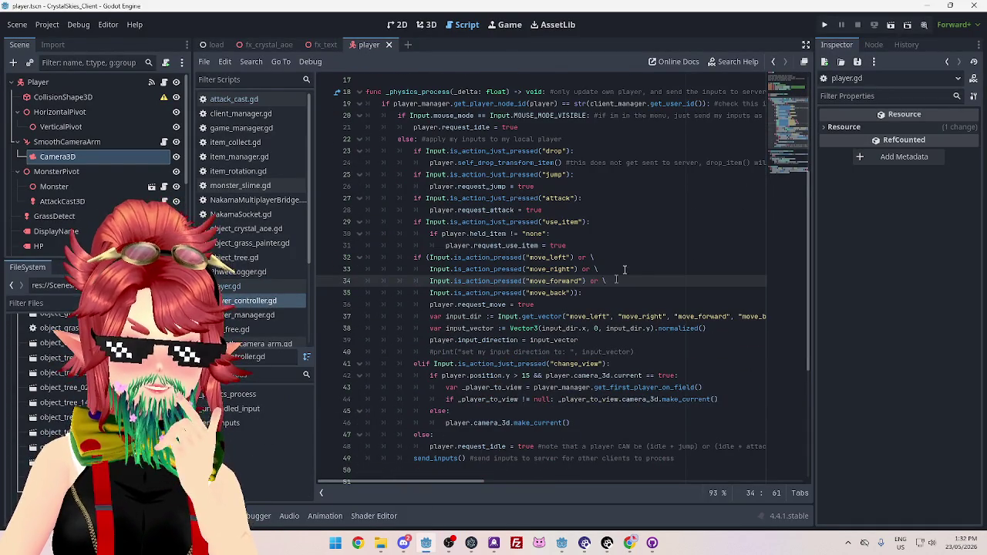
scroll(285, 295, "down", 3)
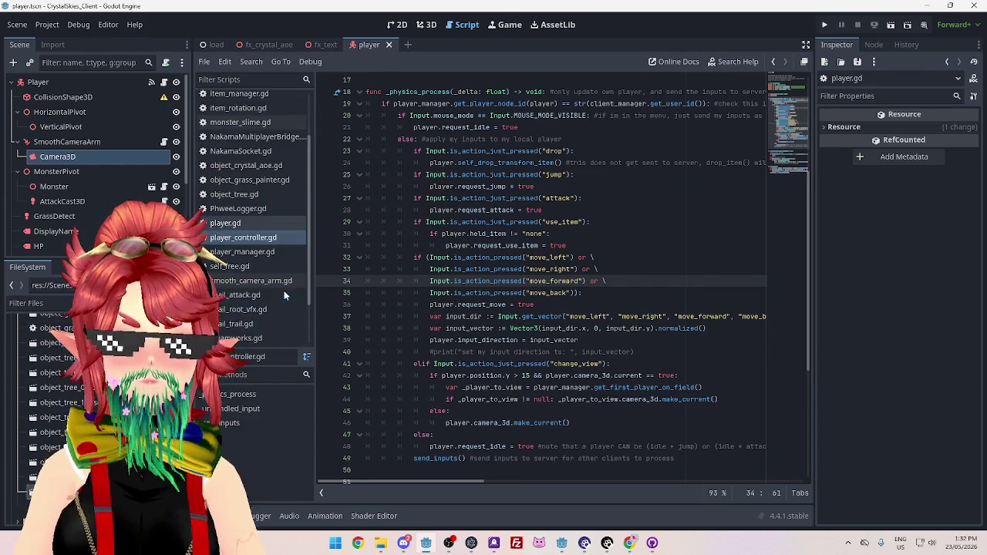
scroll(285, 296, "down", 3)
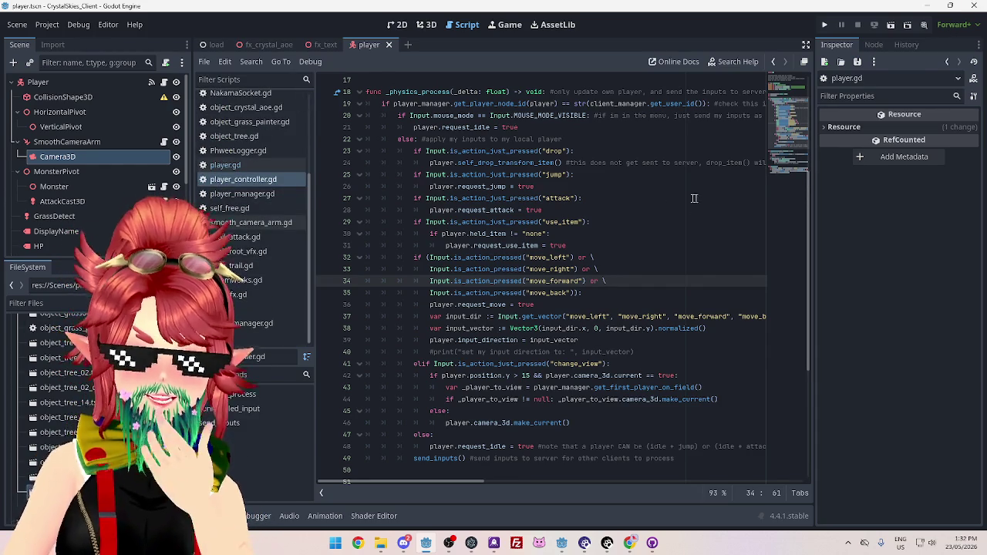
scroll(697, 200, "down", 5)
scroll(618, 200, "up", 8)
scroll(618, 201, "down", 9)
scroll(617, 202, "up", 7)
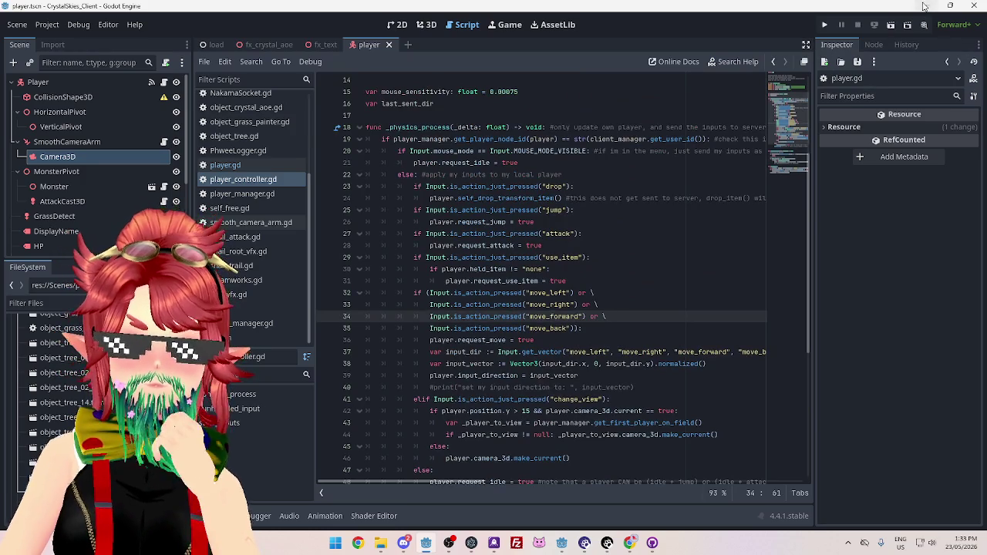
Go back to the GDQuest article and highlight the paragraph introducing the simple example
key("alt+Tab")
left_click(513, 349)
left_click_drag(363, 351, 570, 364)
left_click(617, 371)
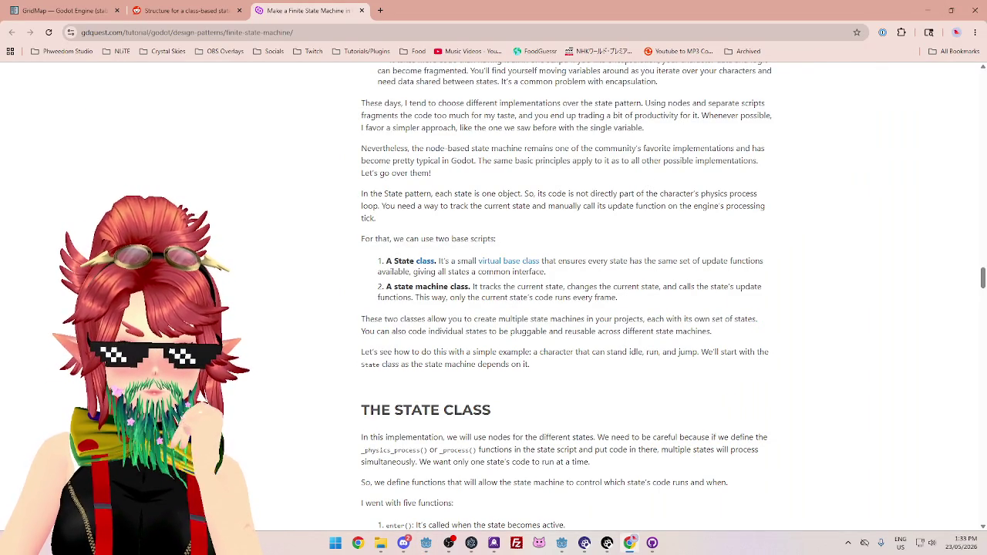
Scroll through The State Class and The Finite State Machine Class sections
scroll(622, 355, "down", 3)
scroll(622, 356, "down", 2)
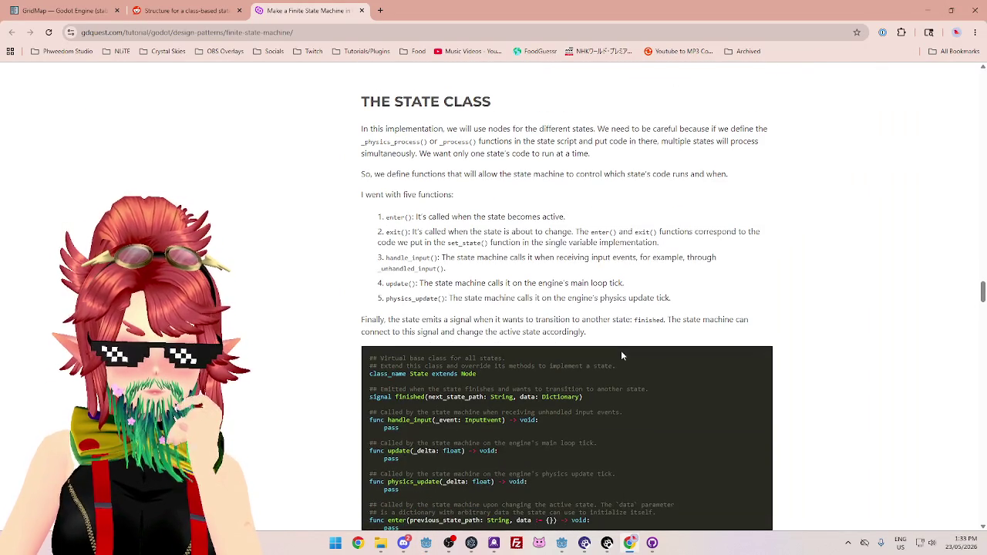
scroll(623, 355, "down", 3)
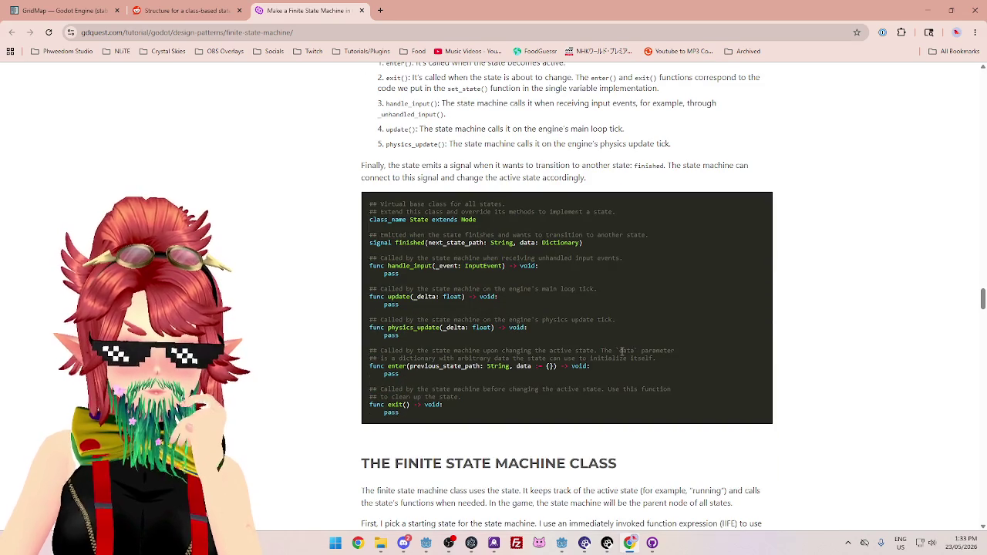
scroll(622, 354, "down", 4)
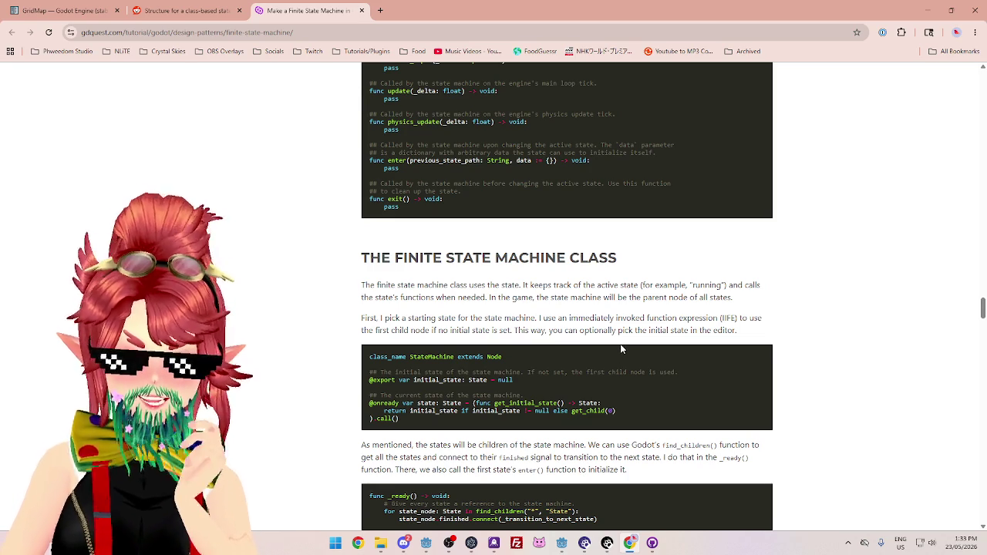
scroll(621, 350, "down", 5)
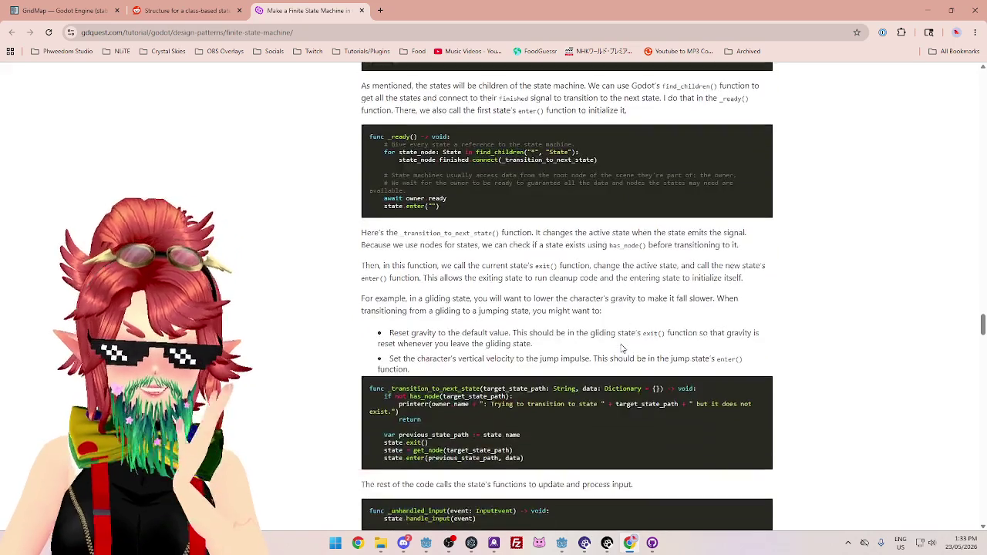
scroll(622, 349, "down", 8)
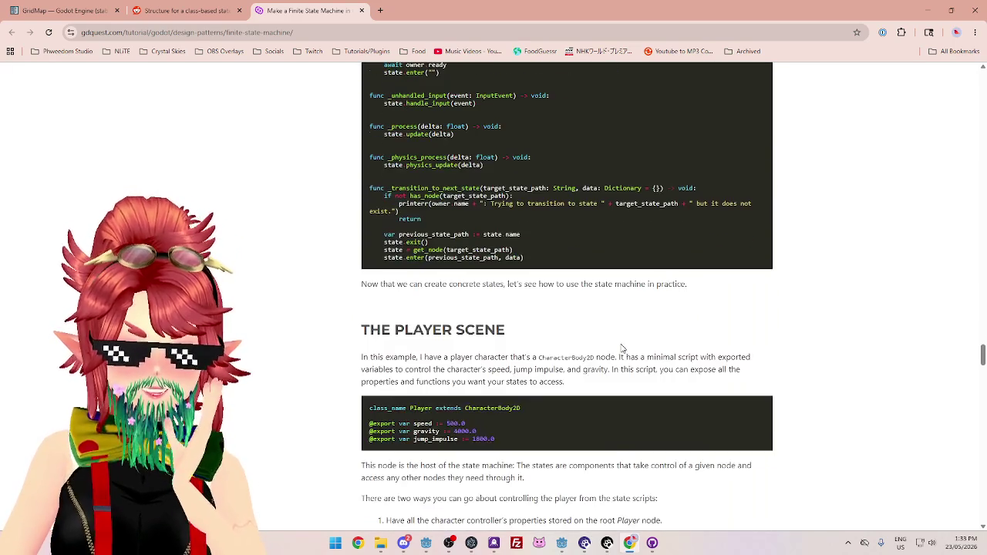
scroll(622, 349, "down", 1)
Highlight The Player Scene lines about exported variables, state-accessed functions and the hosting node
left_click_drag(376, 306, 631, 305)
left_click(423, 303)
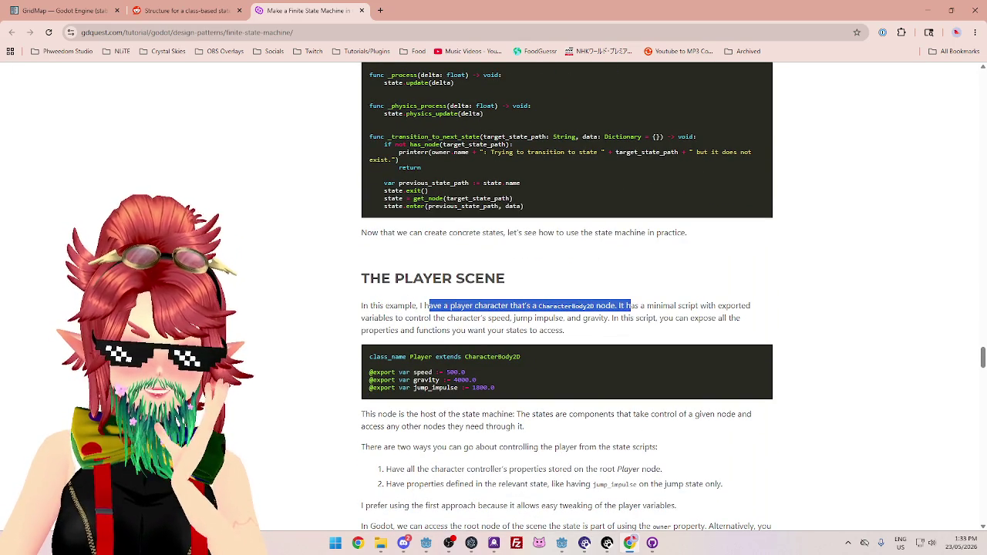
left_click_drag(397, 318, 630, 318)
left_click_drag(400, 331, 538, 330)
scroll(537, 334, "down", 1)
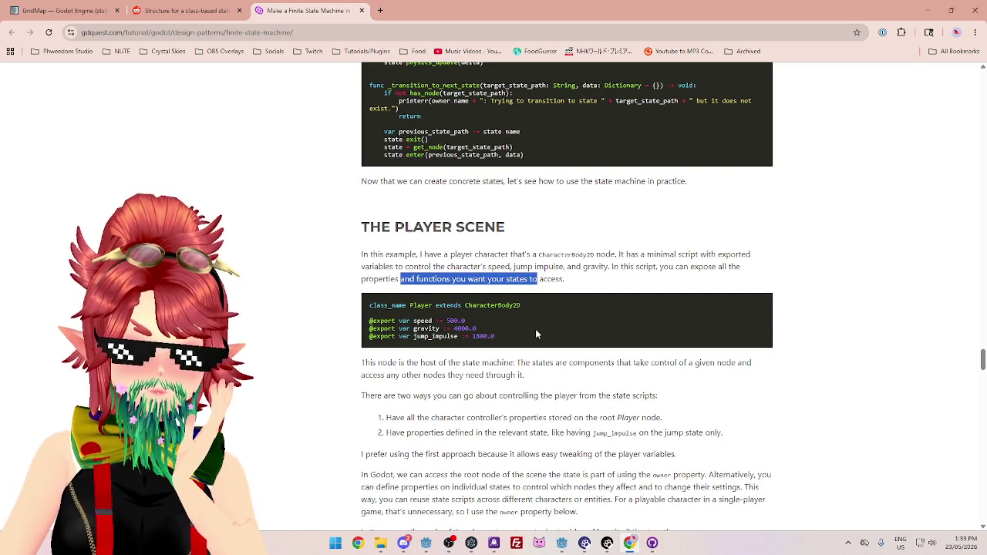
scroll(537, 334, "down", 1)
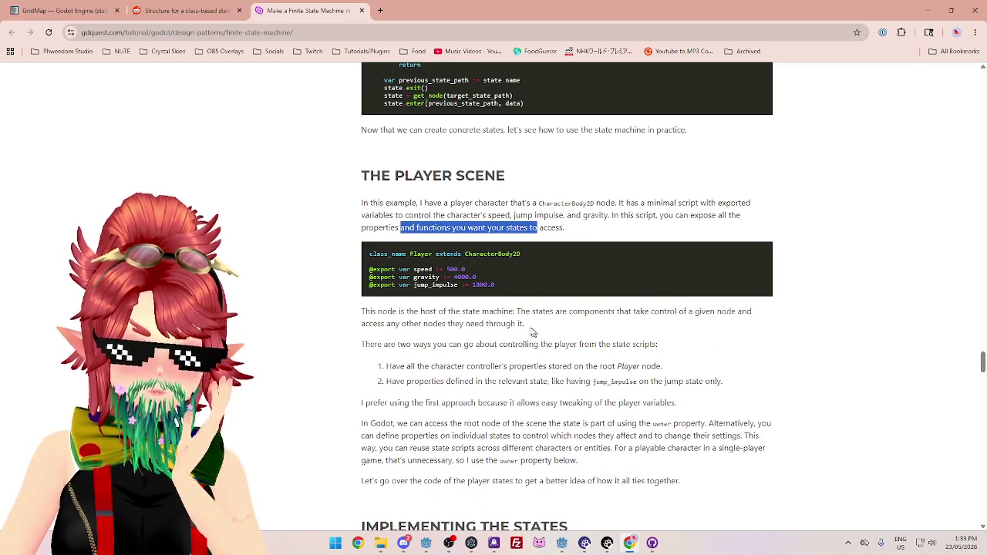
left_click_drag(434, 312, 542, 312)
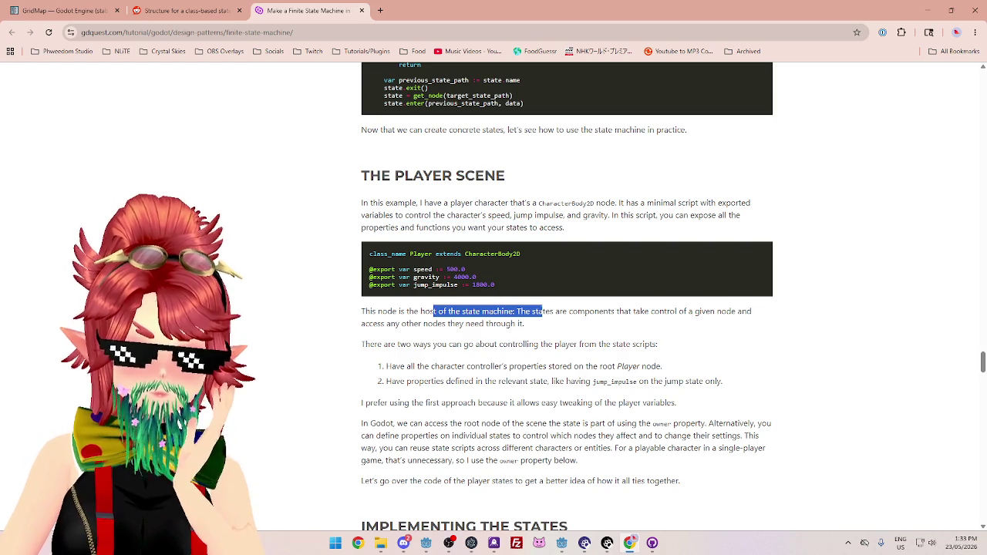
scroll(542, 312, "down", 4)
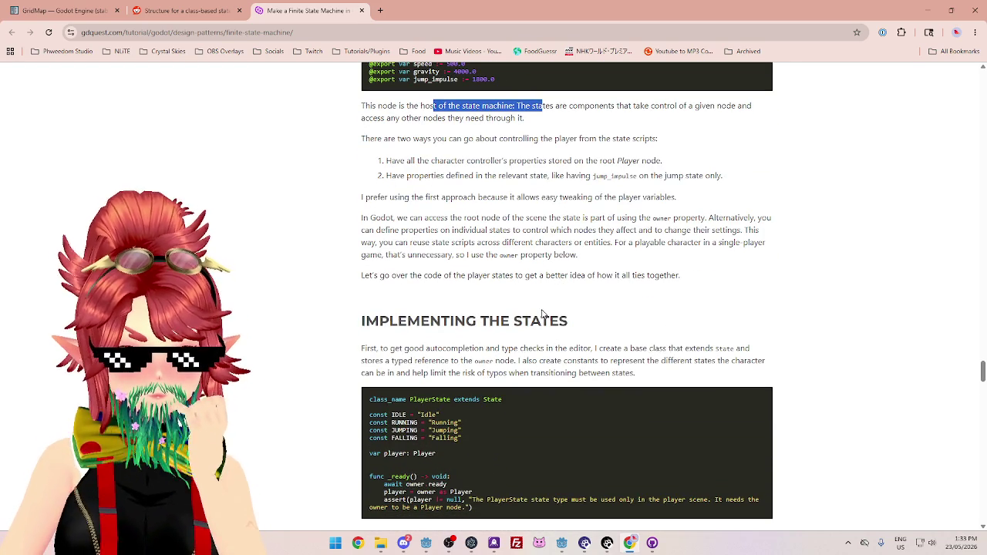
Highlight the text about per-state constants limiting typo risk in Implementing the States
scroll(543, 312, "down", 1)
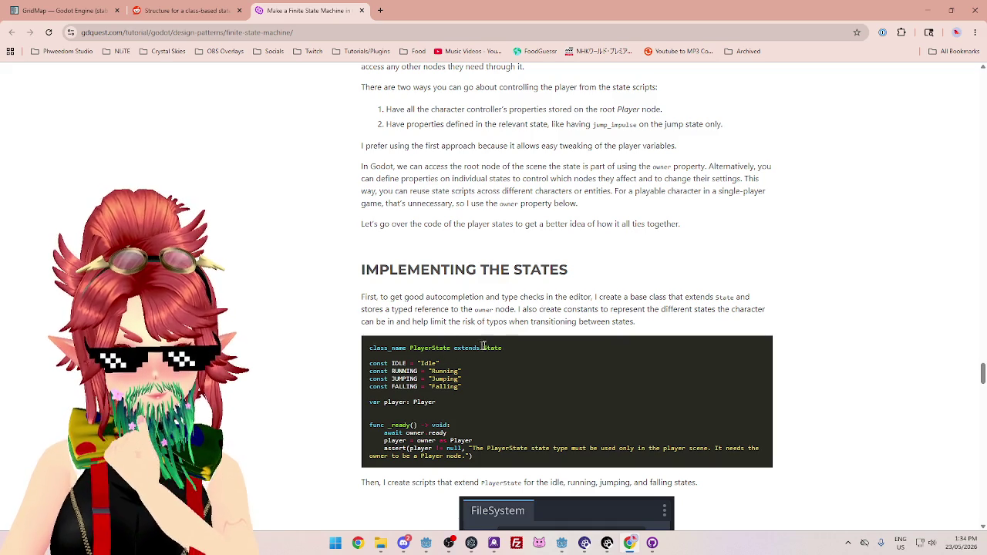
mouse_move(558, 307)
left_mouse_down()
mouse_move(634, 322)
mouse_move(700, 310)
left_mouse_up()
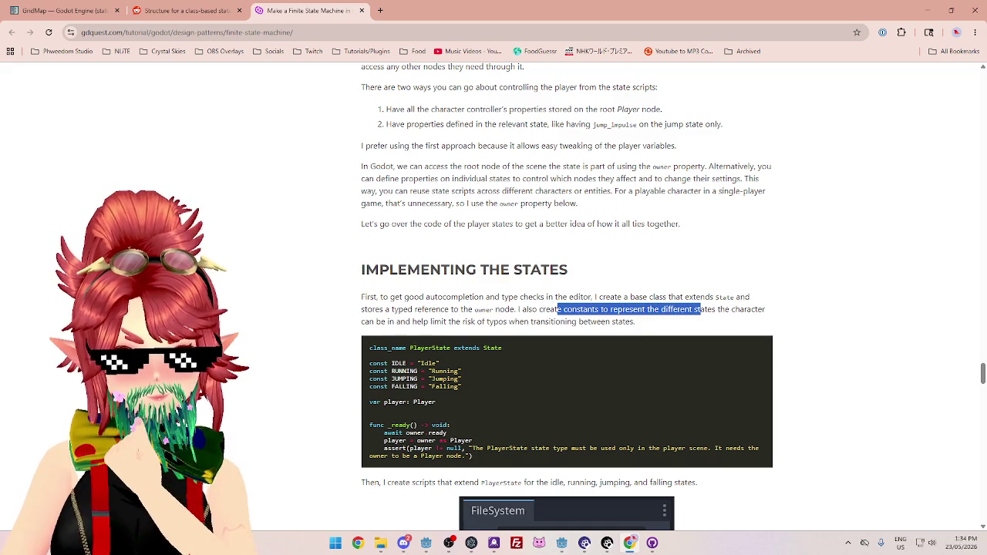
left_click_drag(386, 321, 477, 323)
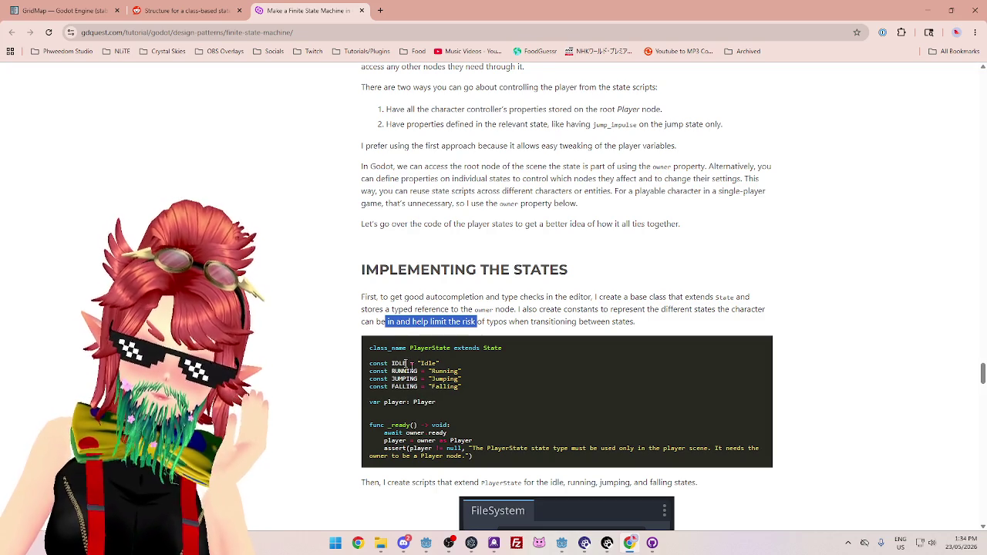
scroll(439, 376, "down", 2)
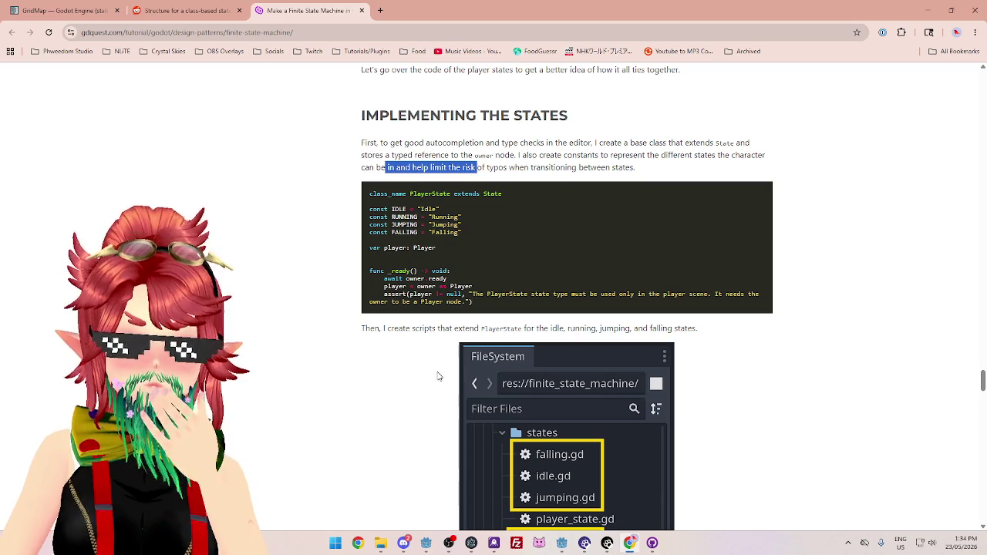
left_click_drag(445, 328, 550, 329)
Scroll past the FileSystem and Scene tree images to the idle-state enter() and physics_update() code
scroll(550, 332, "down", 1)
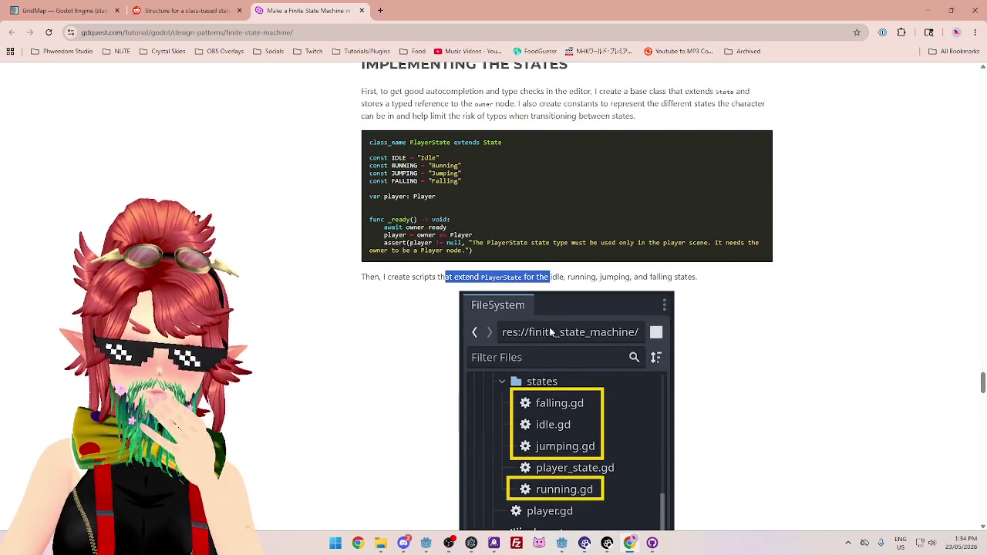
scroll(550, 332, "down", 1)
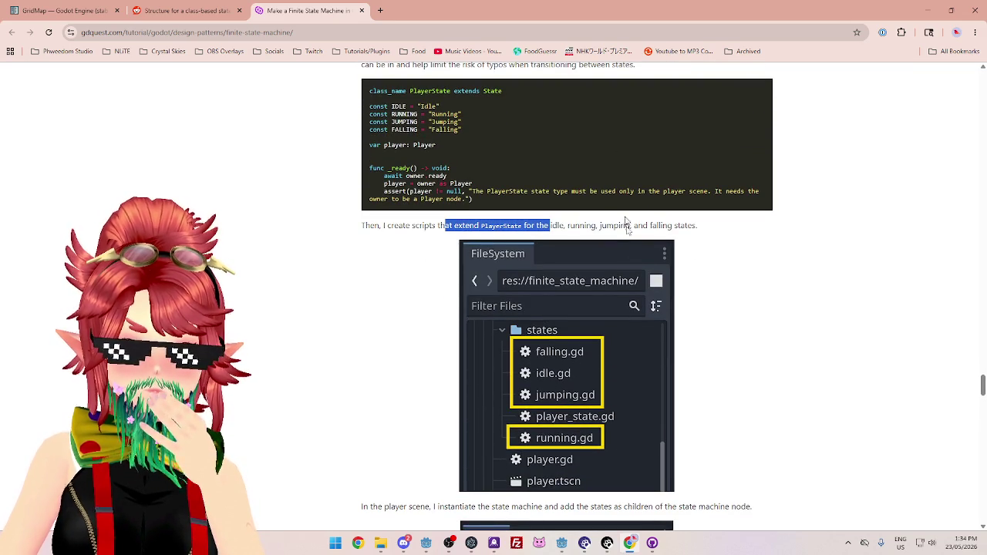
scroll(588, 228, "down", 4)
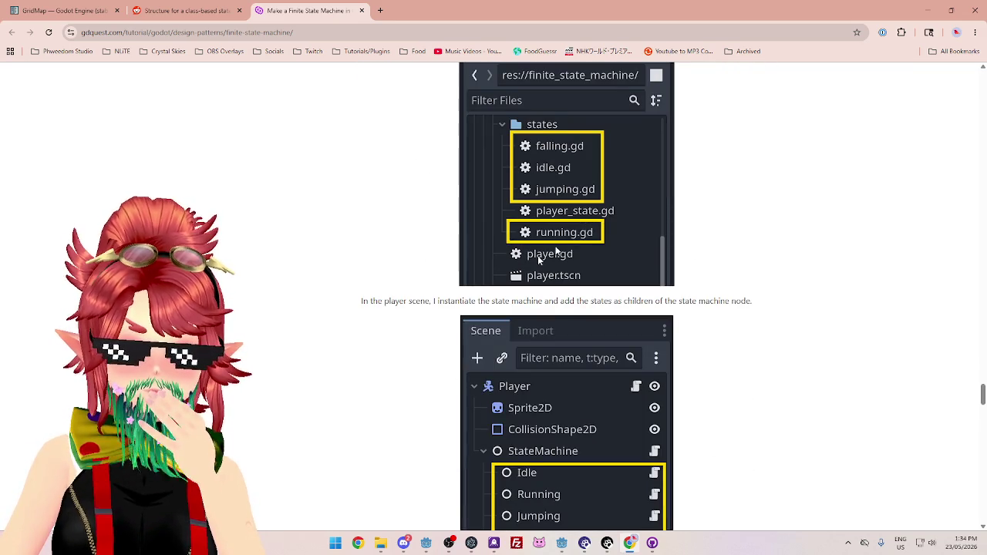
scroll(439, 308, "down", 2)
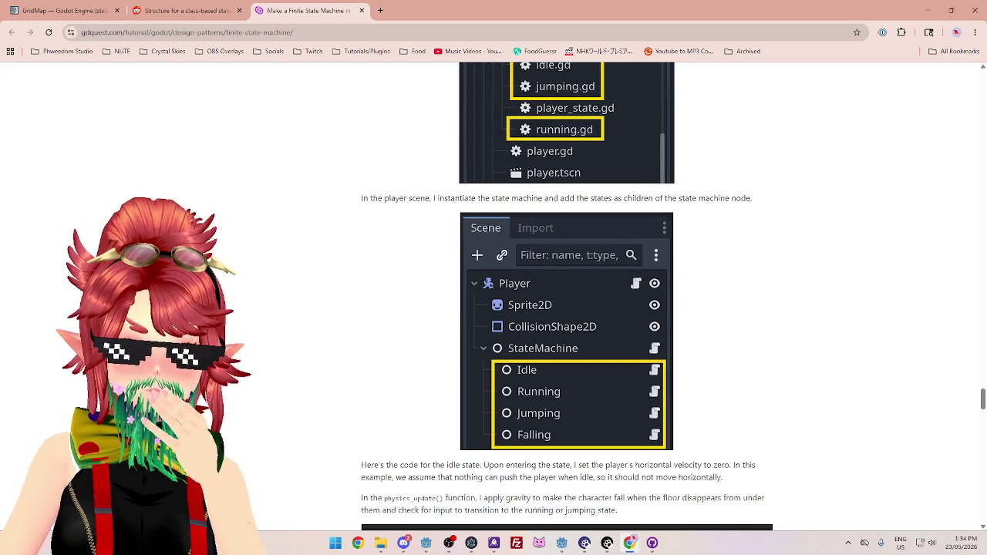
scroll(691, 205, "down", 5)
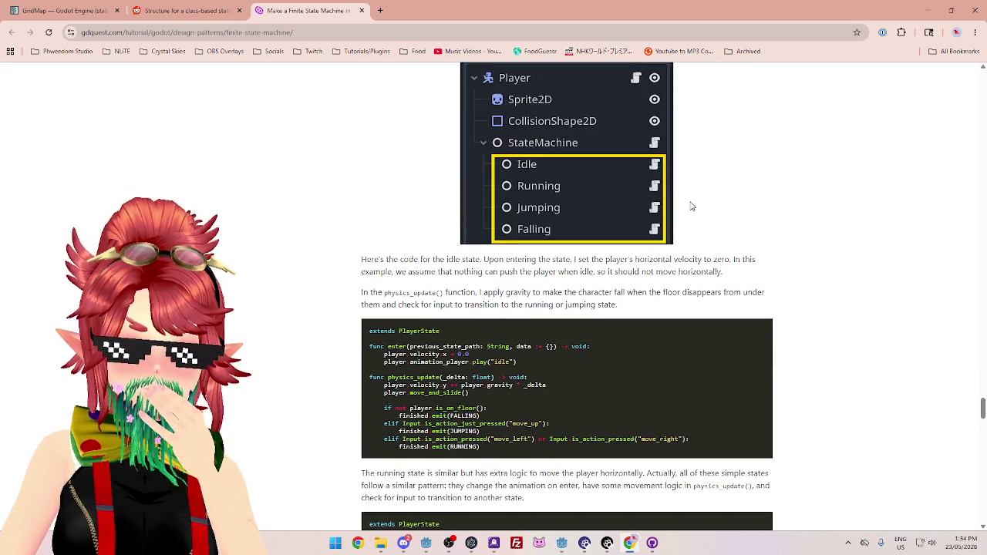
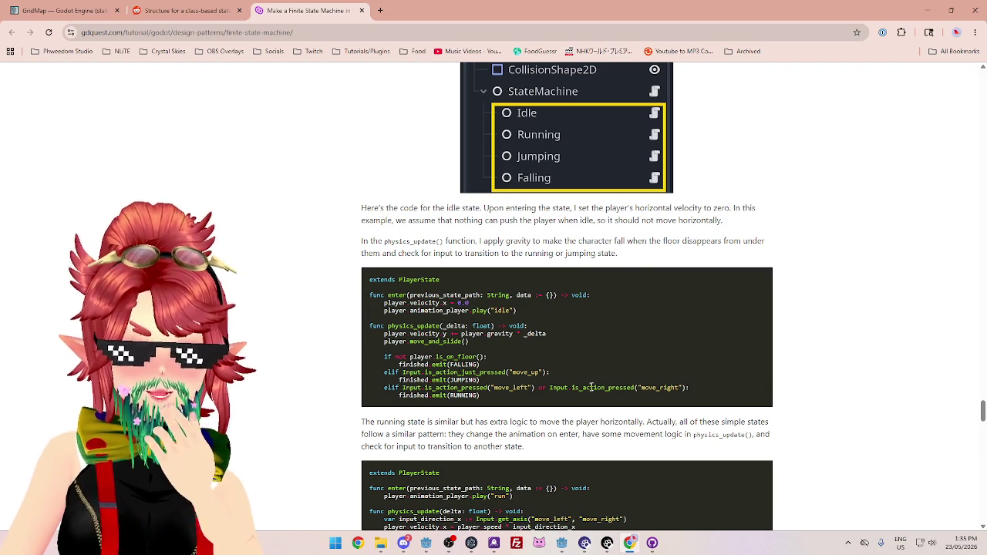
Highlight lines in the article's idle-state description and gravity sentence
scroll(371, 267, "down", 1)
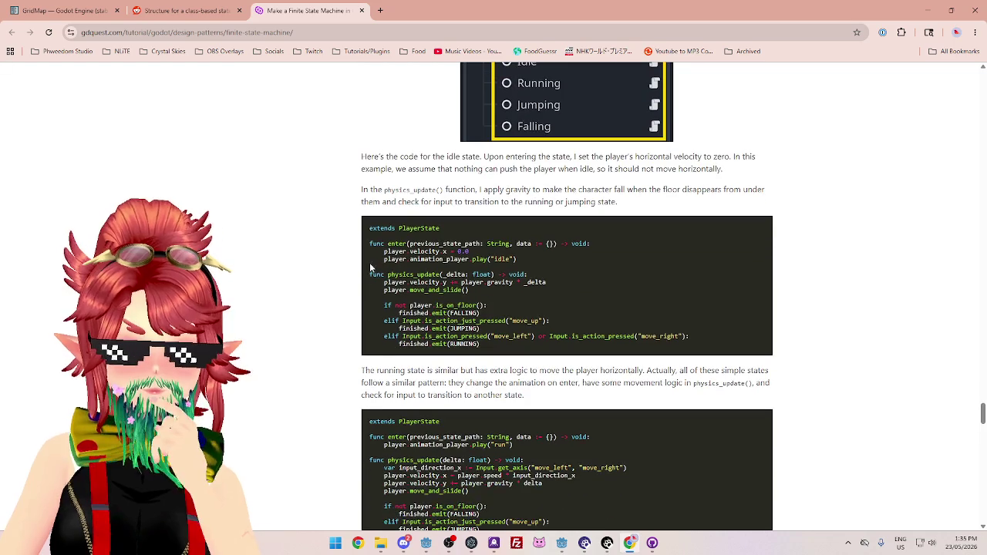
mouse_move(388, 190)
left_mouse_down()
mouse_move(501, 202)
mouse_move(622, 190)
left_mouse_up()
left_click(501, 202)
double_click(451, 190)
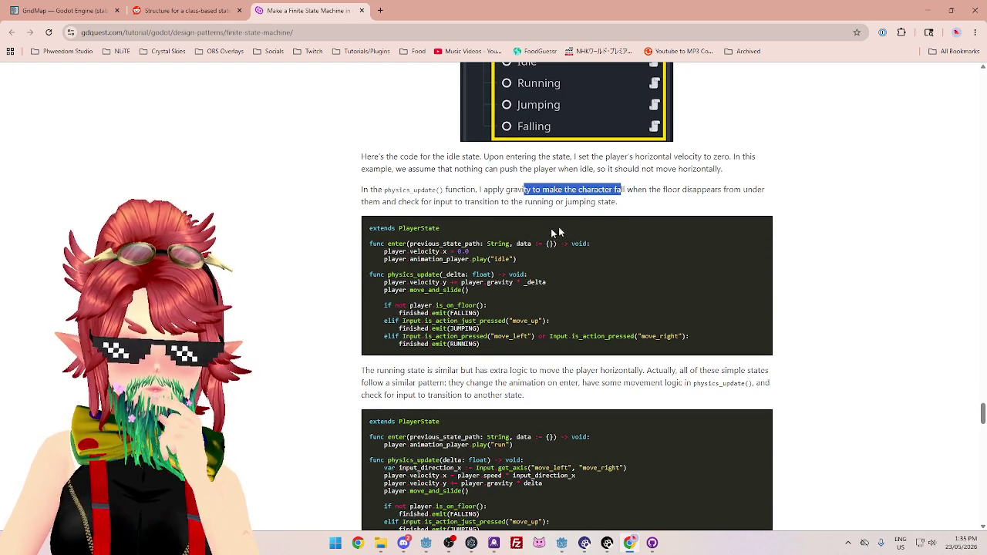
Scroll down to Benefits and Drawbacks, then minimize Chrome to reveal Godot
scroll(577, 231, "down", 3)
scroll(378, 229, "down", 7)
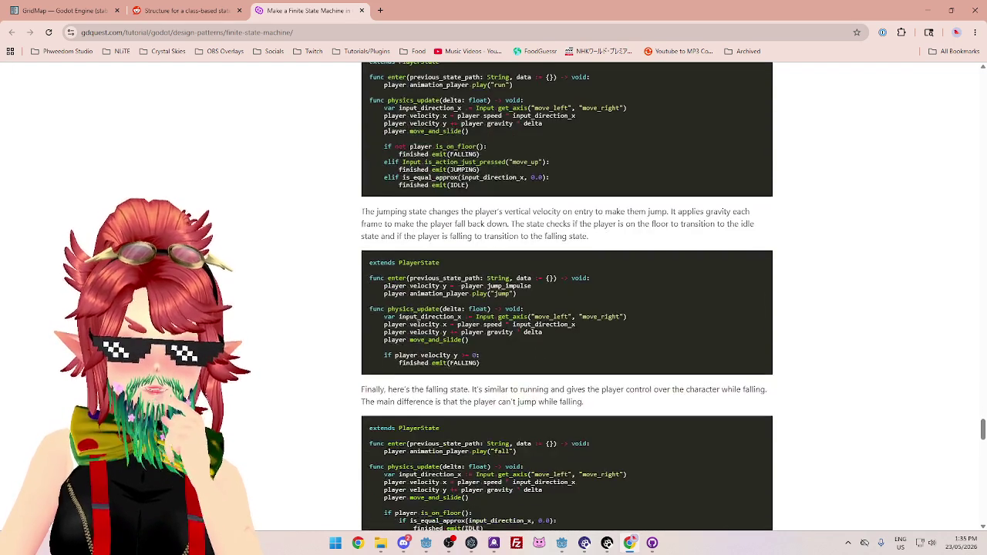
scroll(377, 229, "down", 9)
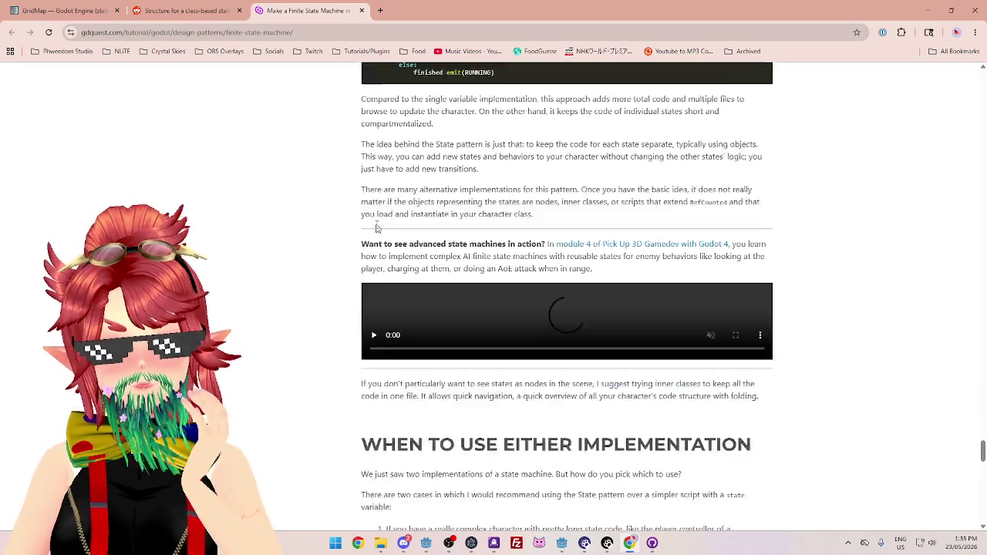
scroll(378, 229, "down", 6)
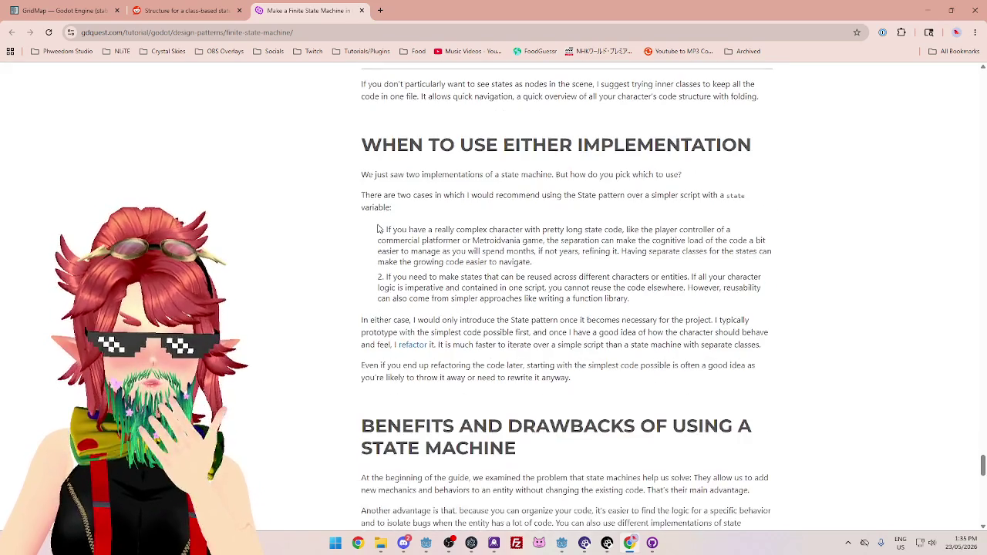
scroll(378, 229, "down", 6)
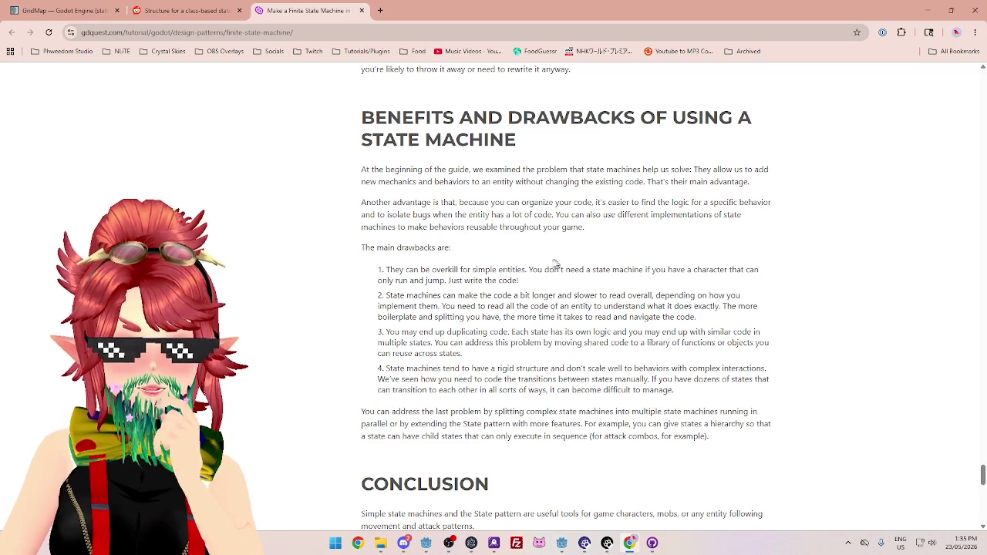
scroll(555, 264, "down", 4)
scroll(451, 316, "up", 2)
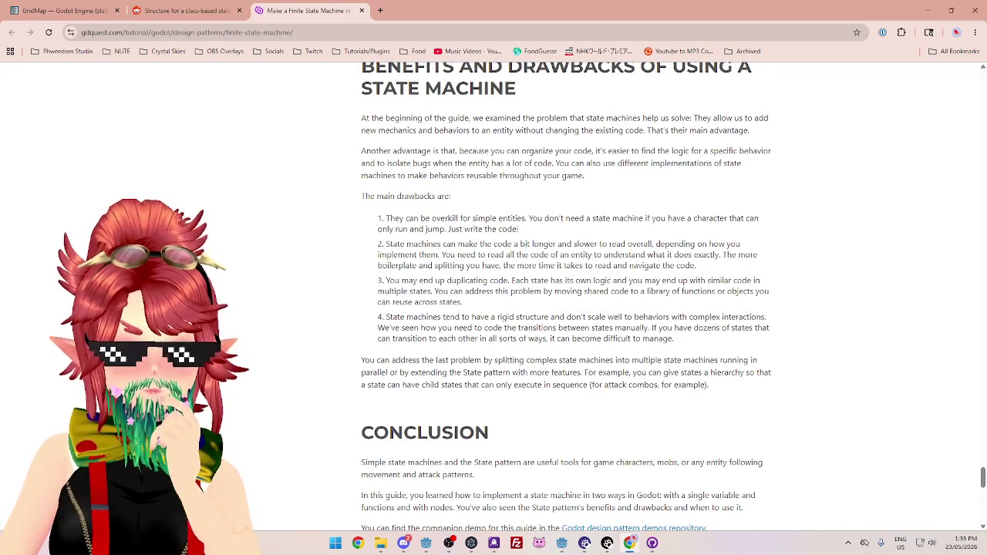
left_click(928, 10)
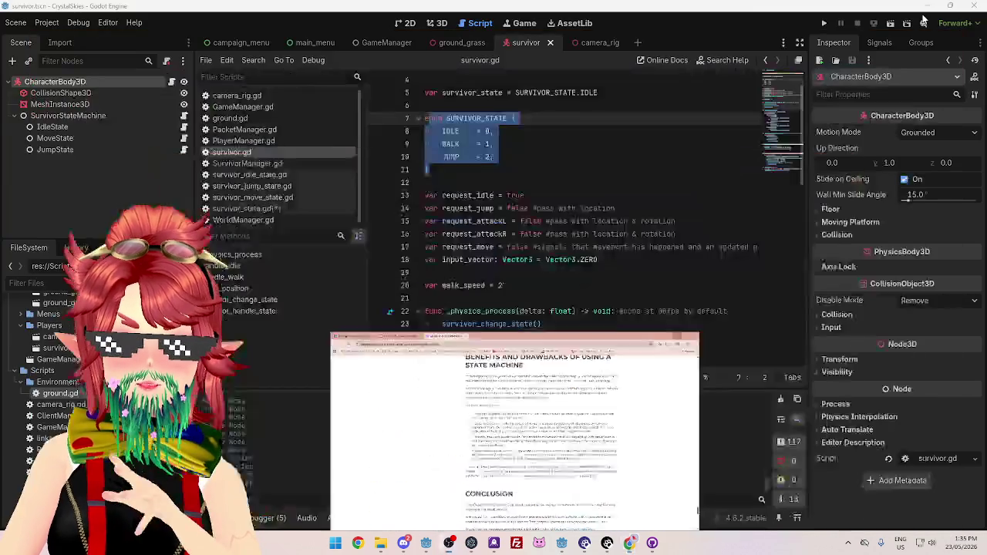
Open survivor_state.gd and delete the blank lines below class_name
left_click(262, 208)
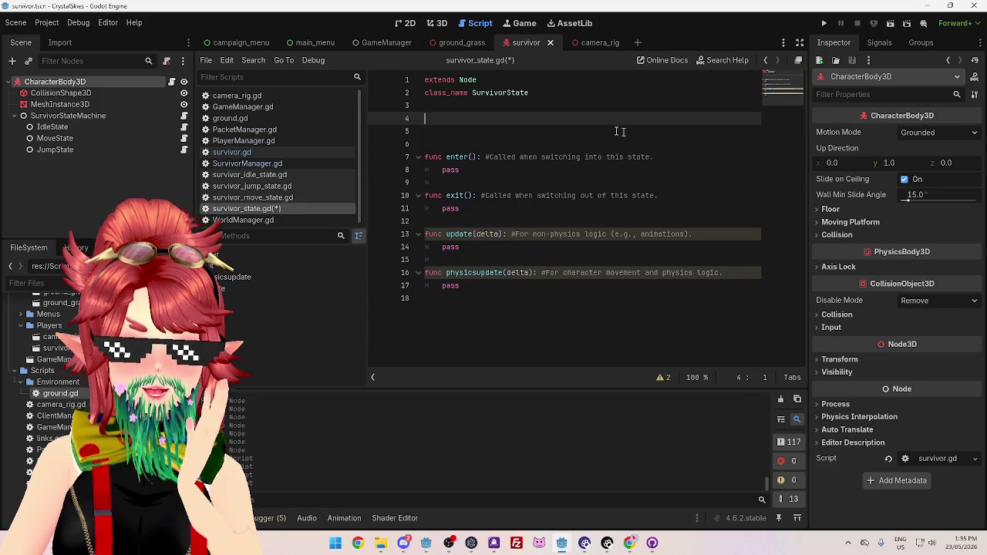
left_click(508, 137)
key("BackSpace")
key("BackSpace")
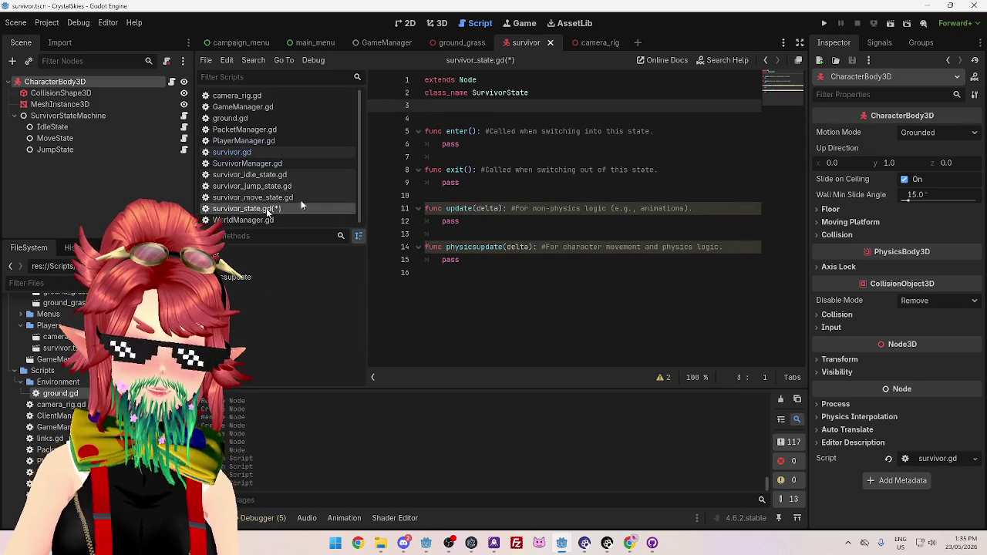
Select the enter, exit, update and physicsupdate function names in turn
left_click(474, 131)
left_click_drag(474, 131, 447, 131)
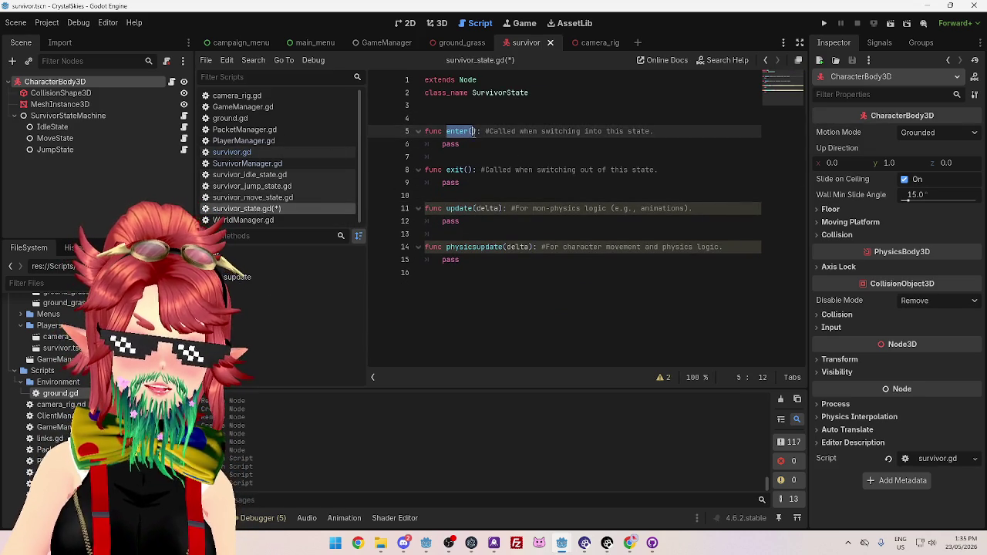
left_click_drag(447, 169, 473, 170)
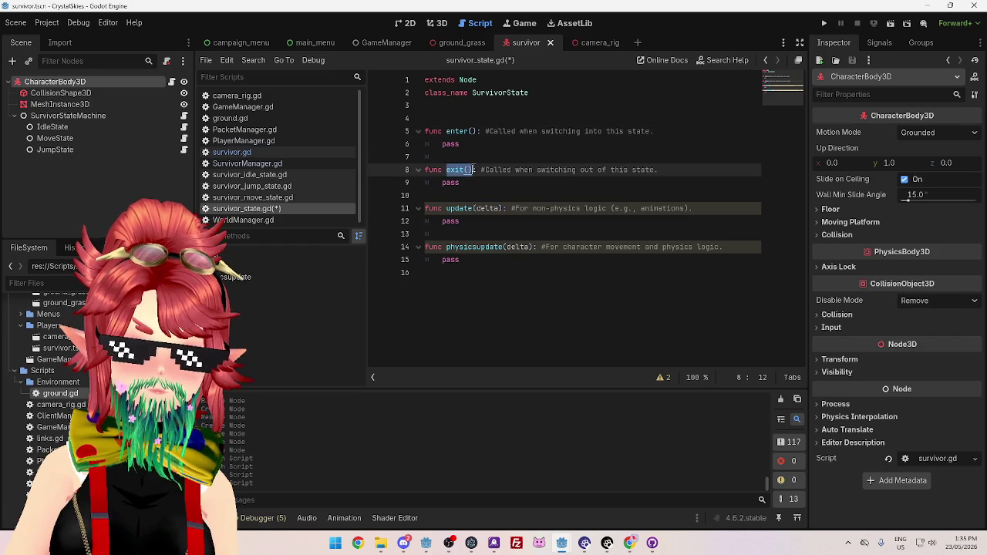
left_click_drag(447, 209, 473, 209)
left_click_drag(446, 247, 489, 247)
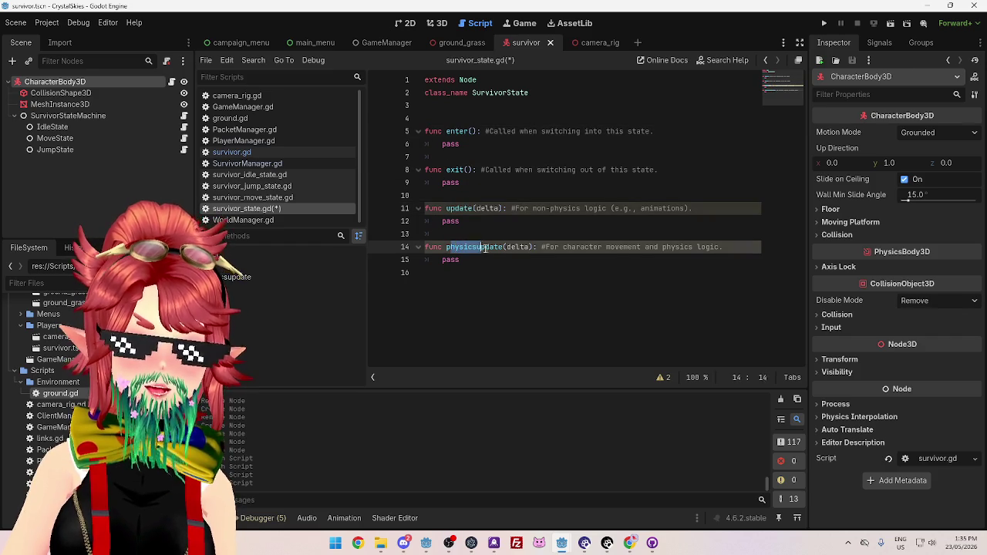
Check the idle, jump and move state scripts, then return to survivor_state.gd
left_click(253, 175)
left_click(255, 186)
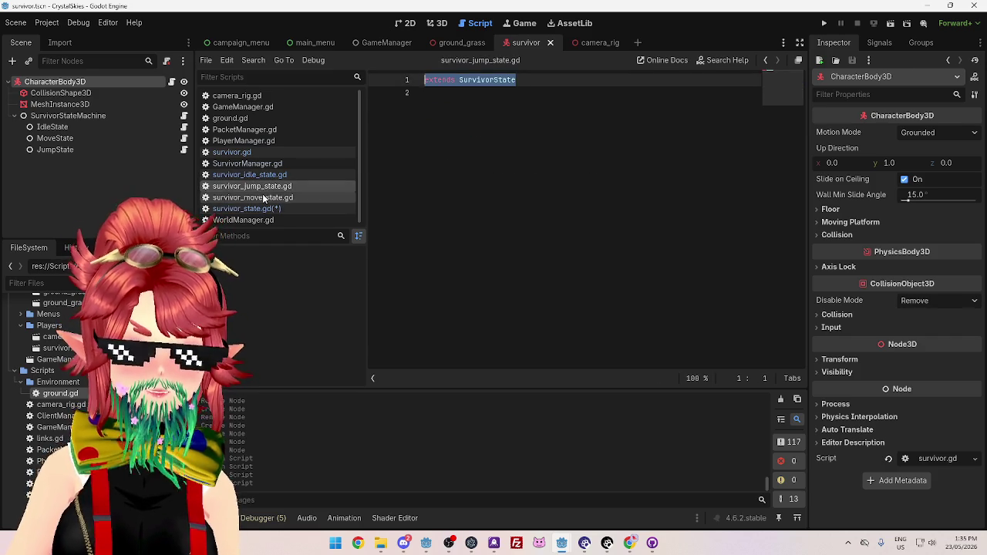
left_click(259, 198)
left_click(264, 209)
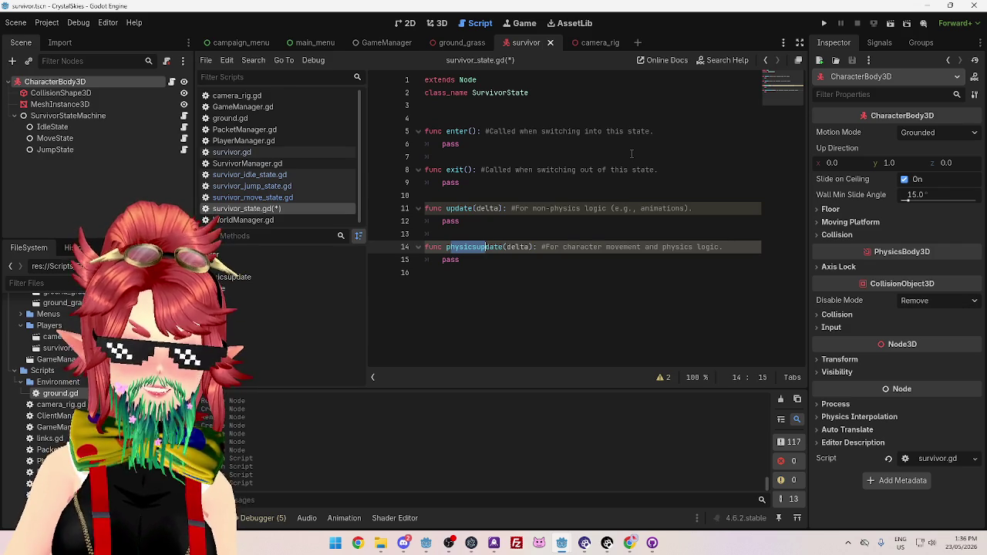
Review the update, exit and enter stubs, then save survivor_state.gd
left_click(502, 271)
left_click(494, 222)
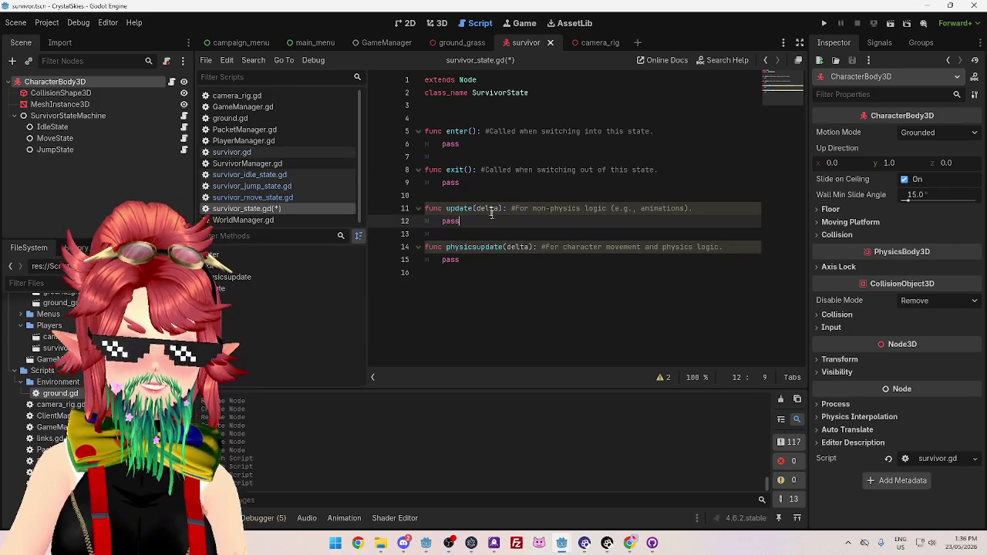
left_click(486, 171)
left_click(486, 144)
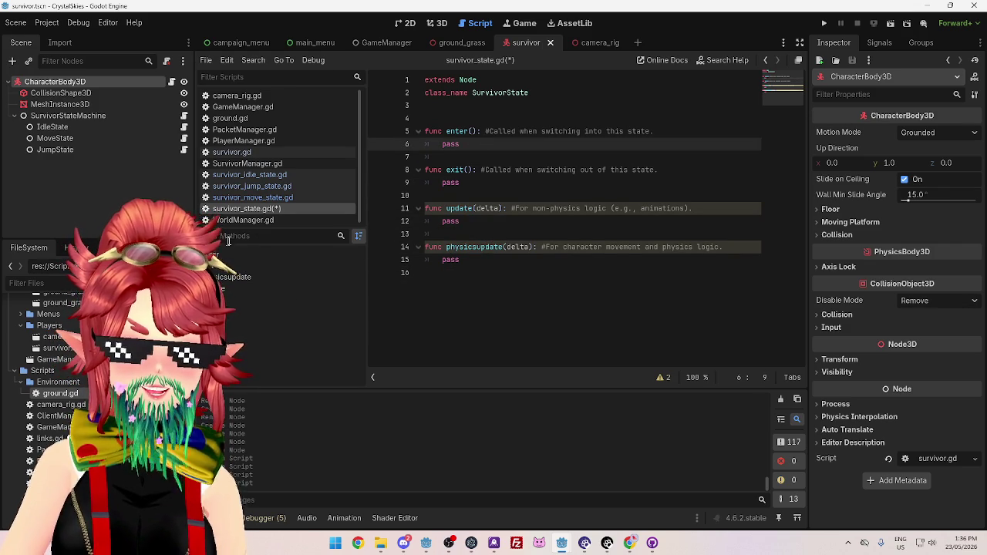
left_click(593, 221)
key("ctrl+s")
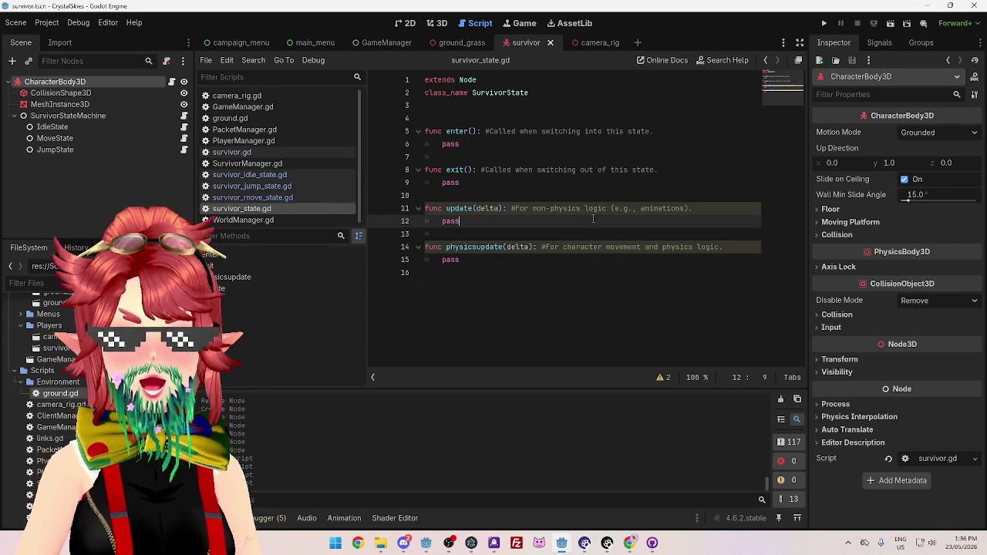
Review the move, jump, idle state scripts alongside SurvivorManager.gd and WorldManager.gd
left_click(285, 199)
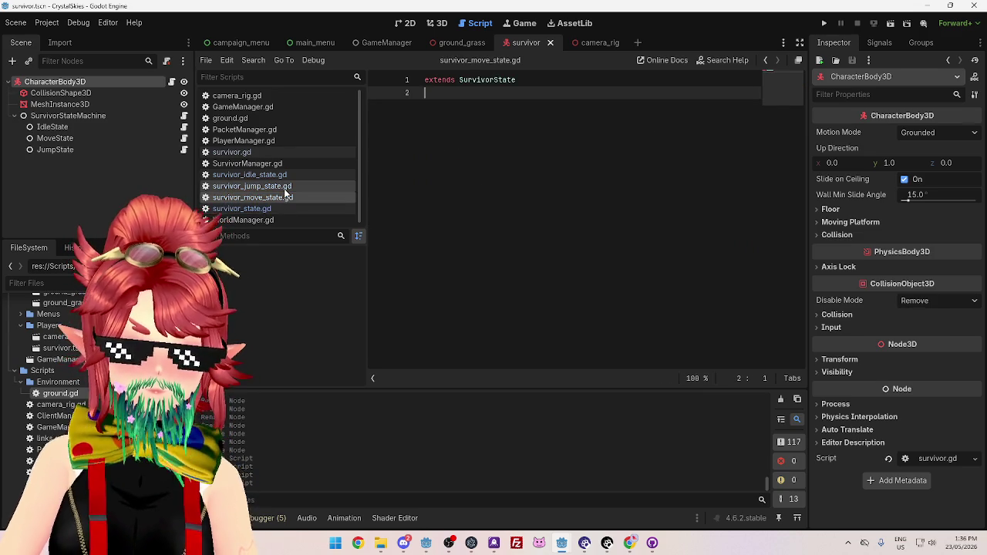
left_click(284, 186)
left_click(284, 175)
left_click(283, 163)
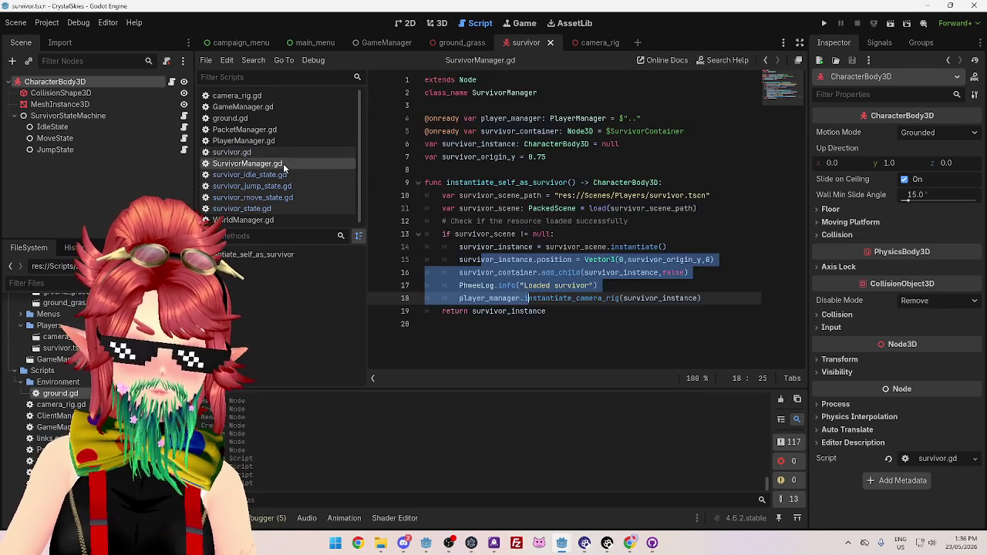
left_click(283, 175)
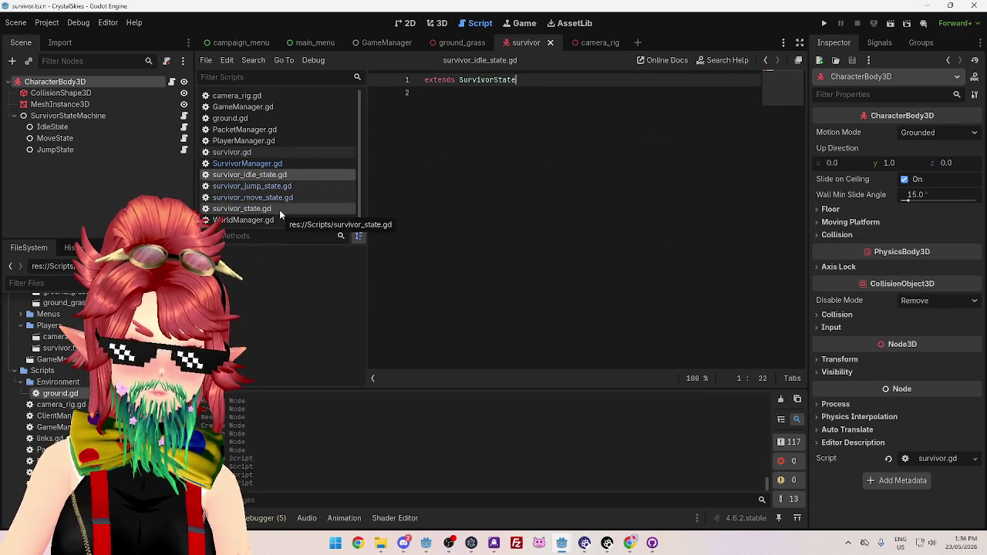
left_click(279, 210)
left_click(282, 197)
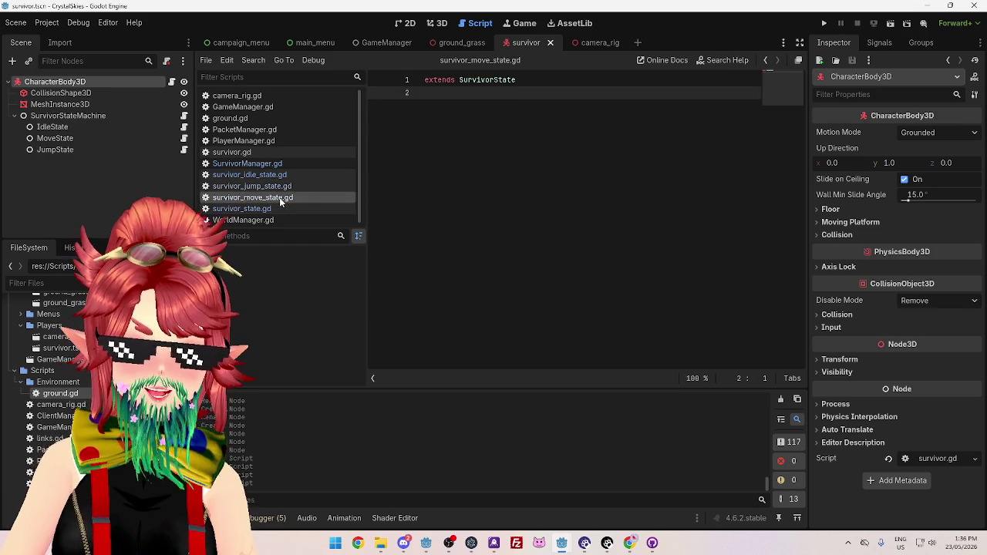
left_click(283, 209)
left_click(284, 218)
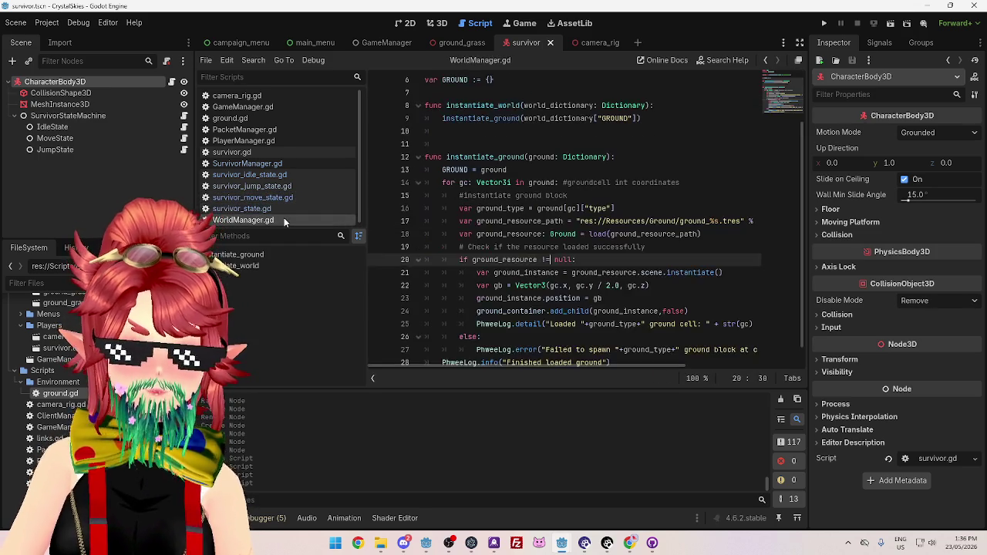
left_click(282, 208)
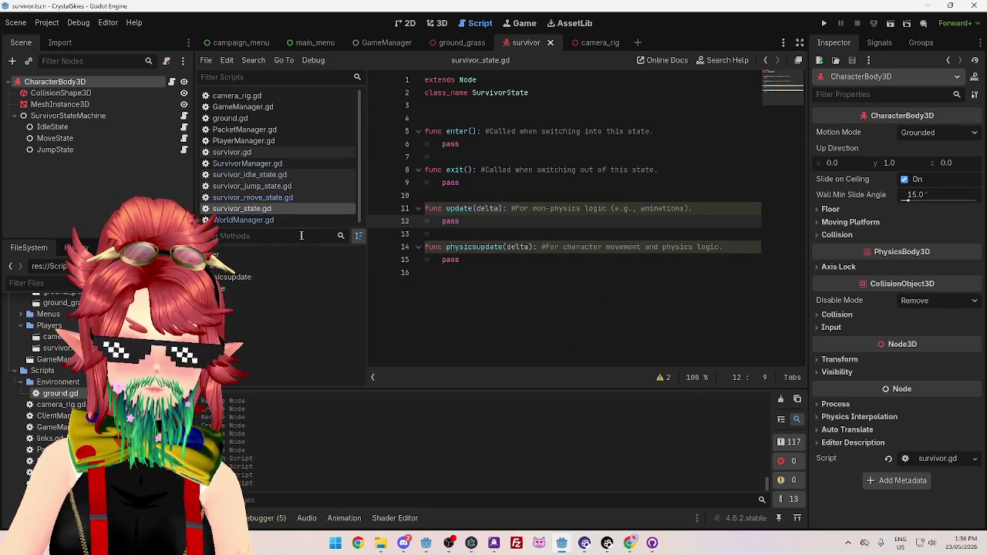
left_click(290, 219)
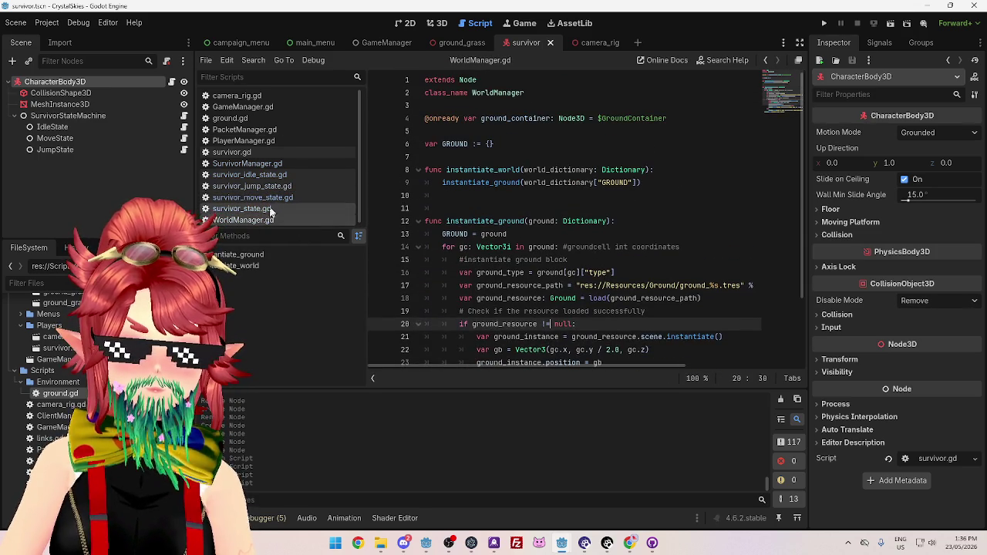
left_click(282, 208)
left_click(282, 198)
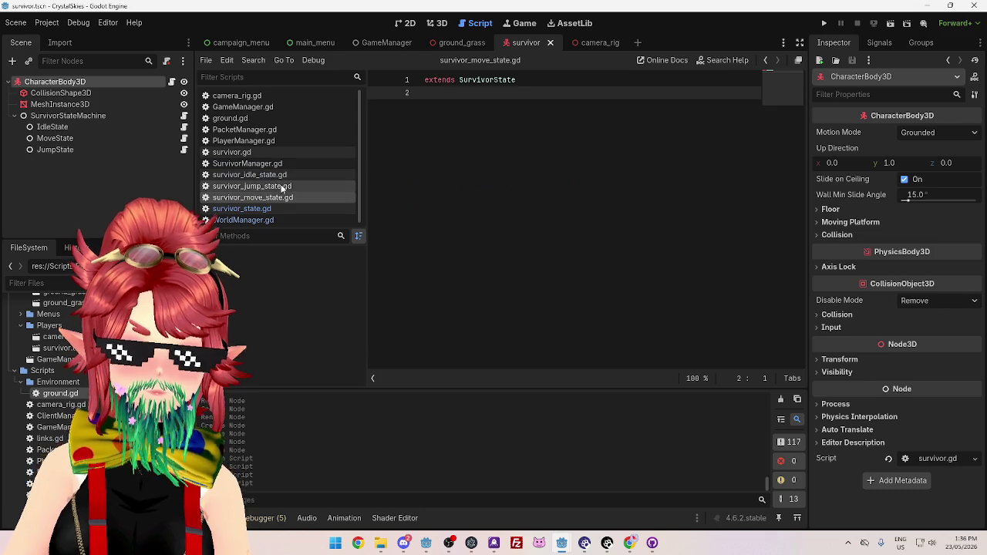
left_click(282, 176)
Add a new line 2 in survivor_jump_state.gd, then return to survivor_state.gd and the article
left_click(283, 186)
left_click(436, 145)
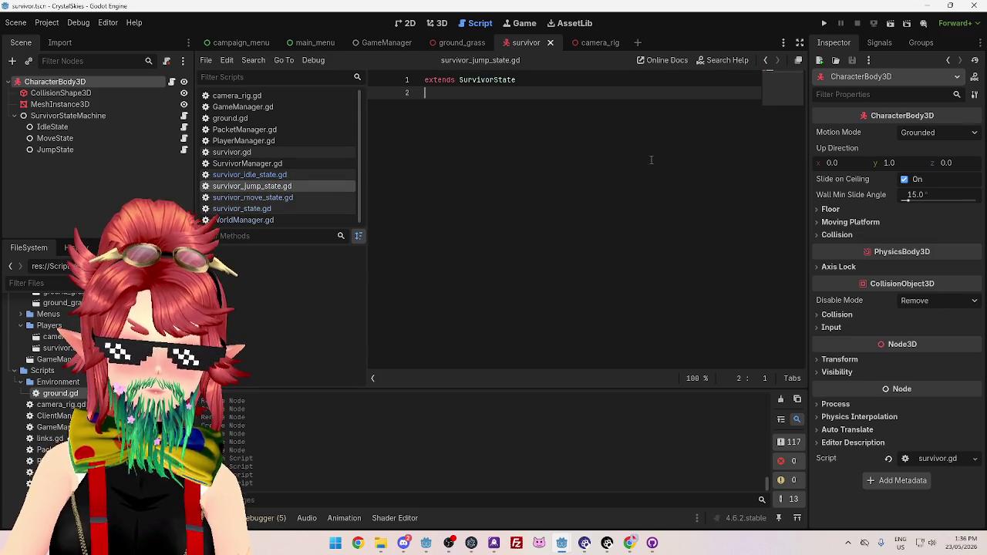
key("Return")
left_click(255, 175)
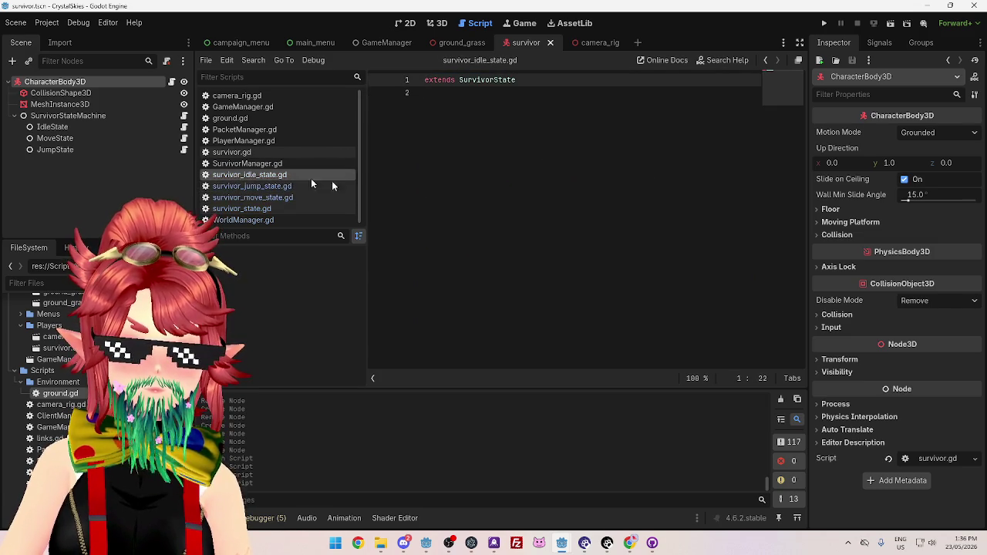
key("Return")
key("BackSpace")
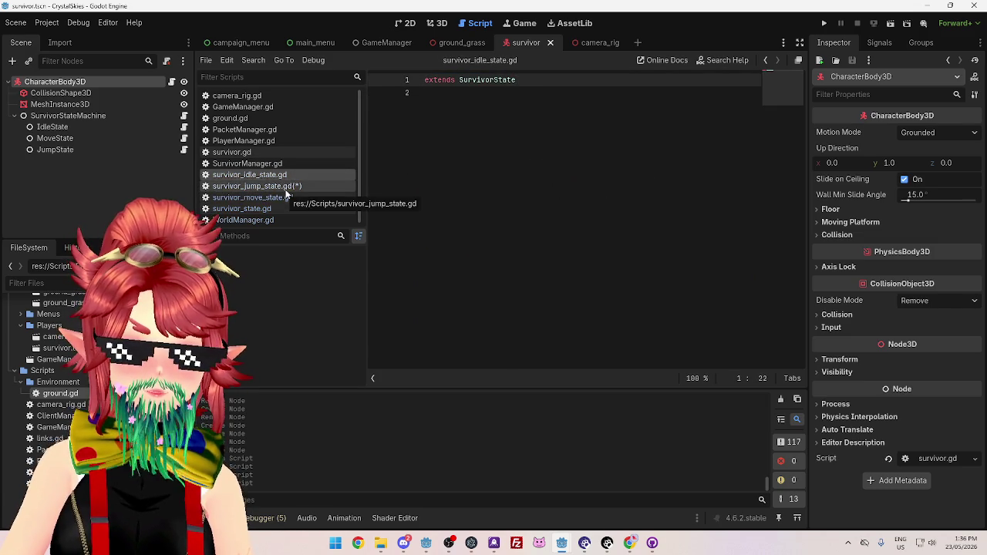
left_click(241, 209)
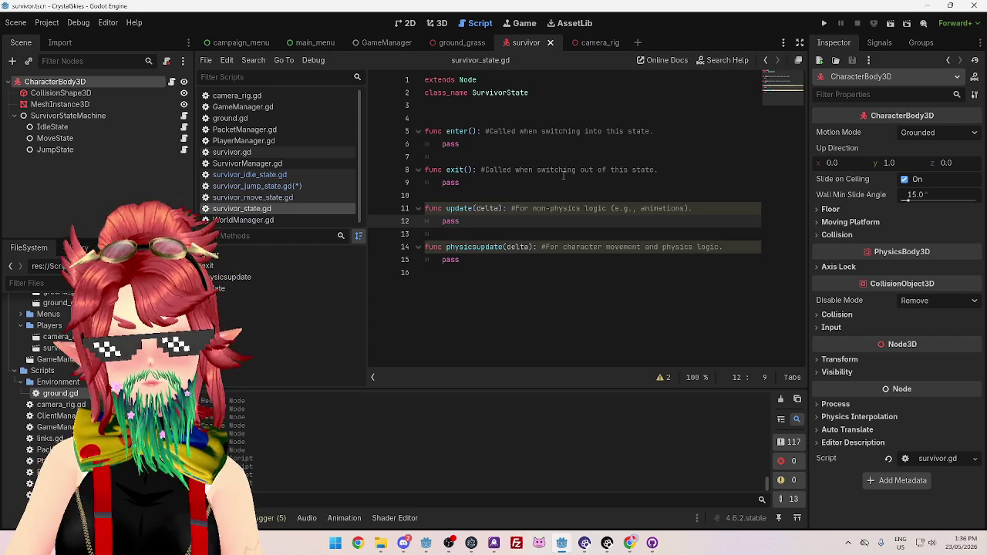
left_click(629, 543)
scroll(624, 342, "down", 10)
scroll(525, 301, "up", 8)
scroll(491, 300, "up", 15)
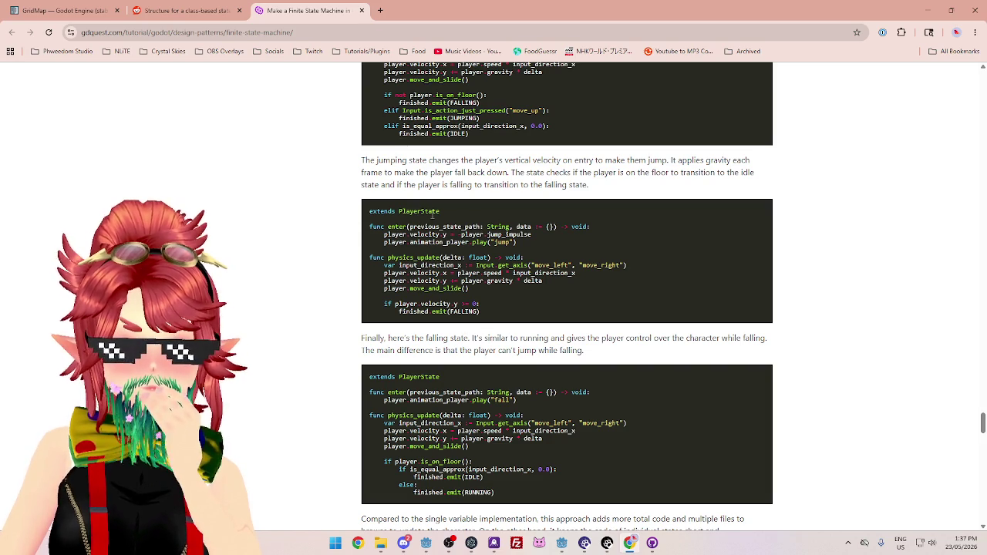
scroll(432, 214, "up", 4)
left_click_drag(524, 87, 623, 86)
scroll(409, 324, "up", 7)
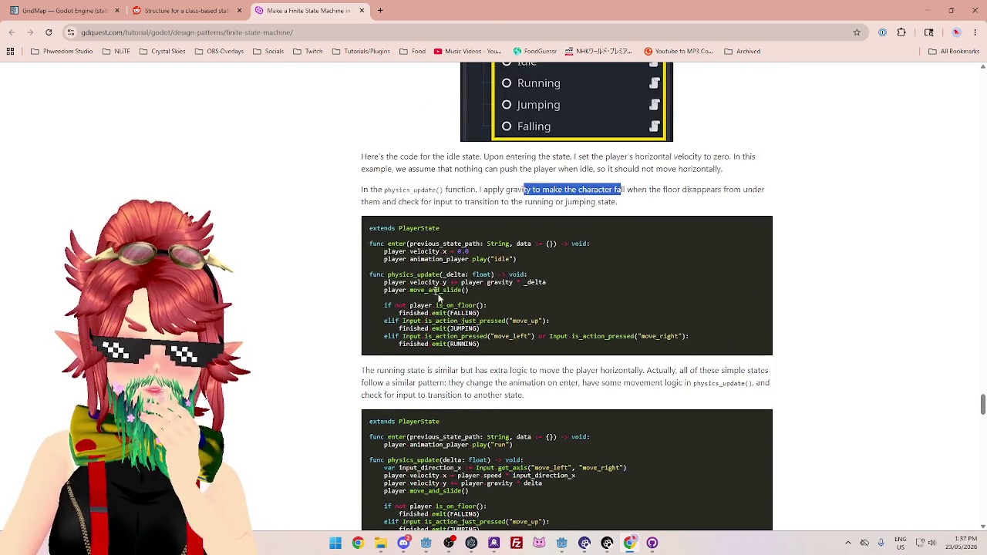
scroll(399, 380, "up", 4)
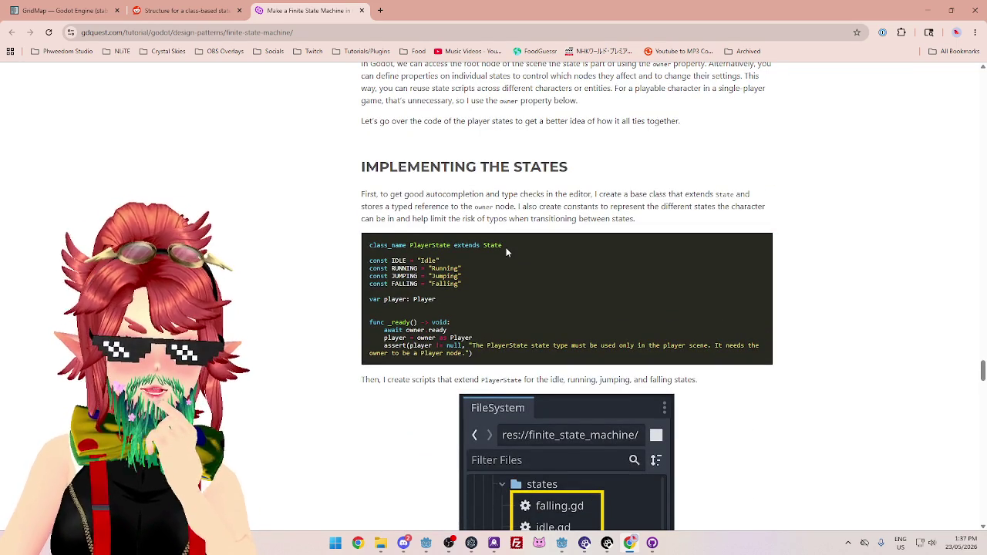
scroll(507, 252, "down", 2)
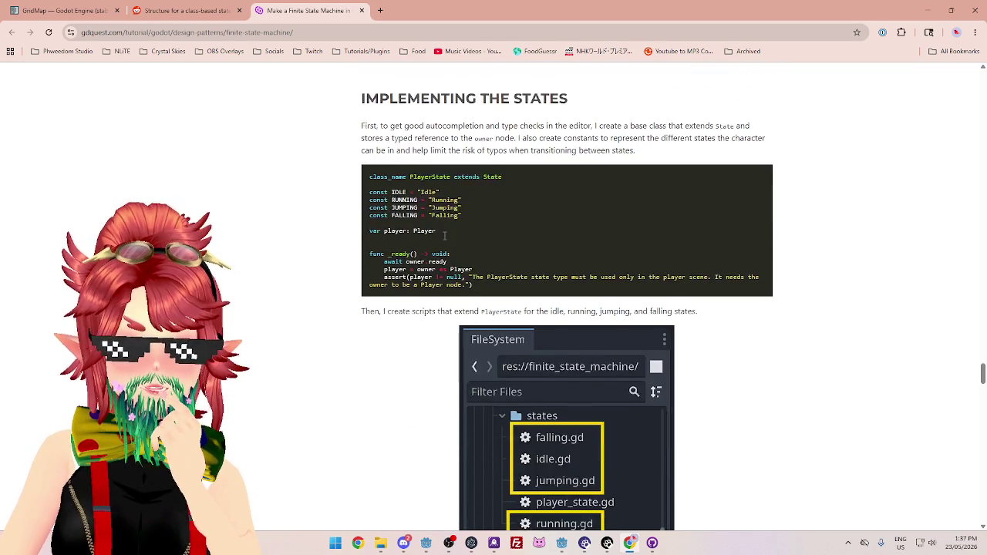
left_click_drag(411, 142, 451, 143)
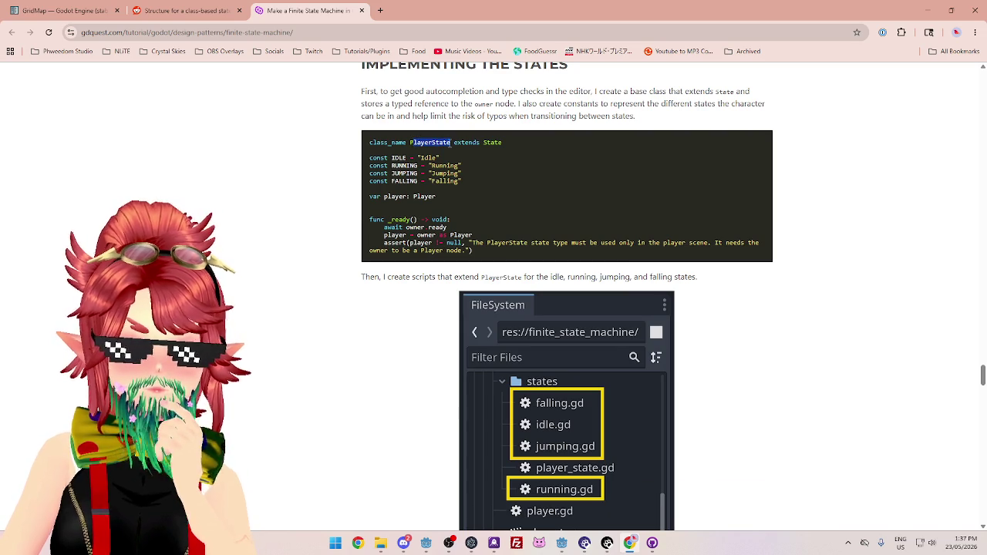
scroll(432, 262, "down", 8)
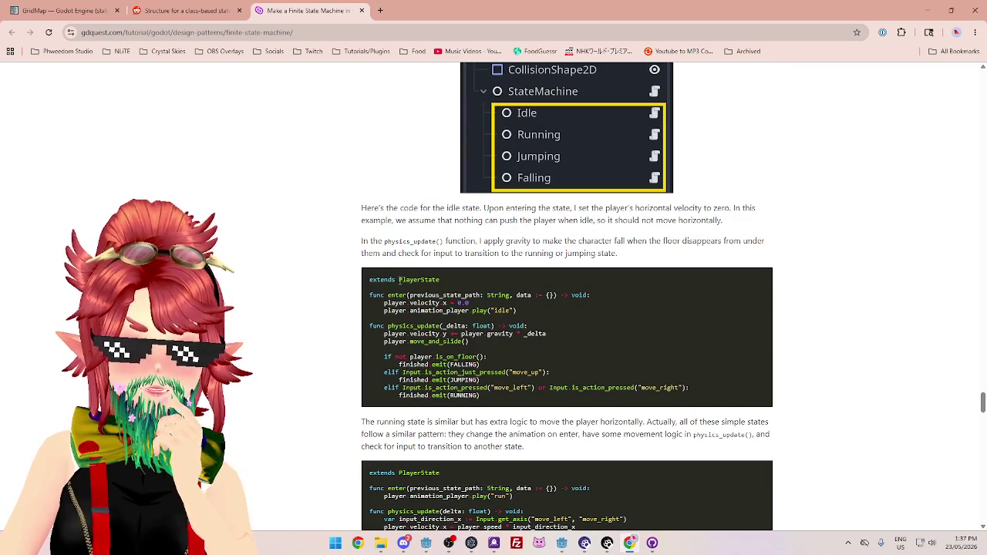
left_click_drag(399, 280, 449, 283)
scroll(462, 340, "up", 8)
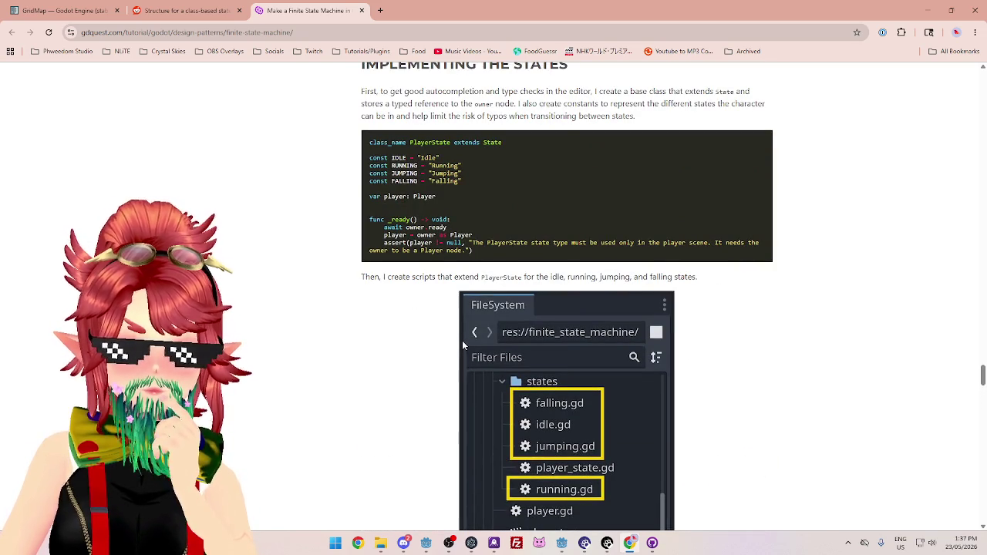
scroll(462, 341, "up", 3)
scroll(462, 344, "up", 3)
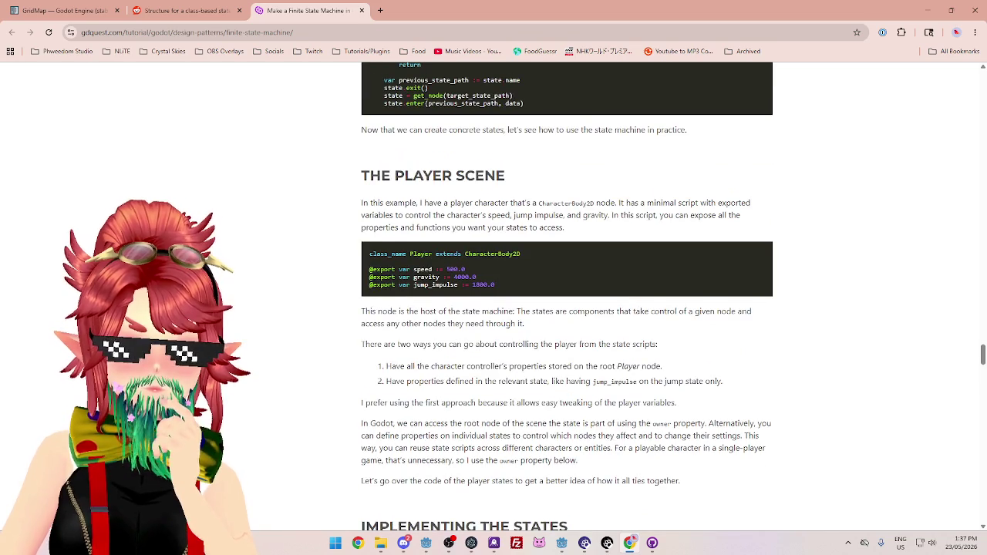
scroll(462, 345, "up", 5)
scroll(463, 345, "up", 1)
scroll(462, 341, "up", 2)
scroll(462, 340, "down", 2)
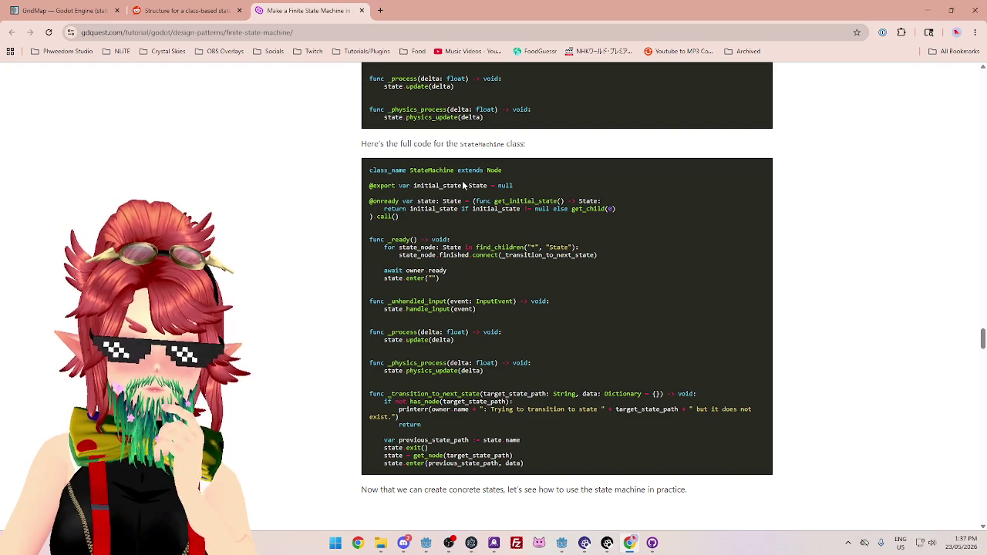
Highlight the idle-state explanation about physics_update gravity and setting horizontal velocity
scroll(463, 185, "down", 10)
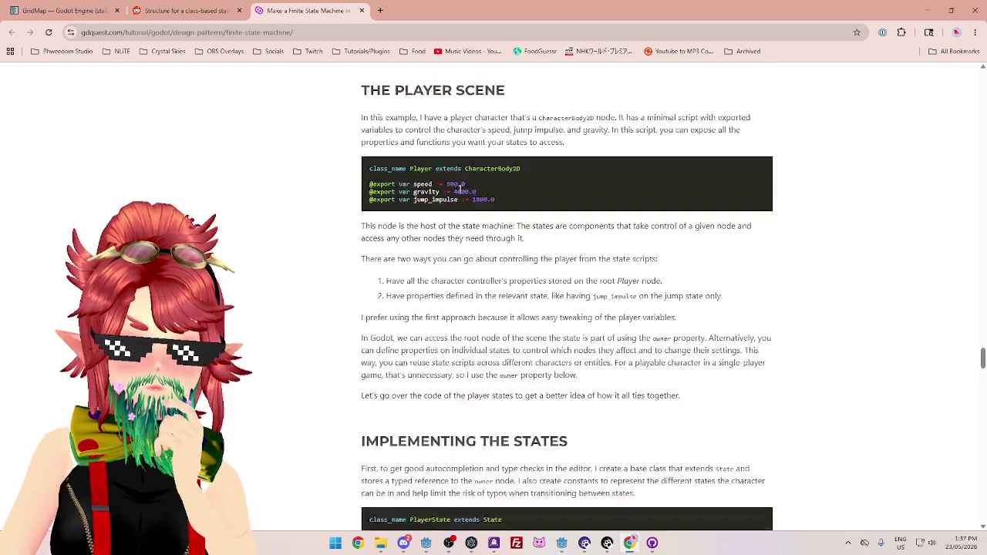
scroll(459, 191, "down", 1)
scroll(460, 190, "up", 2)
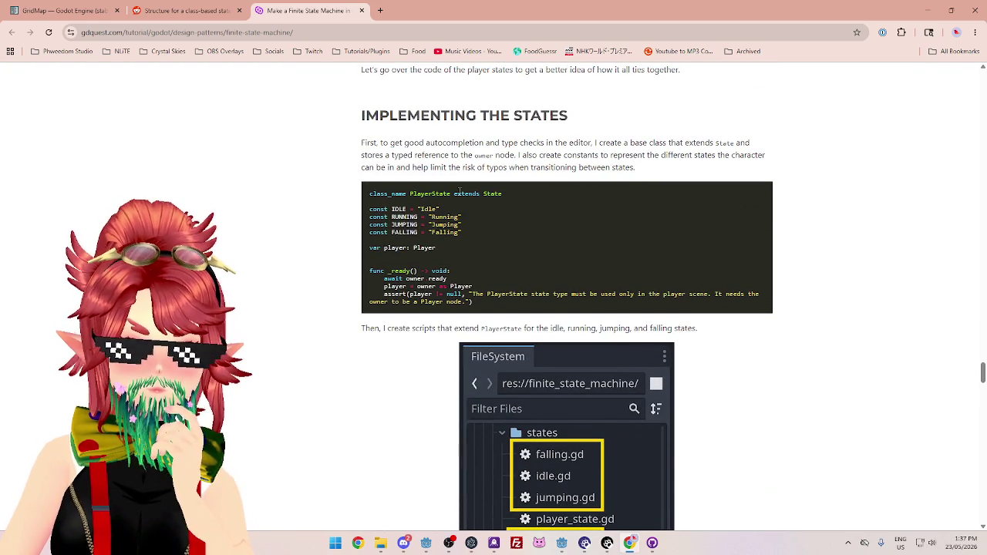
scroll(460, 191, "down", 10)
scroll(459, 188, "down", 1)
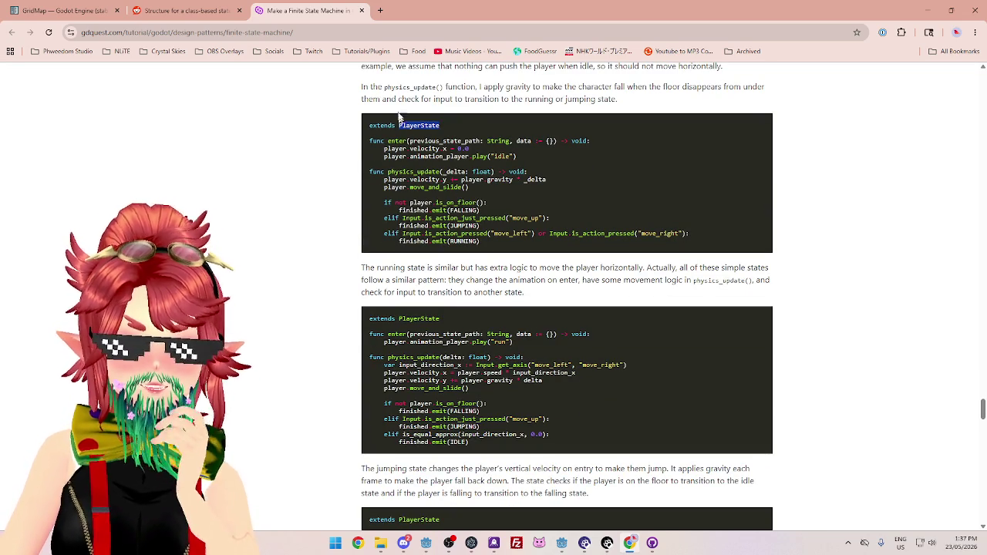
scroll(508, 139, "up", 2)
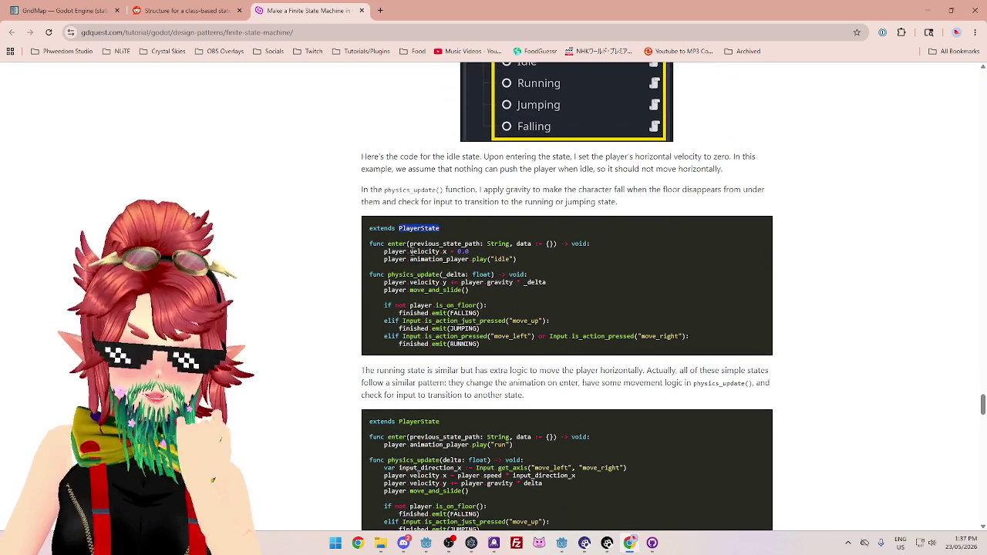
left_click_drag(379, 154, 456, 156)
left_click(415, 173)
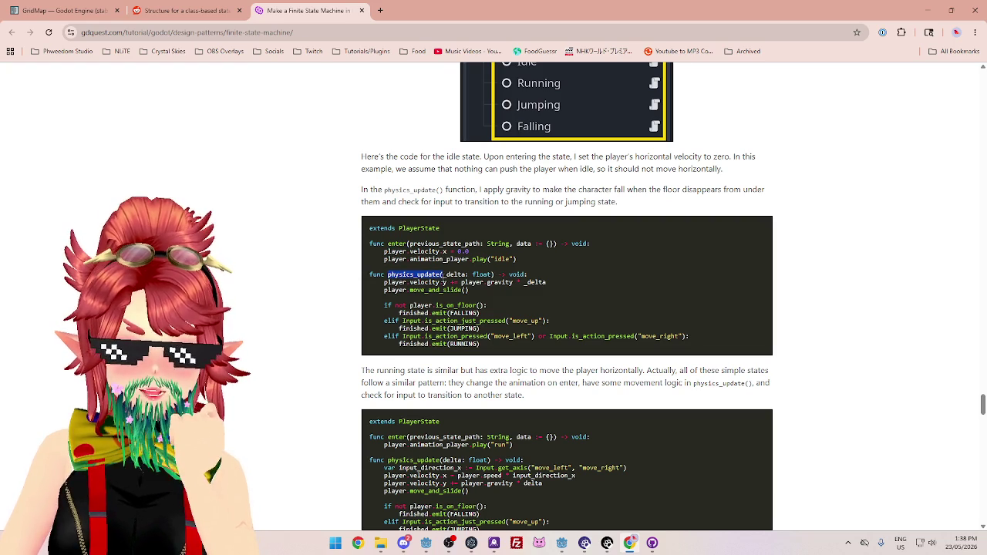
left_click_drag(371, 190, 542, 190)
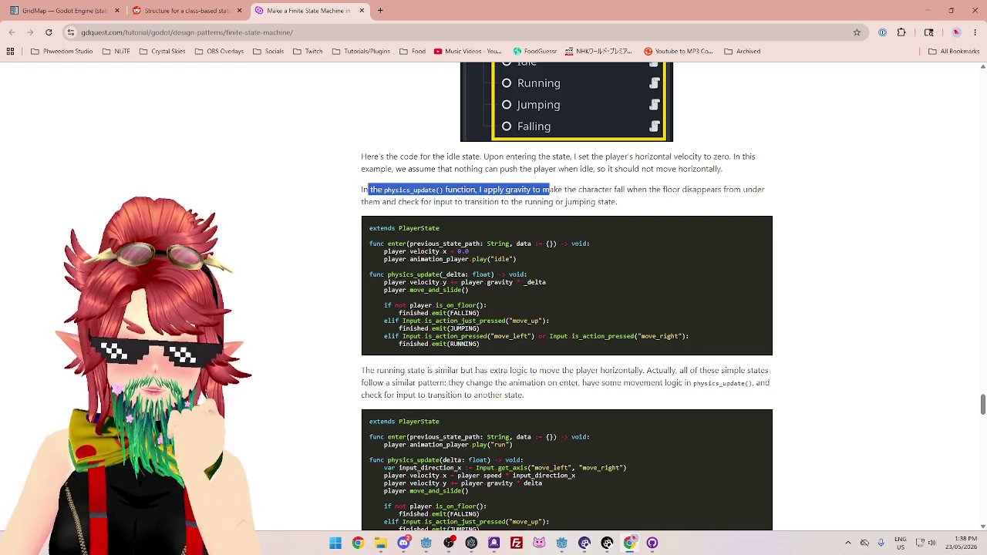
triple_click(420, 157)
left_click(517, 185)
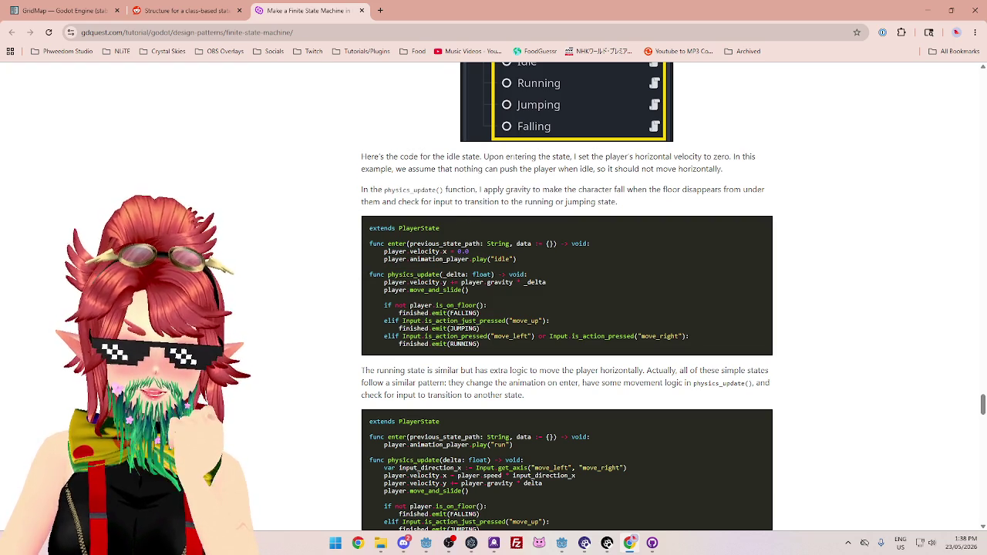
left_click_drag(497, 157, 701, 156)
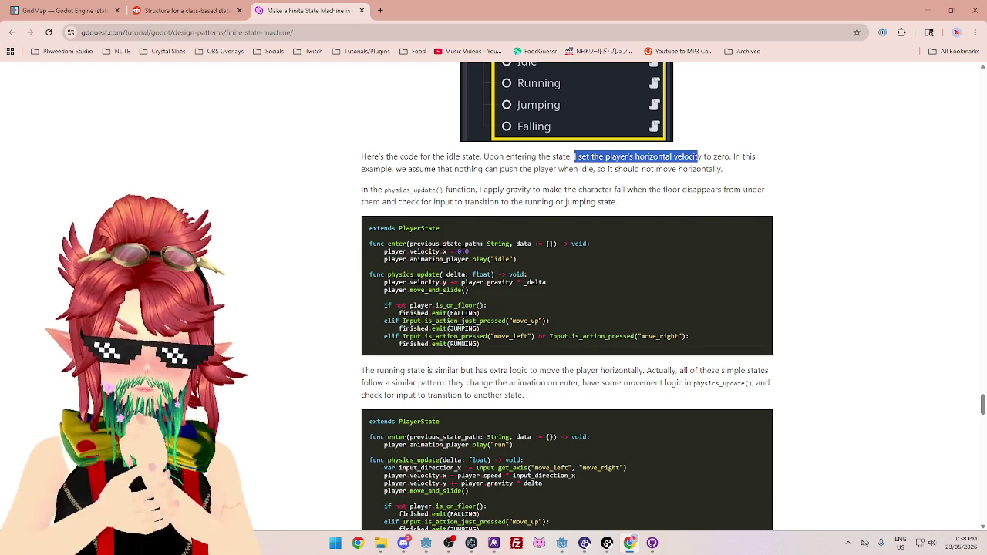
Read further down the article, then bring back the Godot survivor.tscn window
scroll(545, 253, "down", 2)
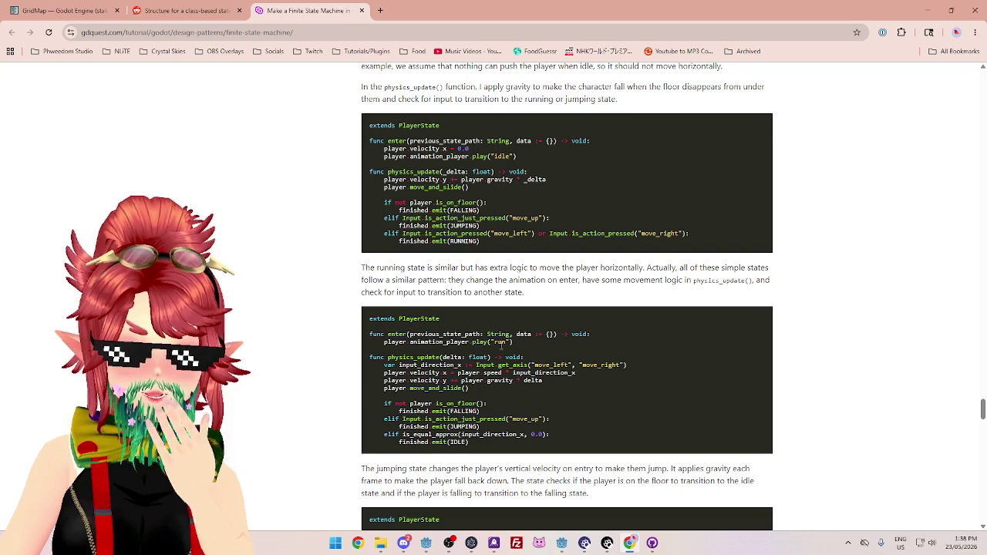
scroll(463, 386, "down", 2)
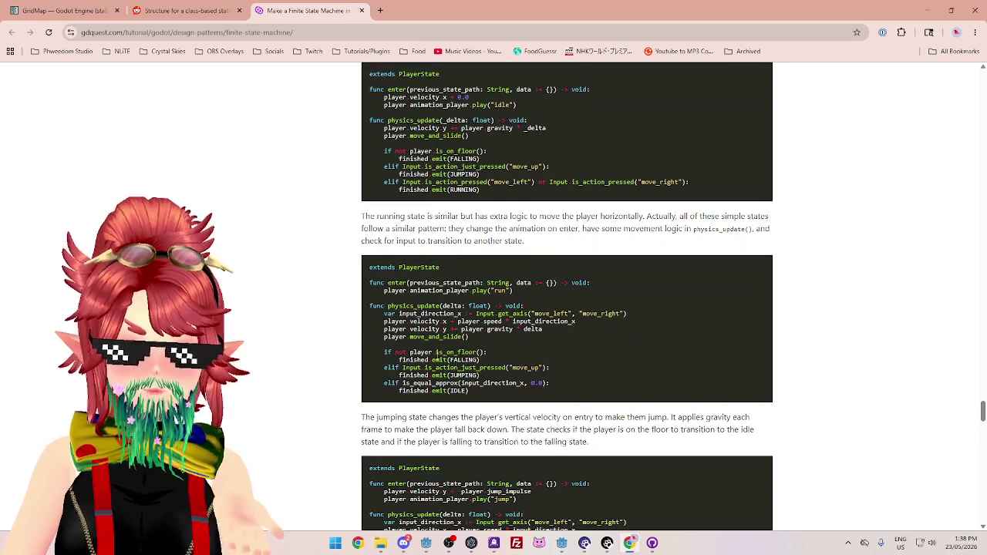
scroll(436, 361, "up", 1)
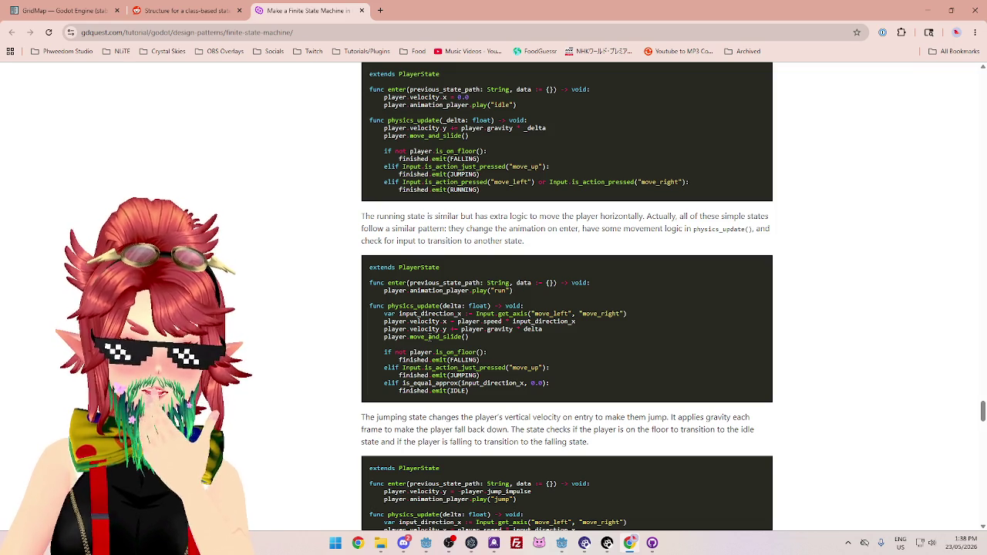
scroll(468, 193, "up", 3)
scroll(464, 196, "down", 3)
scroll(462, 196, "up", 2)
scroll(460, 321, "down", 1)
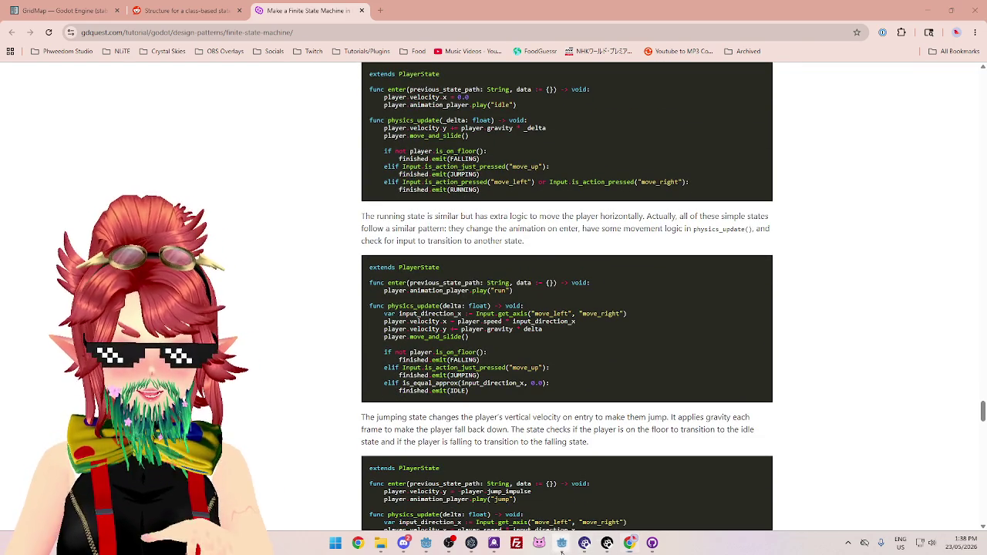
mouse_move(561, 543)
left_click(552, 515)
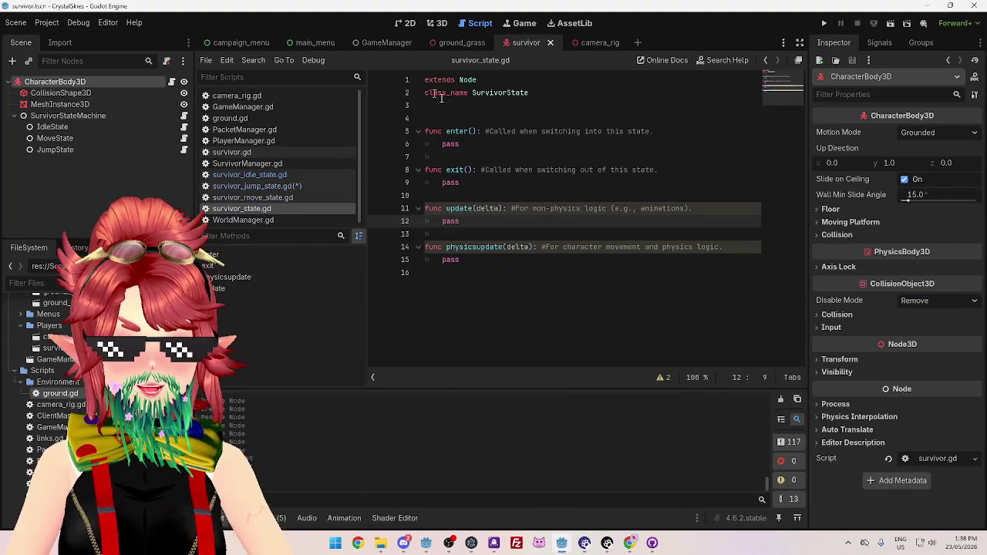
Step through the physicsupdate, update, exit and enter stubs in survivor_state.gd, selecting enter
left_click(568, 169)
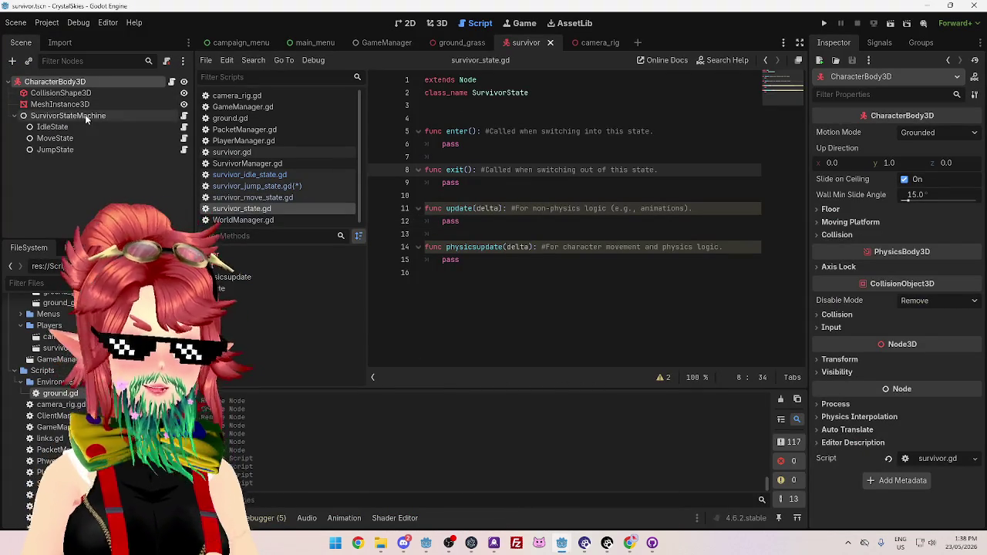
left_click(500, 247)
left_click(498, 209)
left_click(489, 169)
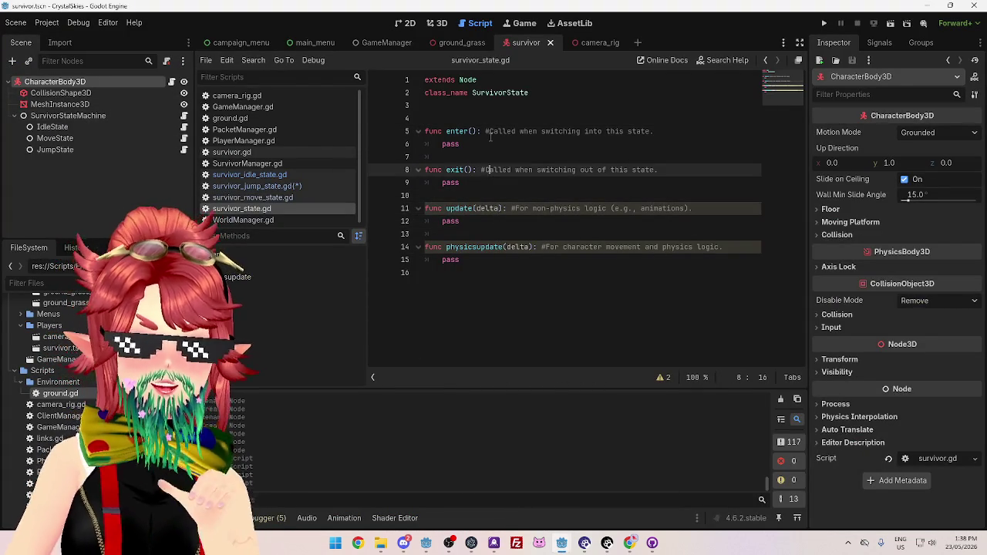
left_click(491, 135)
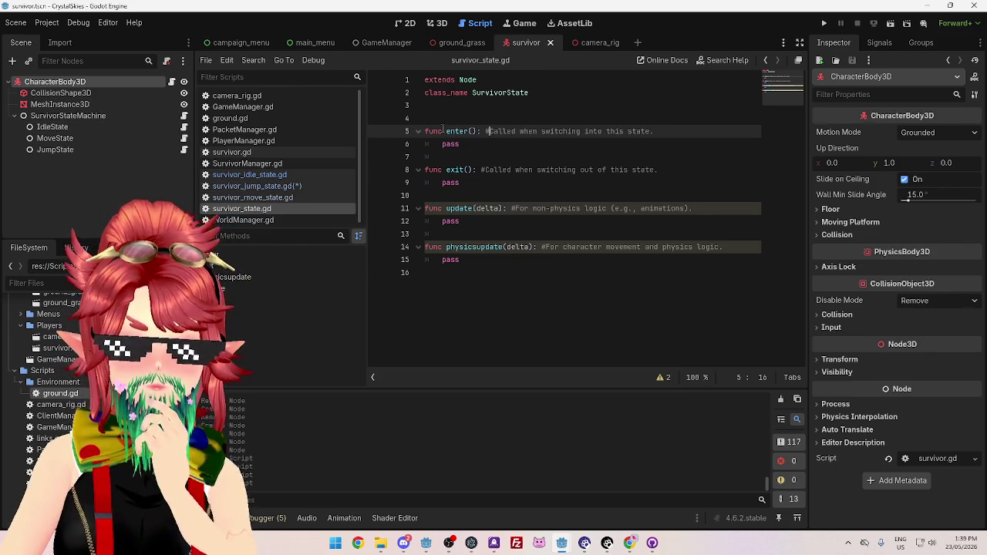
left_click_drag(447, 132, 468, 131)
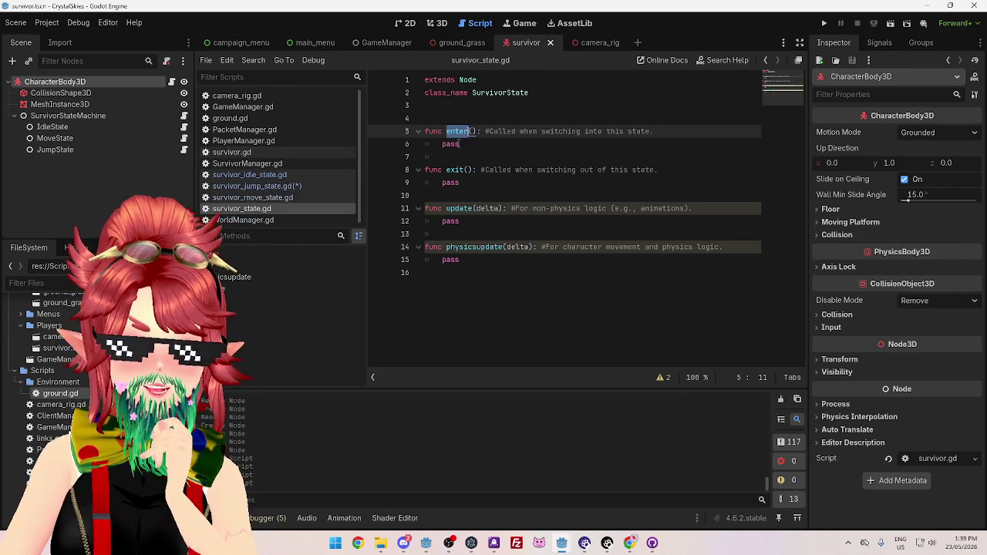
key("Down")
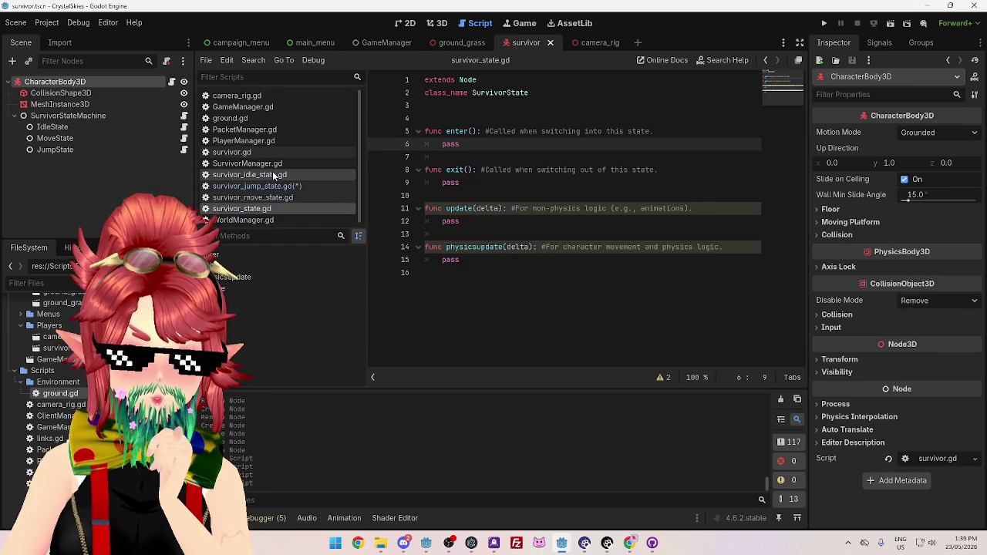
Add blank lines below the extends line in survivor_idle_state.gd
left_click(273, 175)
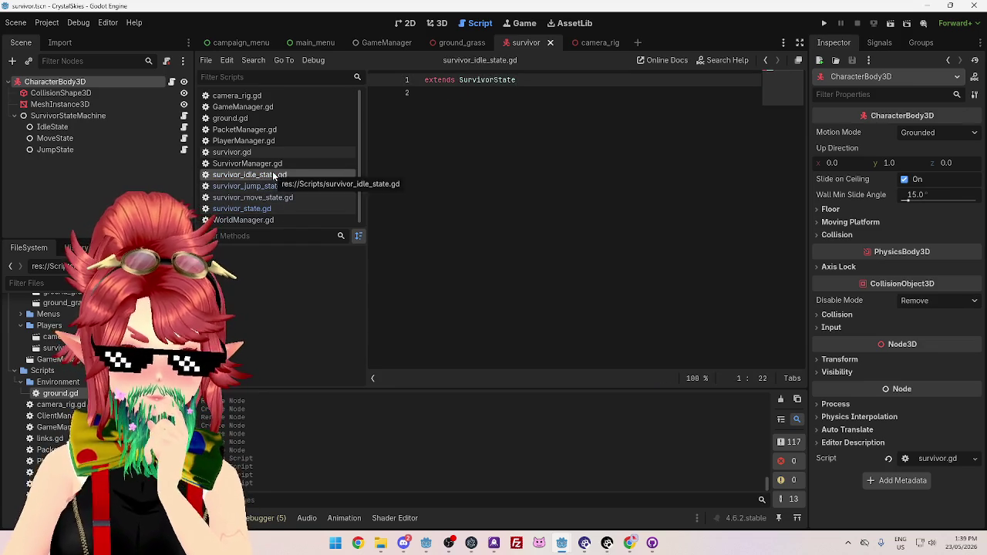
left_click(646, 91)
key("Return")
key("Return")
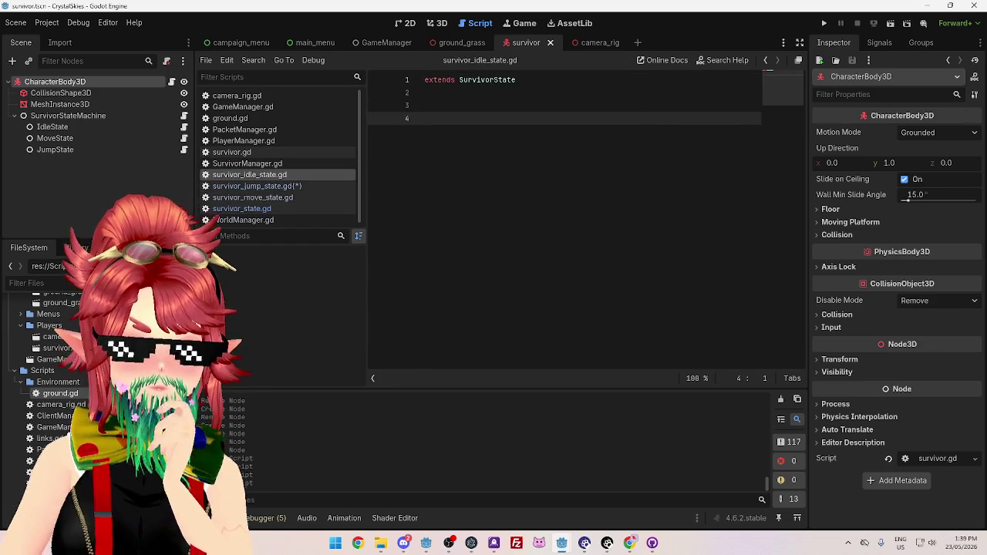
Check SurvivorManager.gd, reopen survivor_state.gd, then return to the Chrome tutorial
left_click(286, 163)
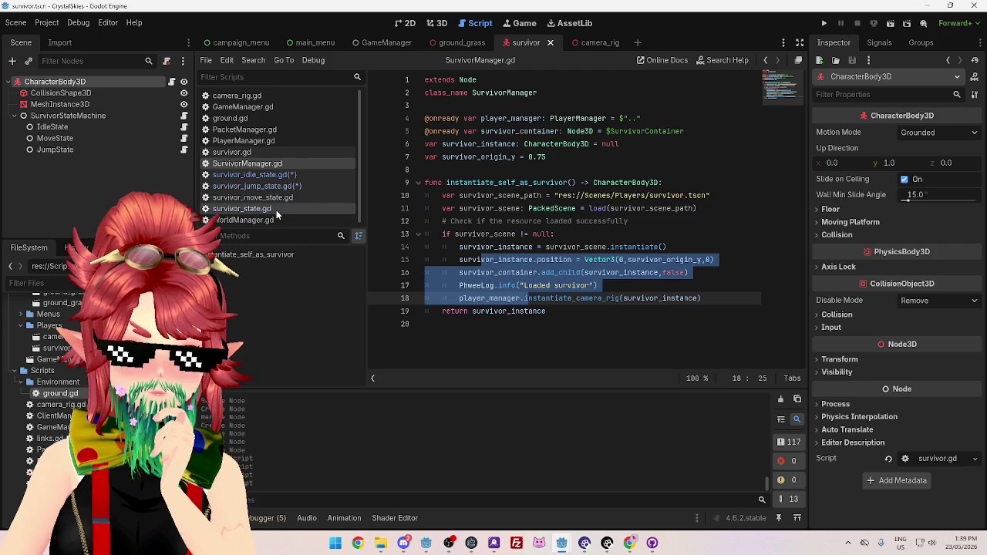
left_click(276, 209)
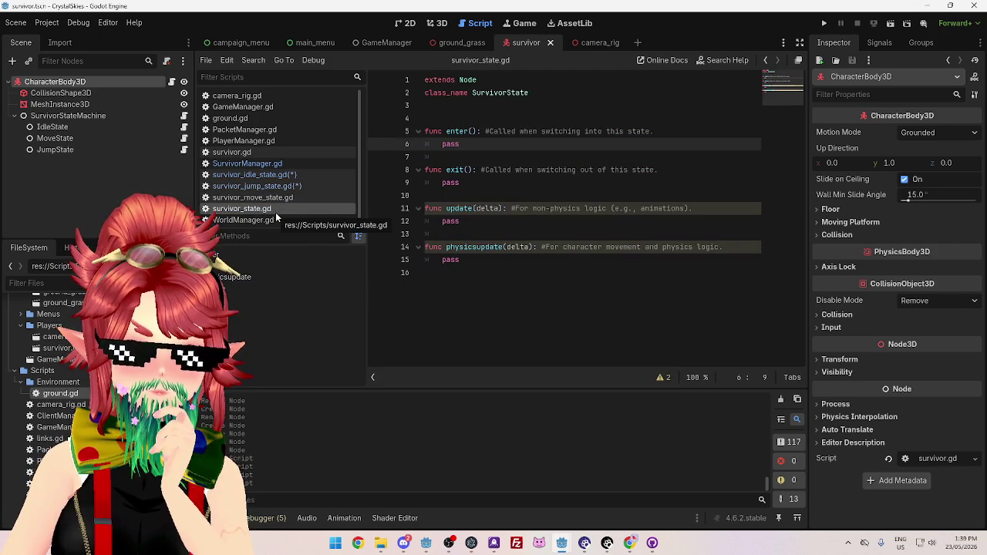
left_click(621, 546)
scroll(370, 280, "down", 15)
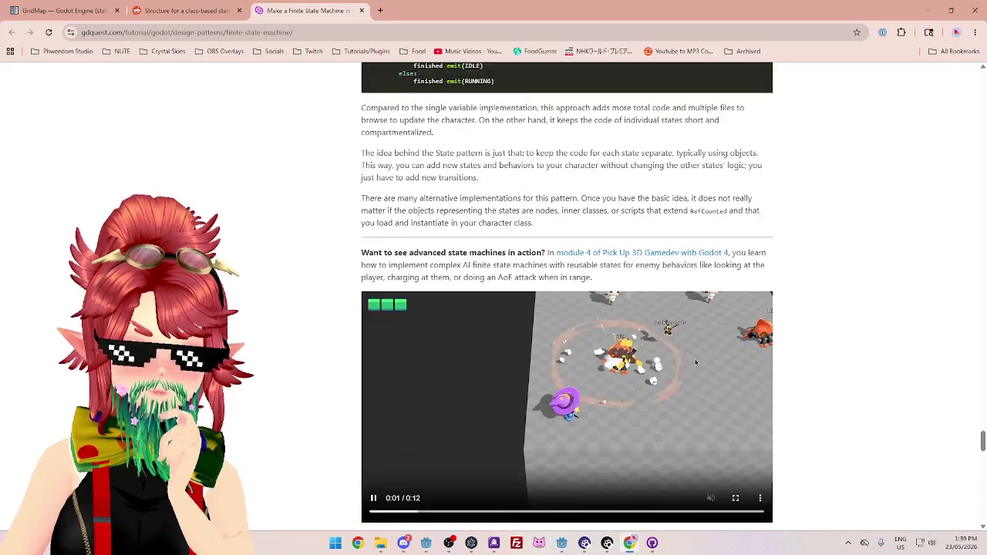
Close the GDQuest finite state machine tutorial tab
scroll(425, 275, "down", 5)
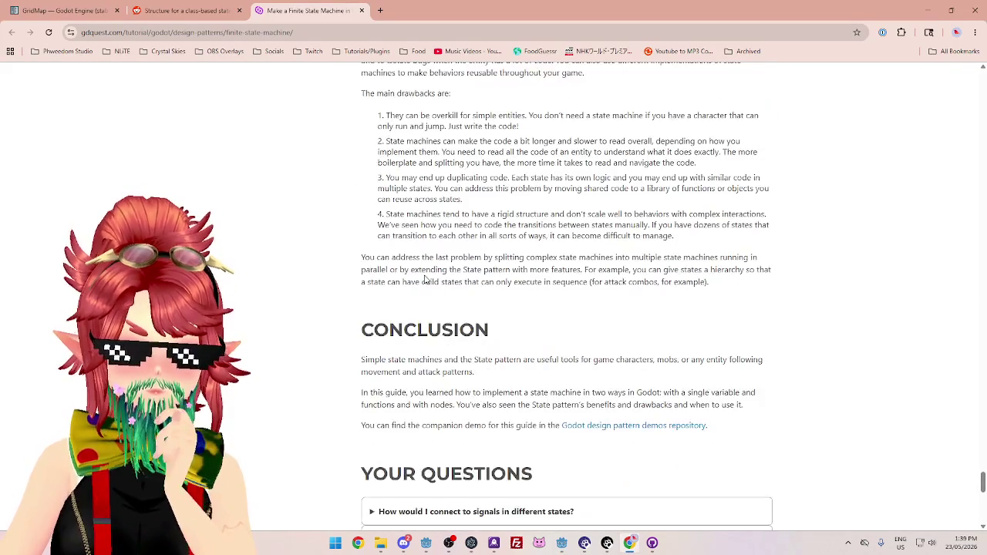
scroll(432, 281, "up", 15)
scroll(434, 288, "up", 20)
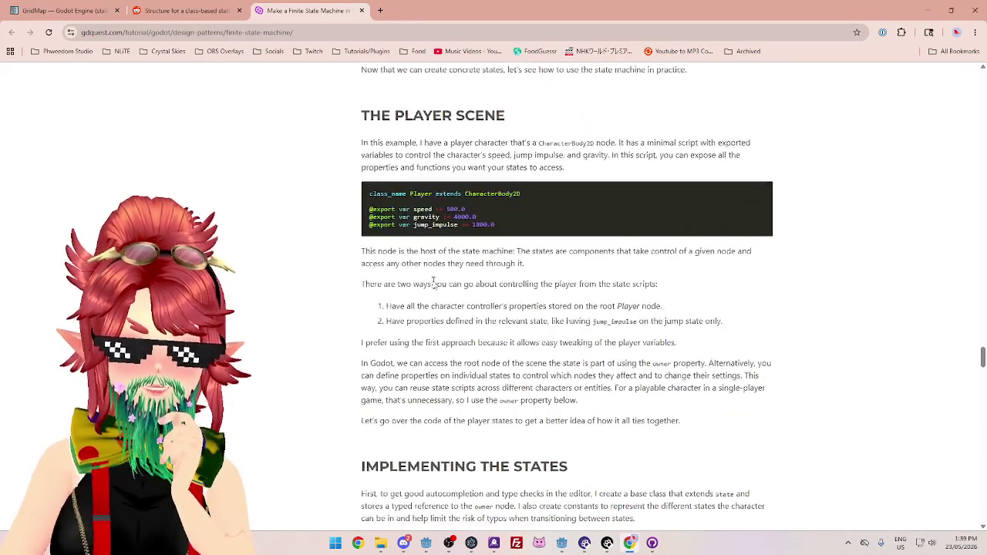
scroll(433, 279, "up", 10)
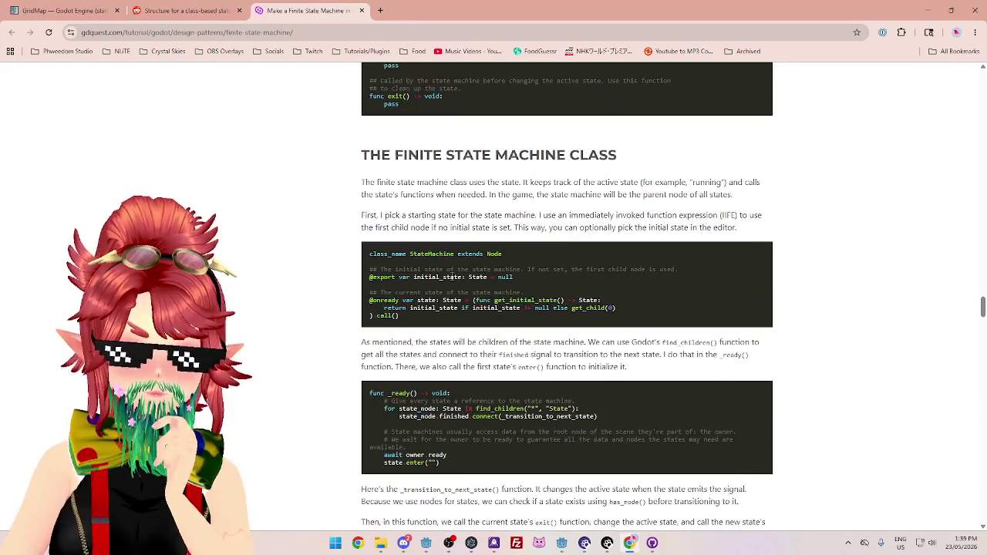
left_click(361, 10)
Go back from Reddit to the Google results, then switch to the Godot editor
scroll(474, 321, "down", 5)
scroll(474, 309, "up", 4)
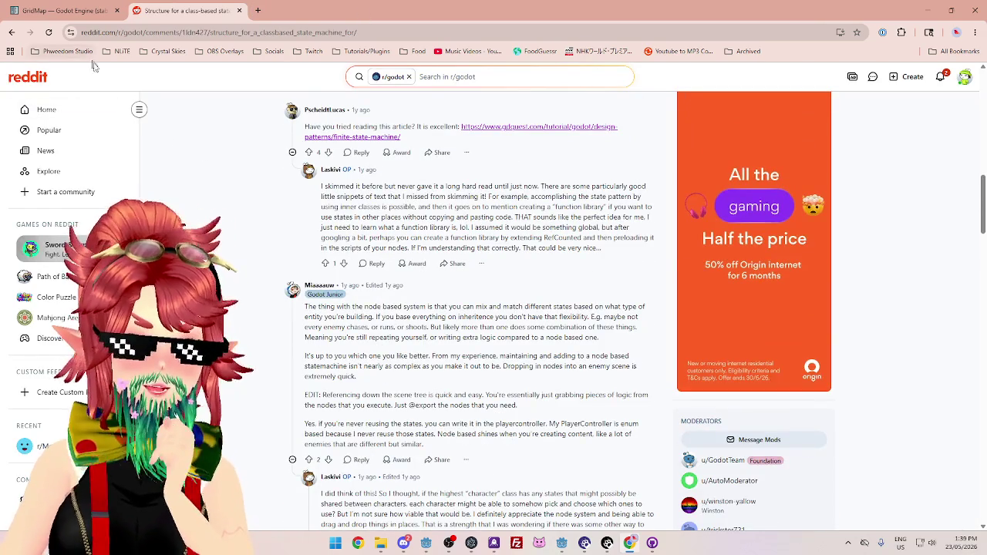
left_click(12, 32)
scroll(735, 261, "down", 4)
scroll(705, 272, "down", 3)
key("alt+Tab")
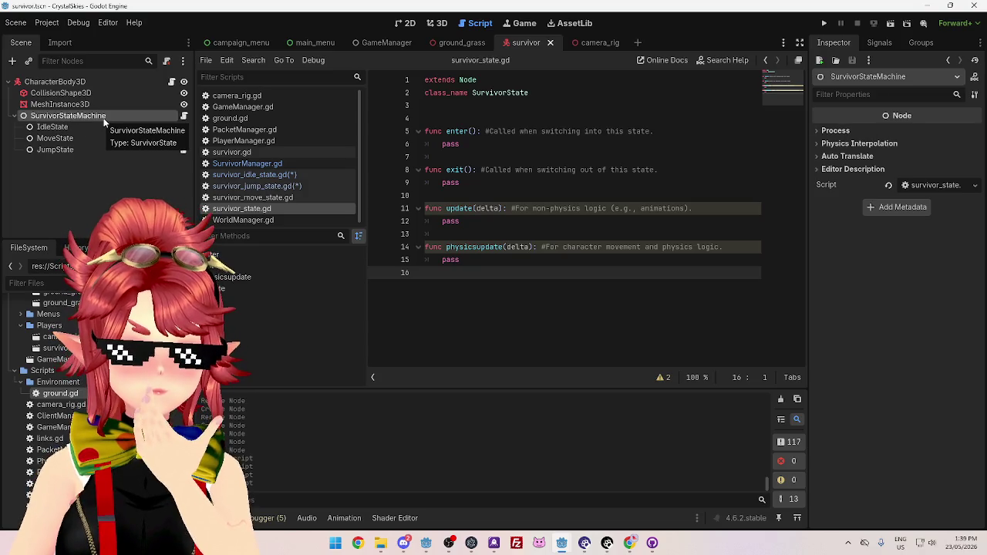
Inspect the root, SurvivorStateMachine and IdleState nodes, highlighting the SurvivorState class name
left_click(69, 83)
left_click(72, 114)
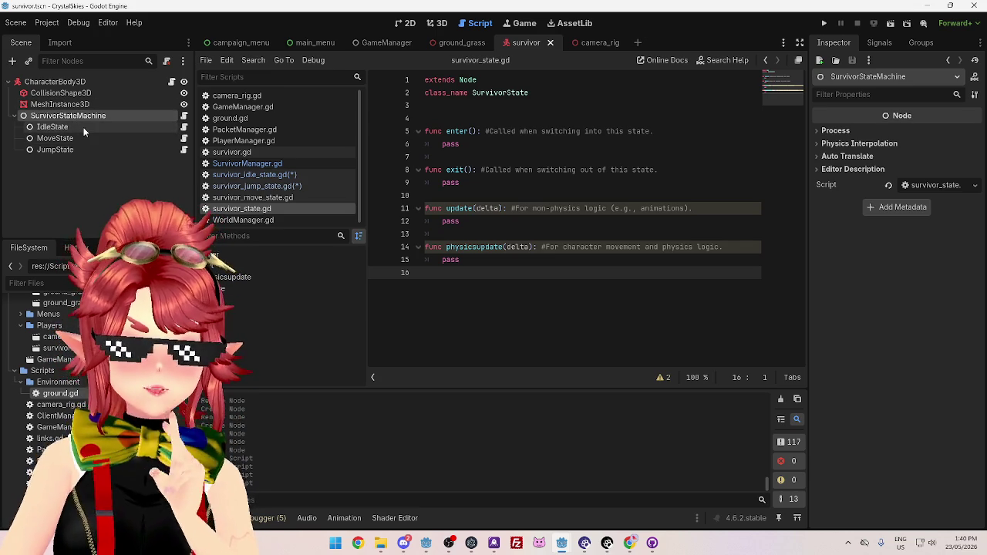
left_click(86, 126)
left_click(86, 116)
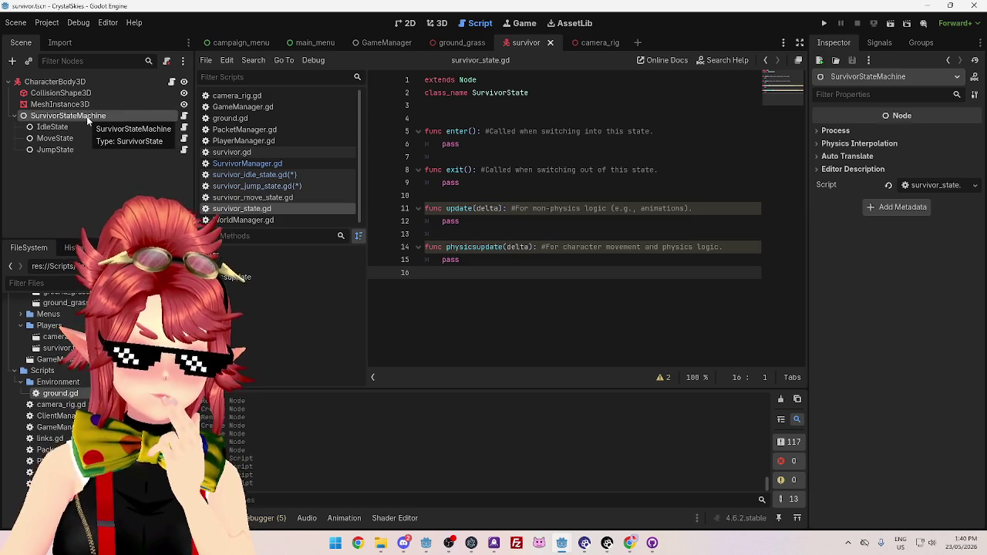
left_click(79, 128)
left_click(83, 116)
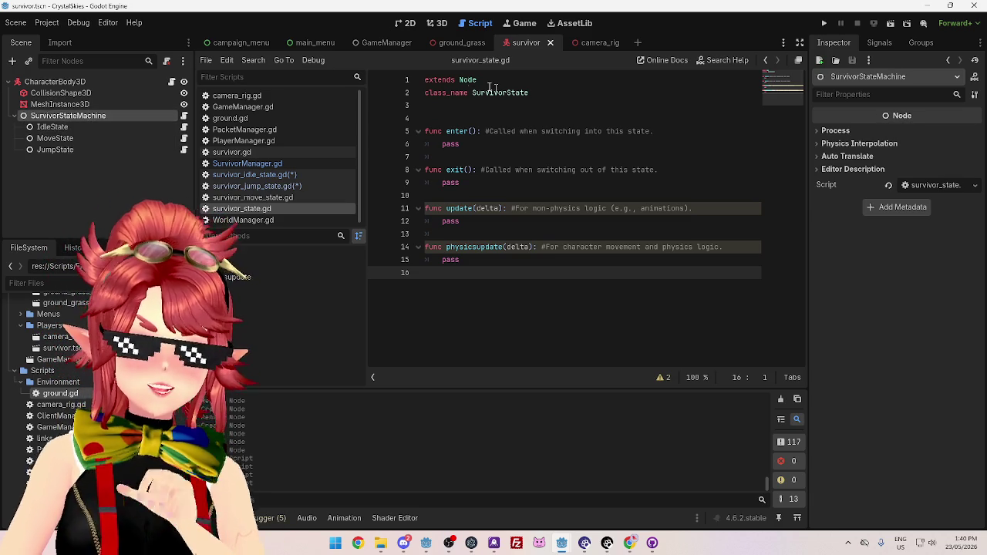
left_click_drag(473, 93, 571, 100)
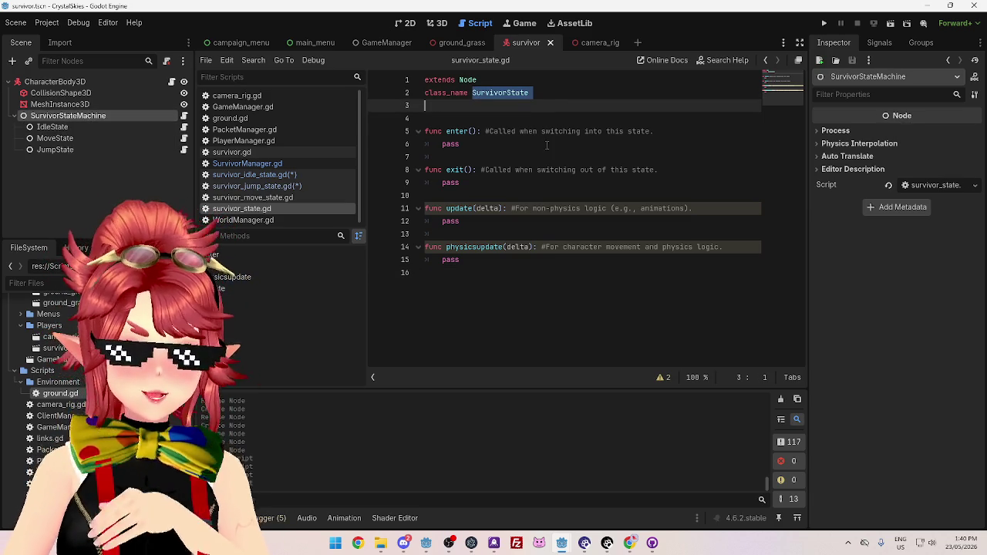
left_click(542, 120)
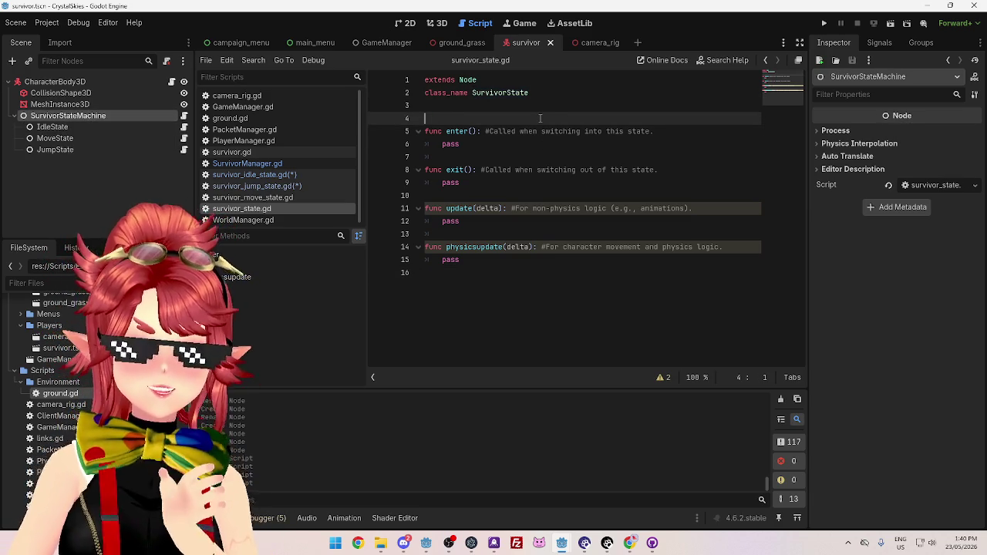
Check which scripts the IdleState, JumpState and MoveState nodes use
left_click(74, 125)
left_click(69, 115)
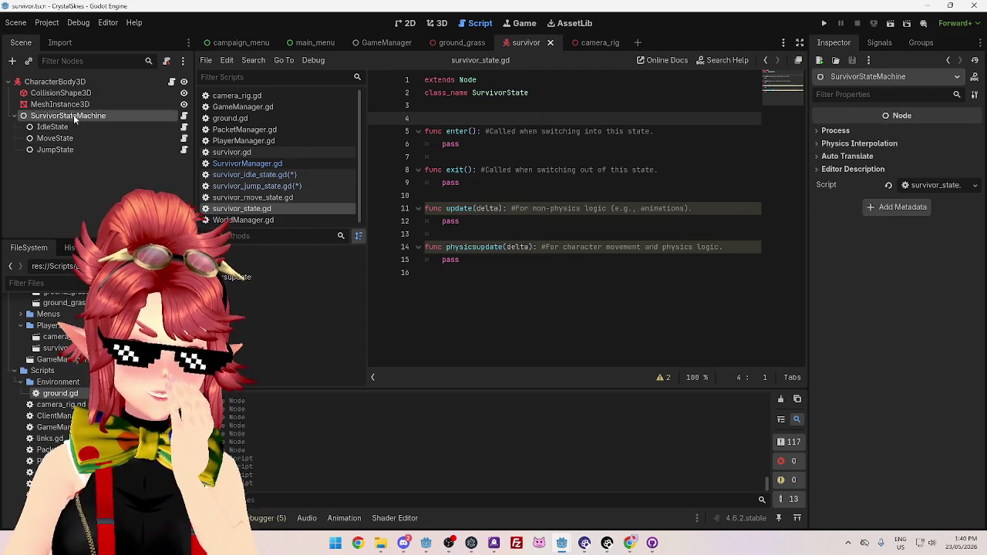
left_click(66, 127)
left_click(66, 150)
left_click(67, 127)
left_click(67, 139)
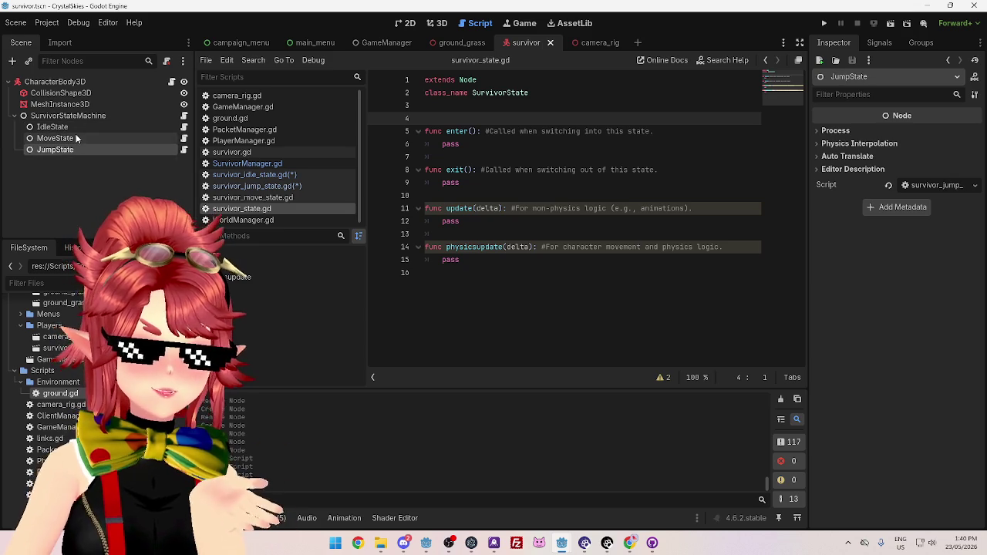
left_click(76, 129)
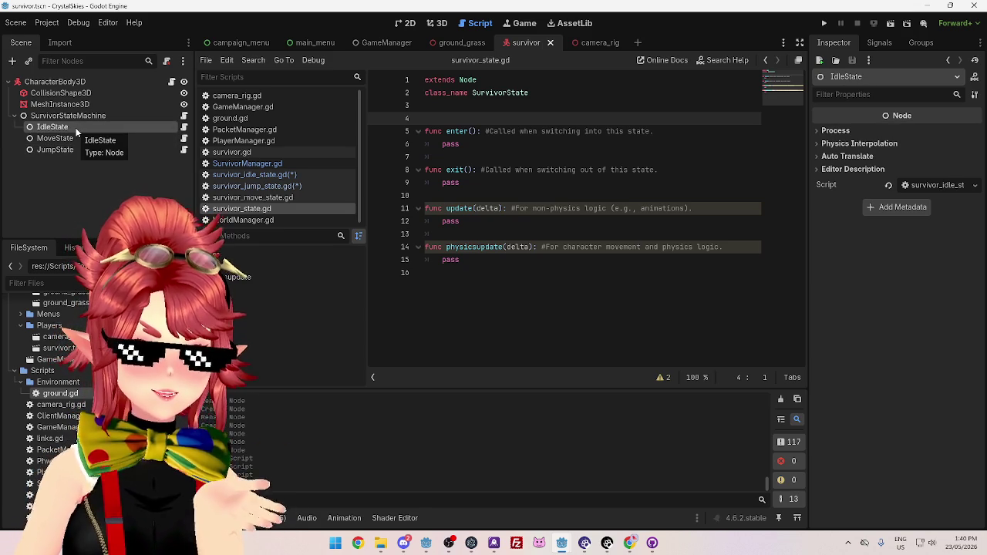
left_click(70, 116)
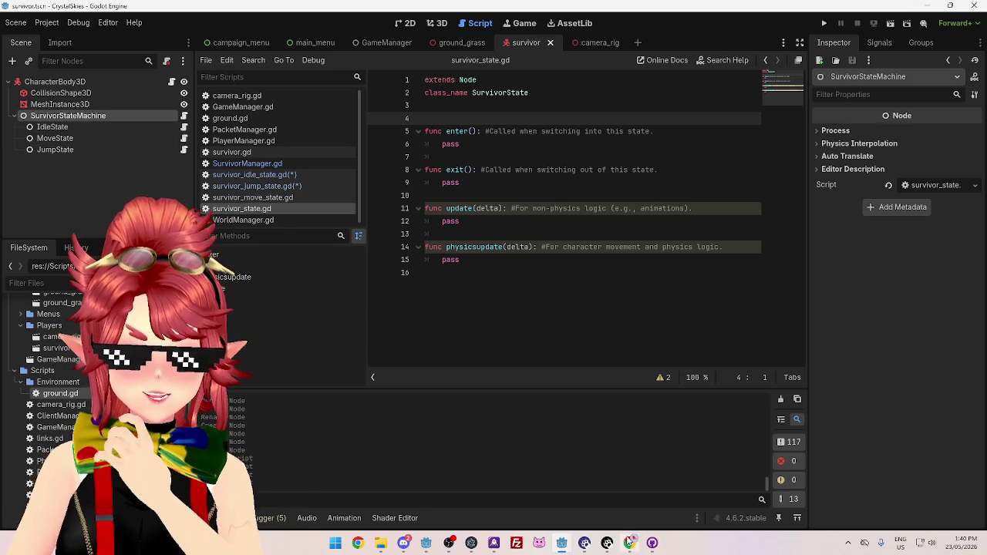
Switch to the 'player state class godot' Google results and load more images
left_click(630, 542)
scroll(533, 354, "up", 5)
scroll(423, 376, "down", 1)
left_click(370, 342)
Scroll up through the search results and expand the full AI Overview
scroll(600, 374, "down", 2)
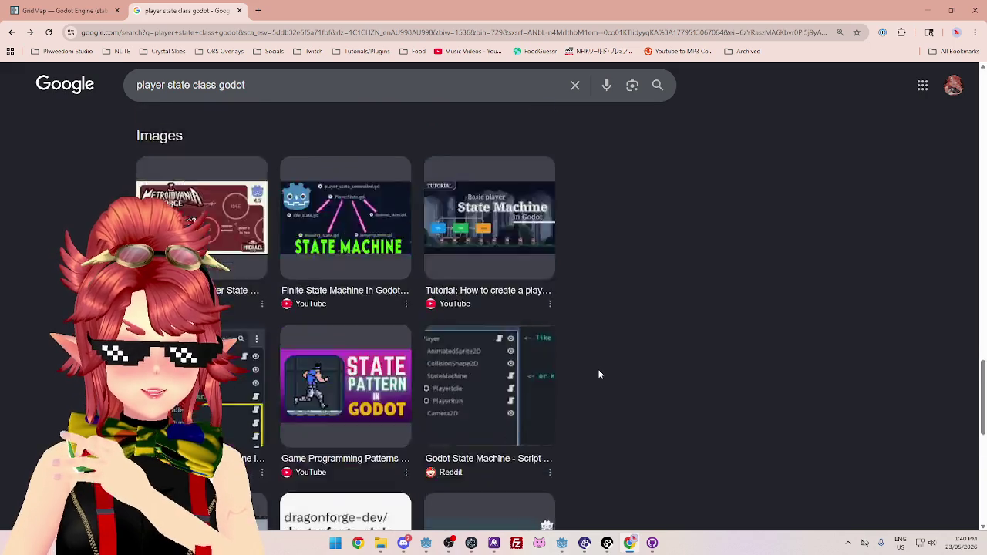
scroll(600, 374, "up", 6)
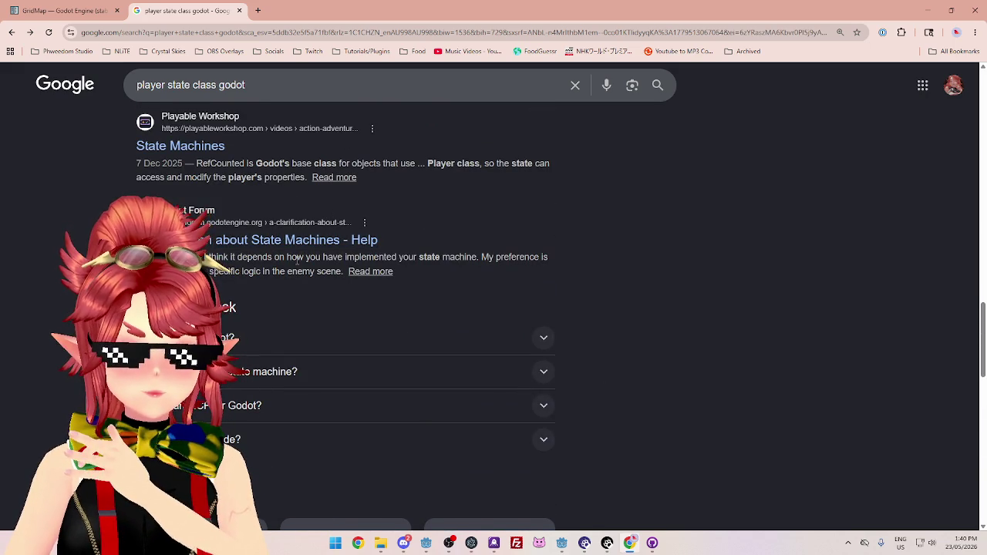
scroll(389, 342, "up", 2)
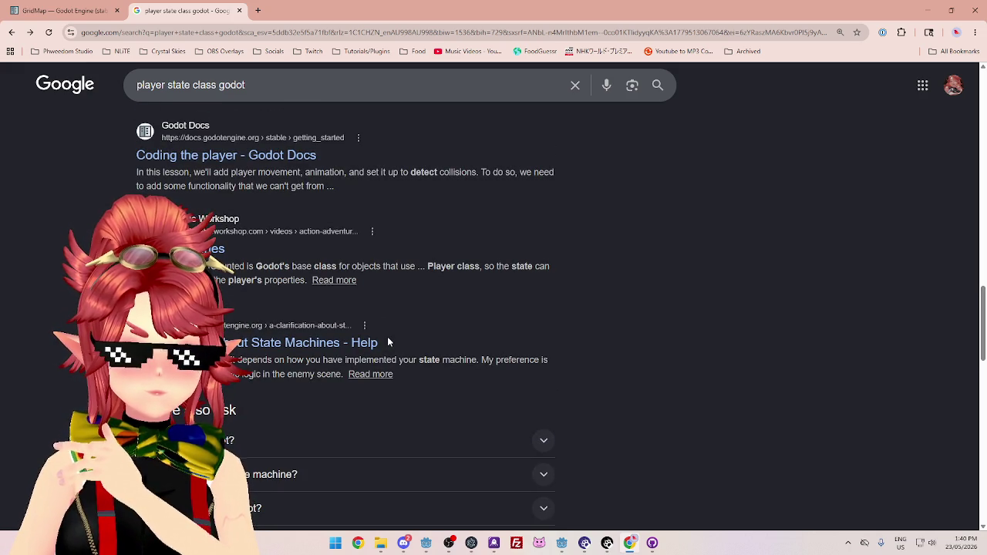
scroll(389, 342, "up", 4)
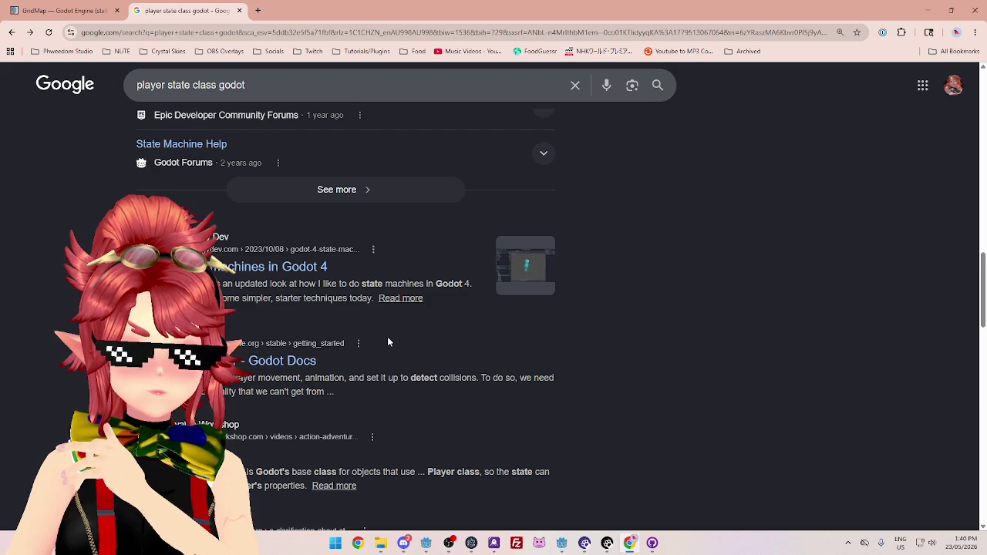
scroll(387, 336, "up", 8)
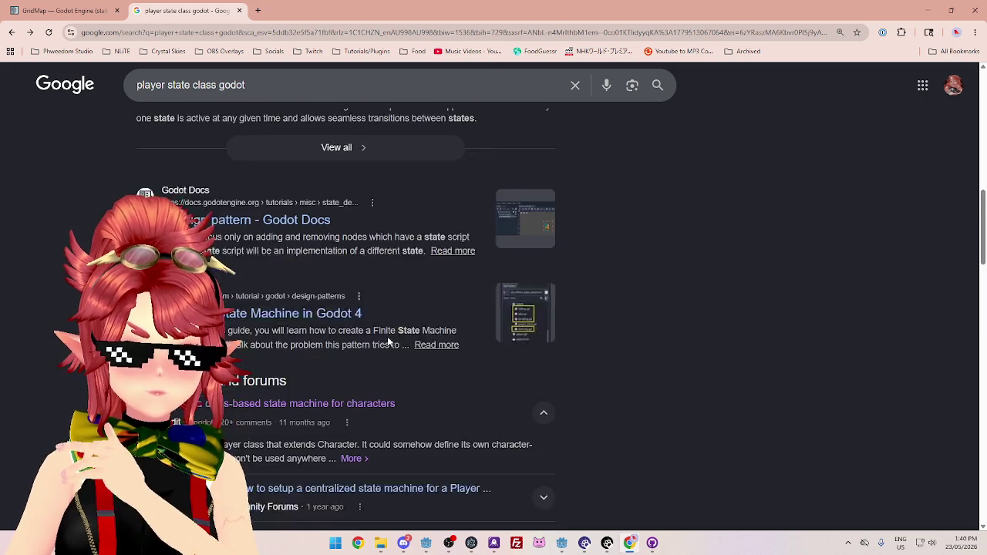
scroll(407, 340, "up", 9)
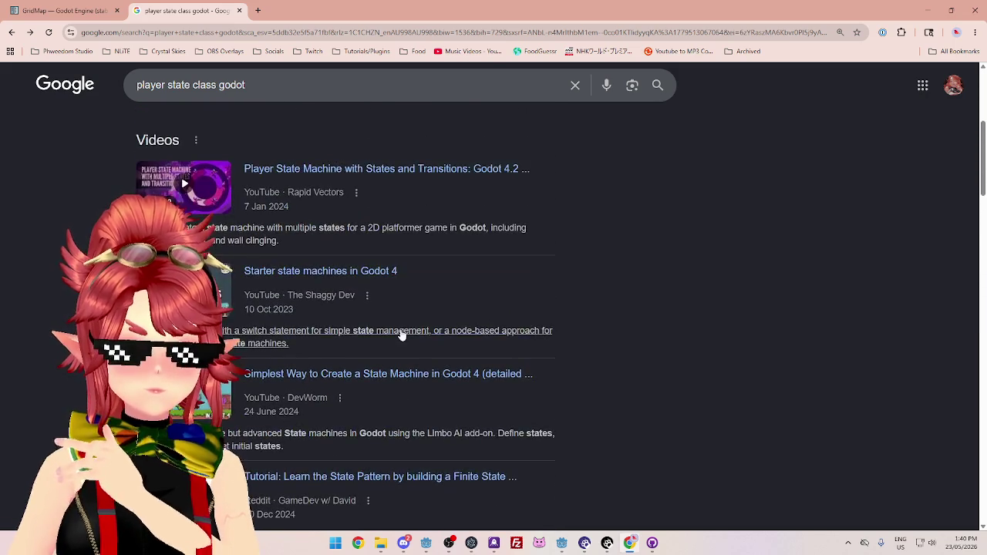
scroll(401, 330, "up", 5)
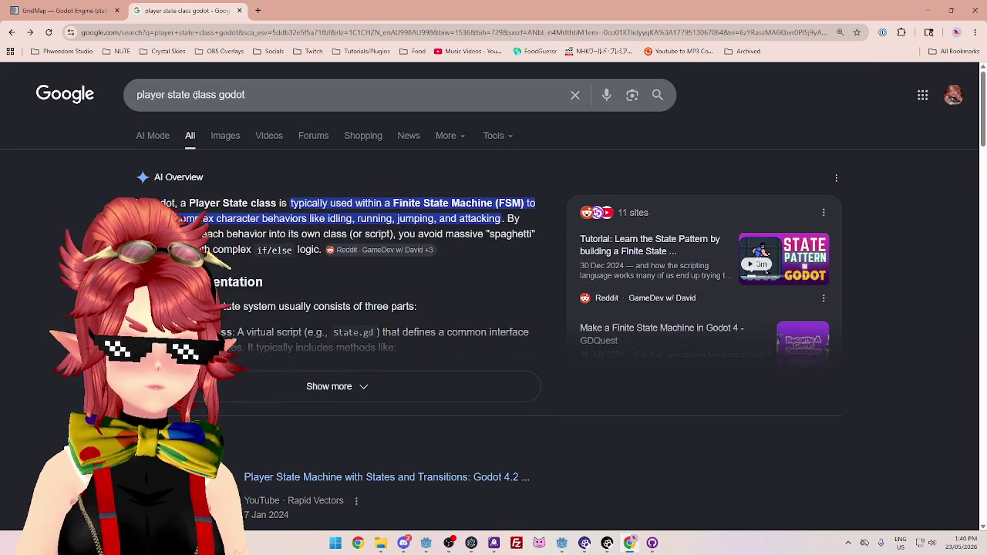
scroll(298, 342, "down", 1)
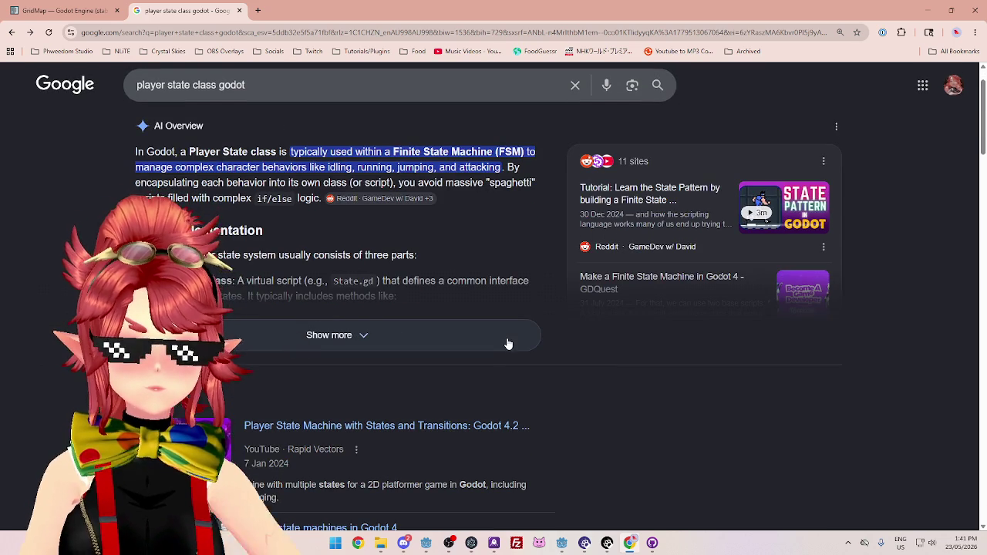
left_click(507, 342)
Highlight the base State class, inheritance and State Machine node lines, then return to survivor.tscn
scroll(507, 342, "down", 3)
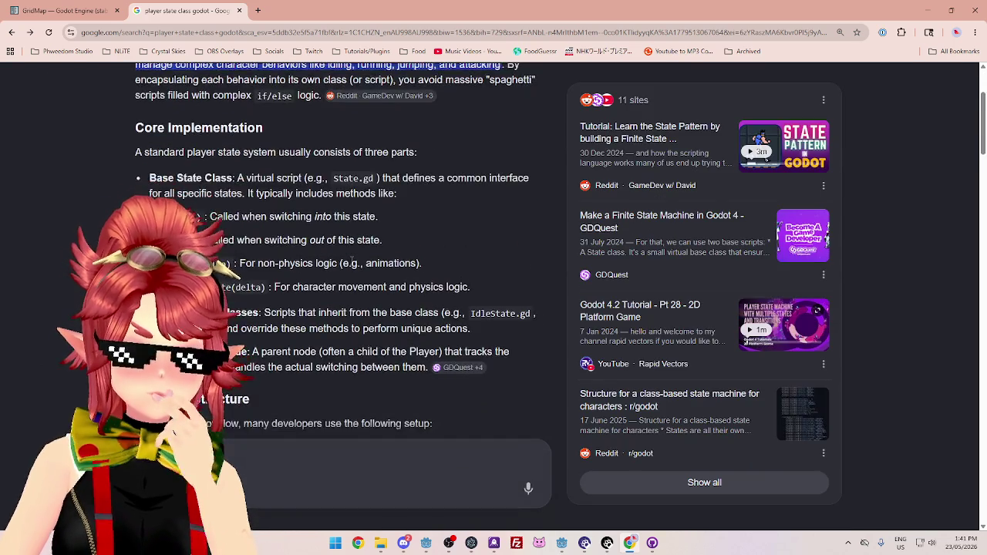
scroll(302, 192, "down", 1)
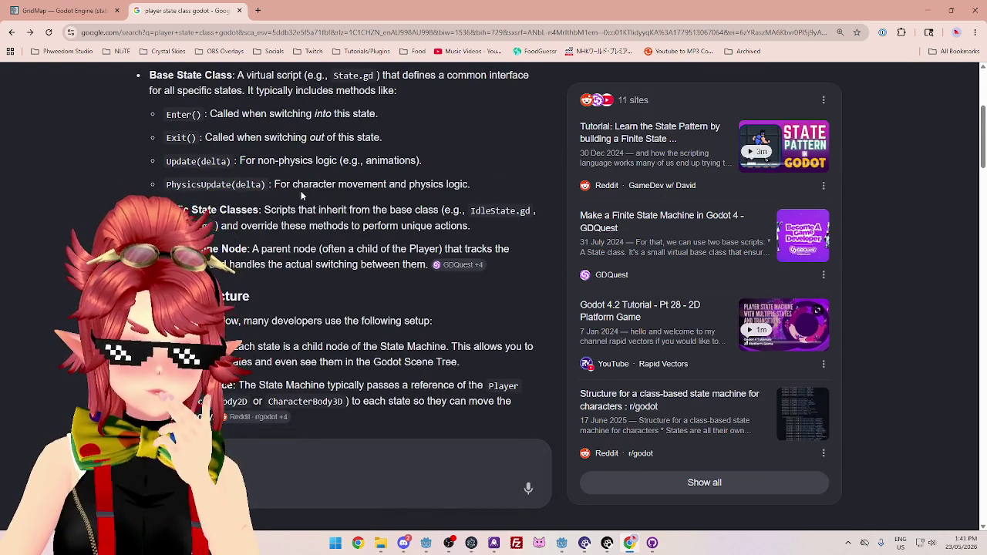
scroll(302, 196, "up", 1)
left_click_drag(143, 127, 239, 127)
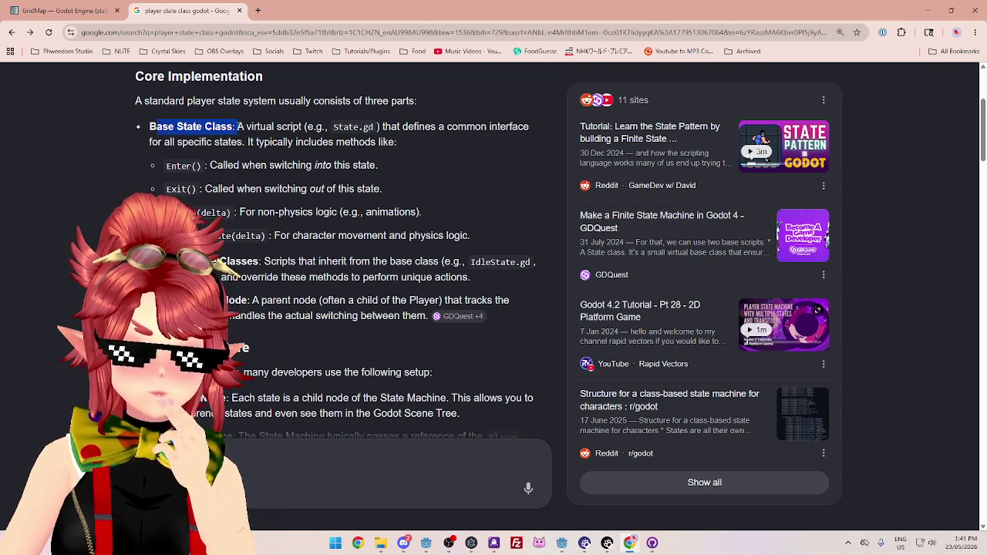
left_click(236, 128)
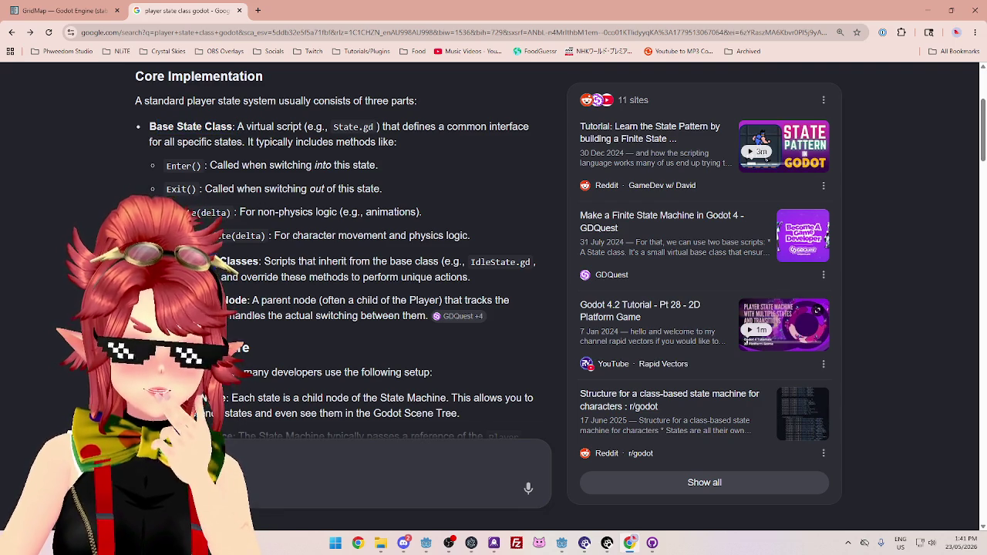
left_click_drag(299, 262, 401, 262)
scroll(389, 271, "down", 1)
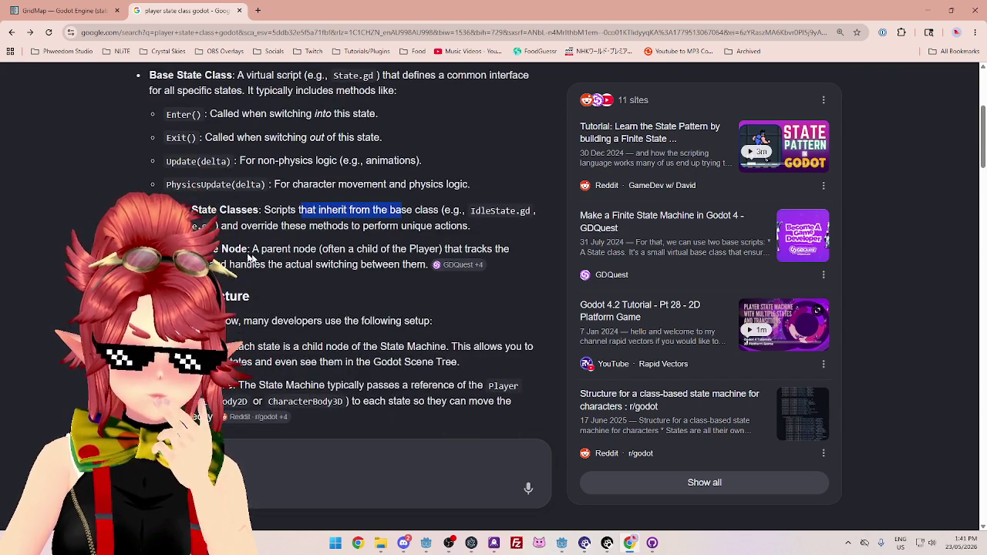
left_click_drag(282, 252, 355, 260)
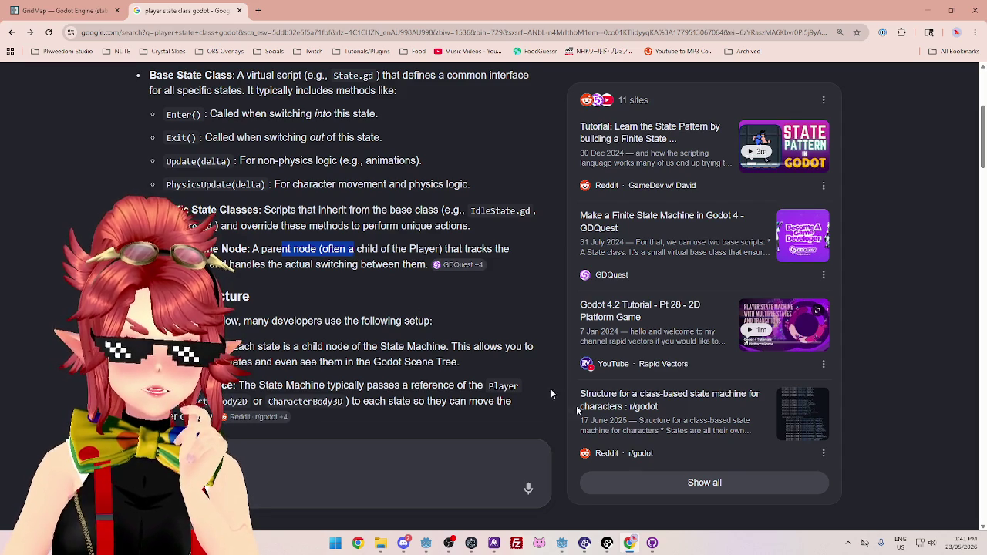
left_click(561, 546)
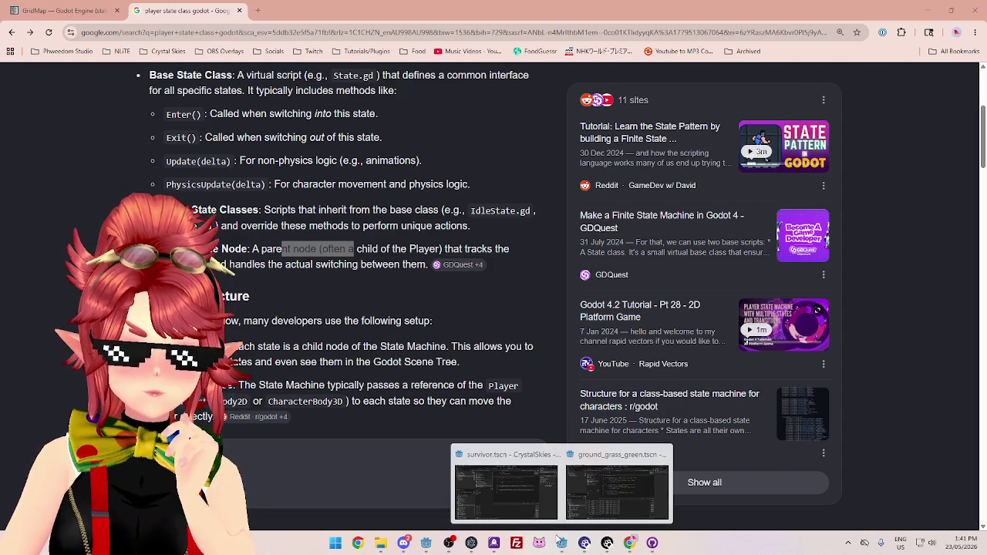
left_click(505, 513)
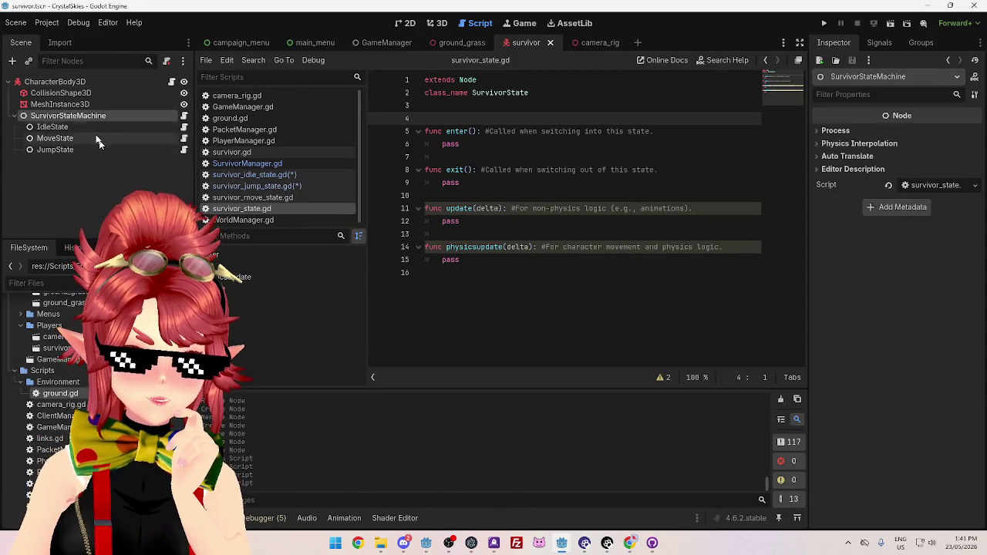
Rename SurvivorStateMachine to SurvivorState, passing through an interim name States
double_click(59, 116)
key("BackSpace")
key("BackSpace")
key("BackSpace")
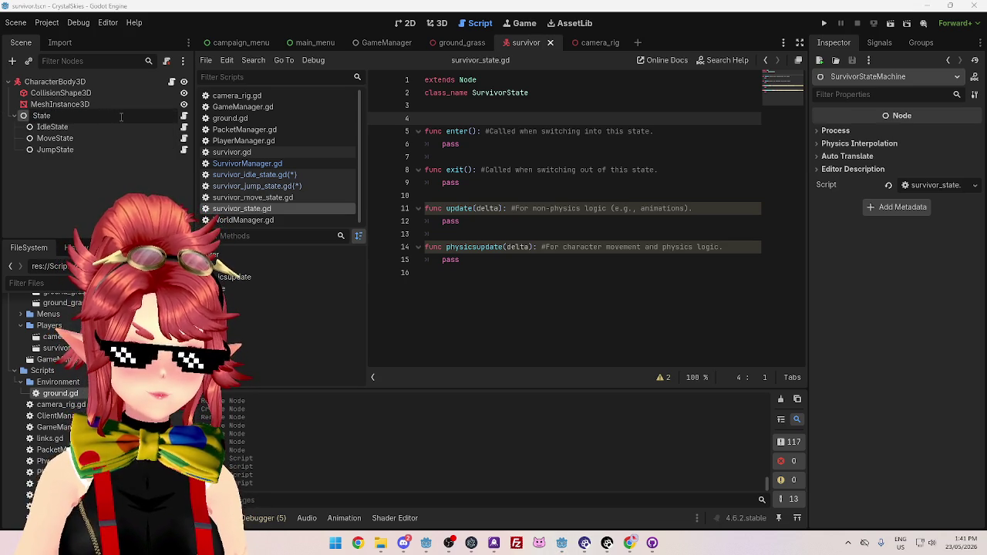
key("Escape")
double_click(107, 116)
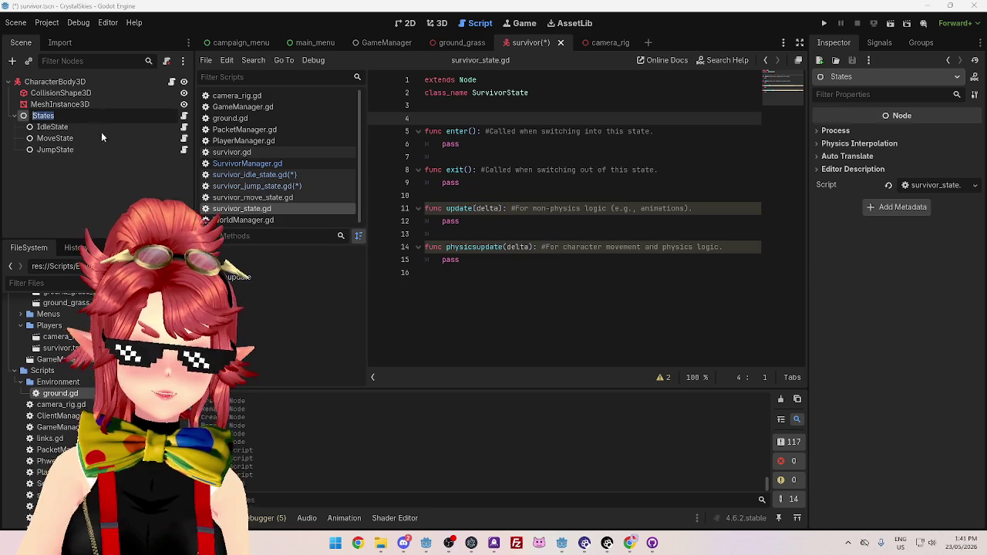
left_click(87, 115)
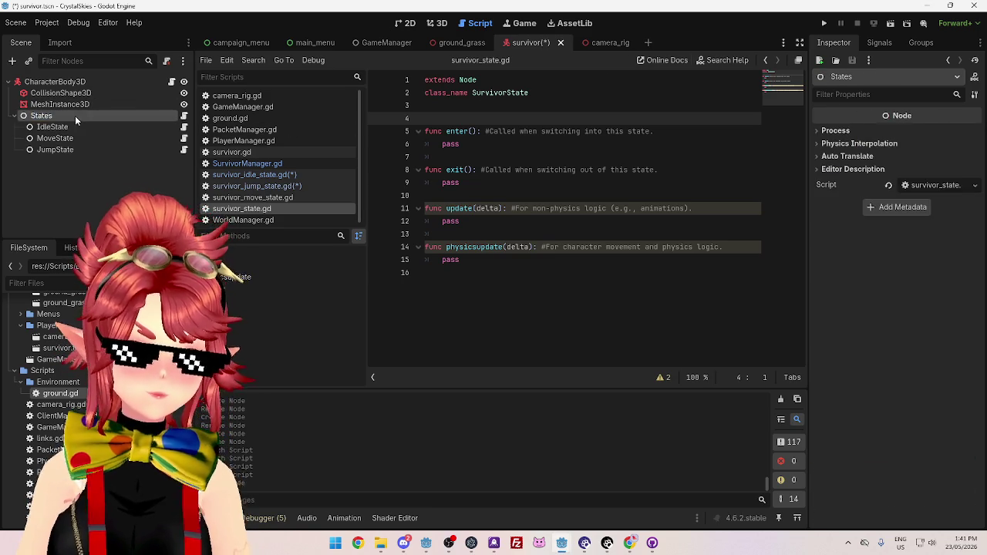
double_click(75, 116)
key("Home")
type("Survivor")
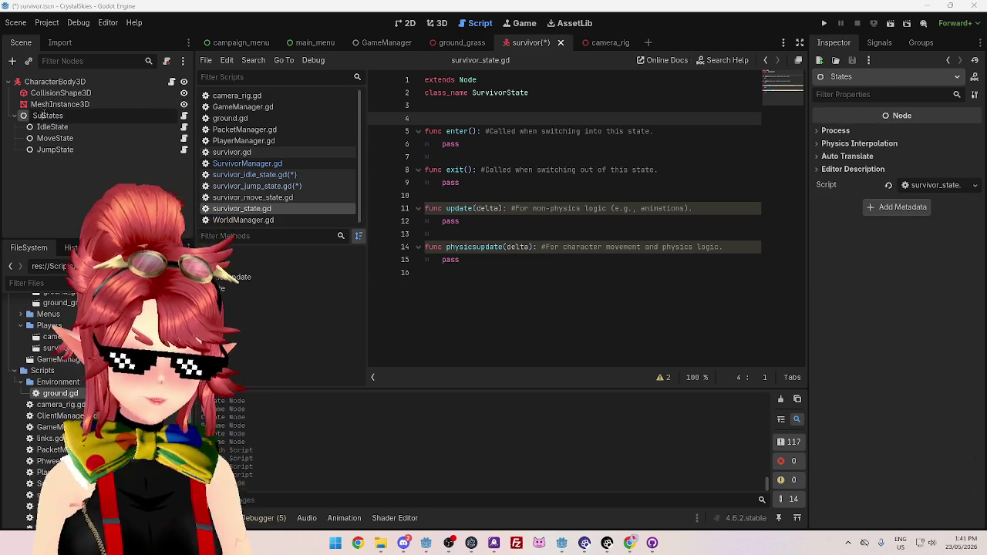
key("End")
key("BackSpace")
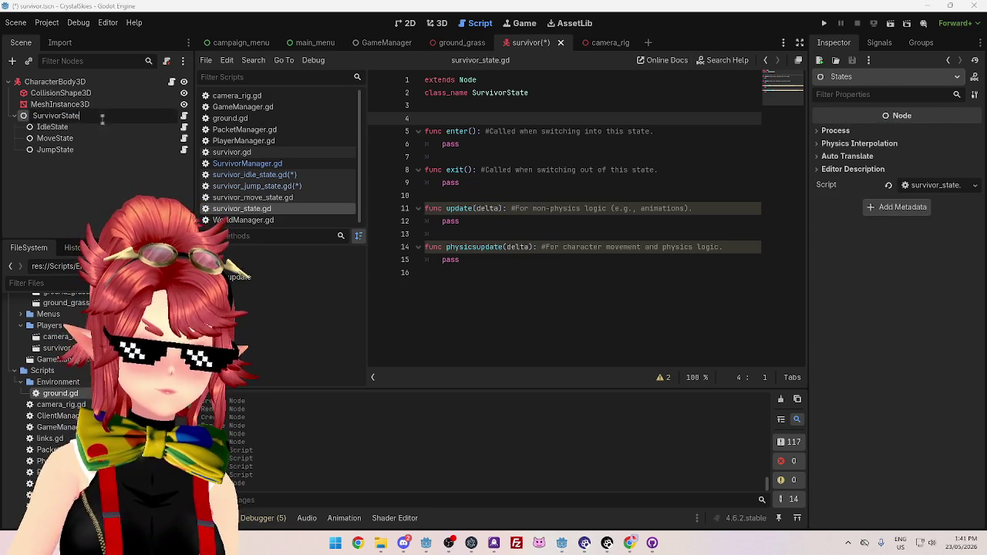
key("Return")
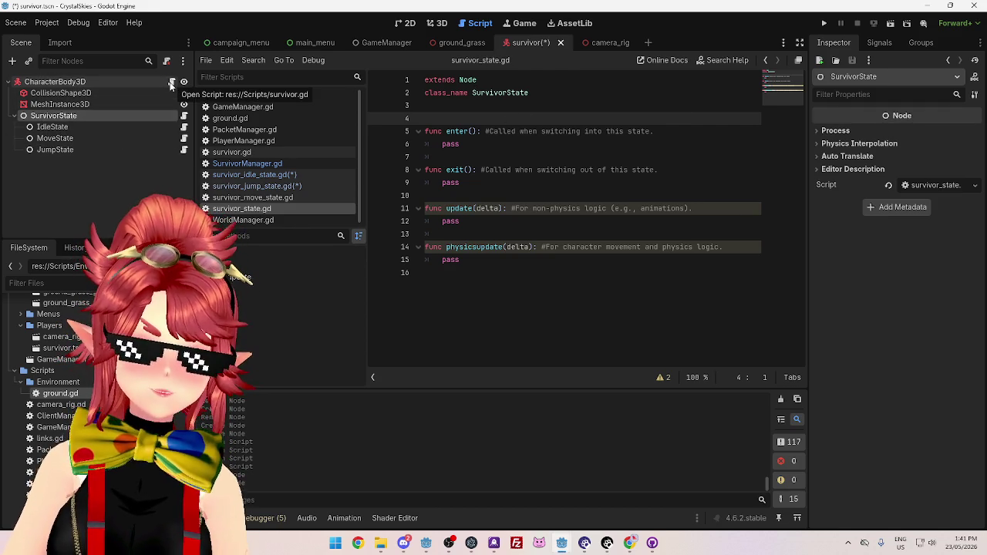
left_click(123, 83)
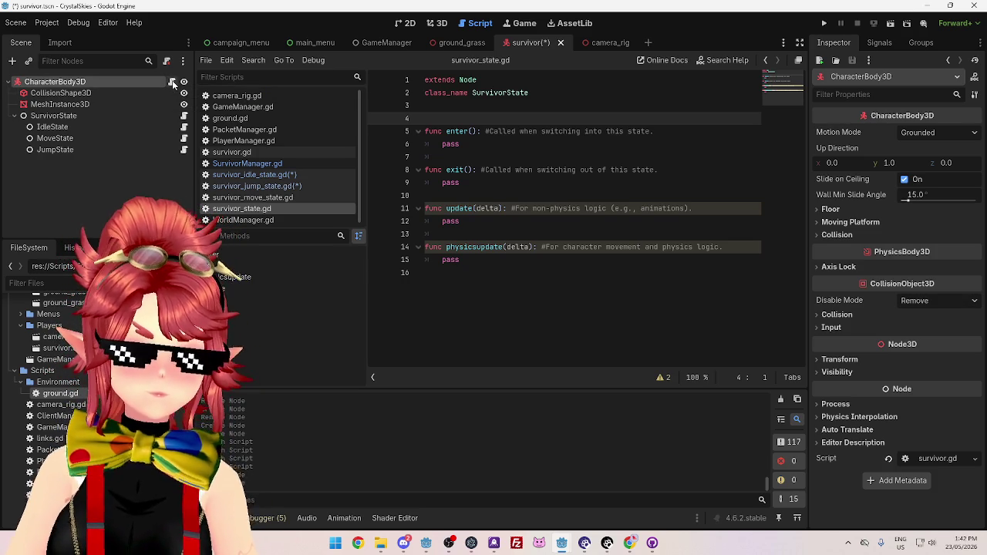
Open the player's survivor.gd and look over the survivor_state declaration and SURVIVOR_STATE enum
left_click(172, 80)
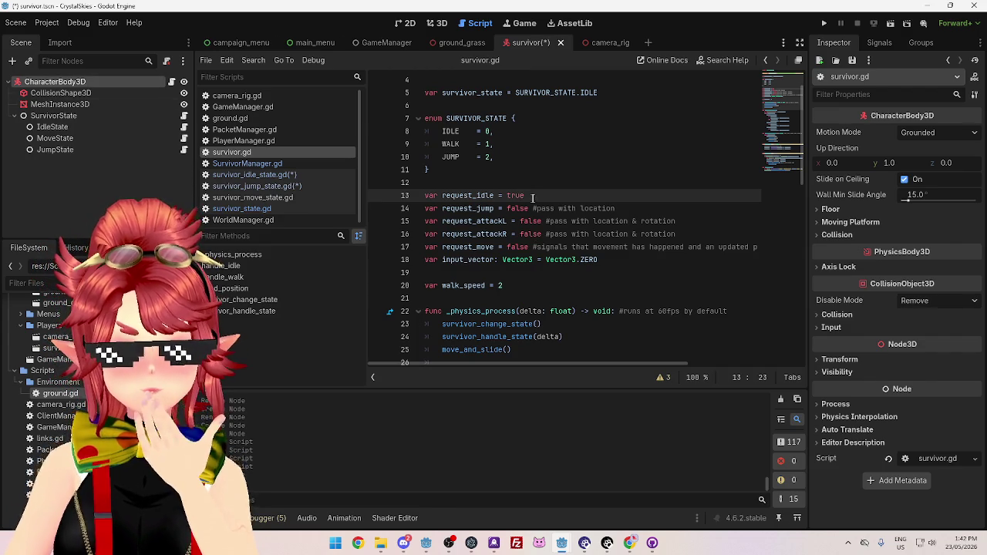
left_click_drag(461, 118, 493, 157)
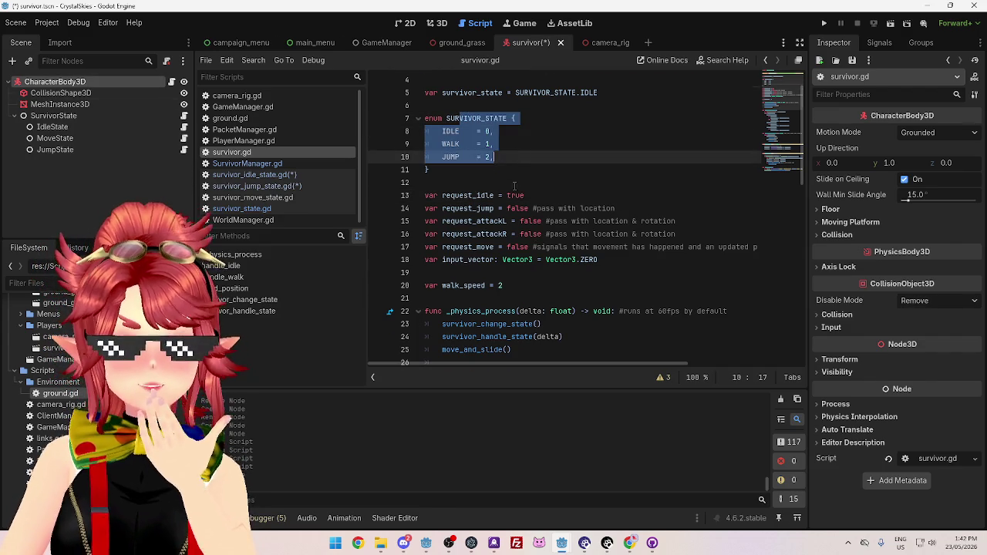
scroll(472, 214, "up", 1)
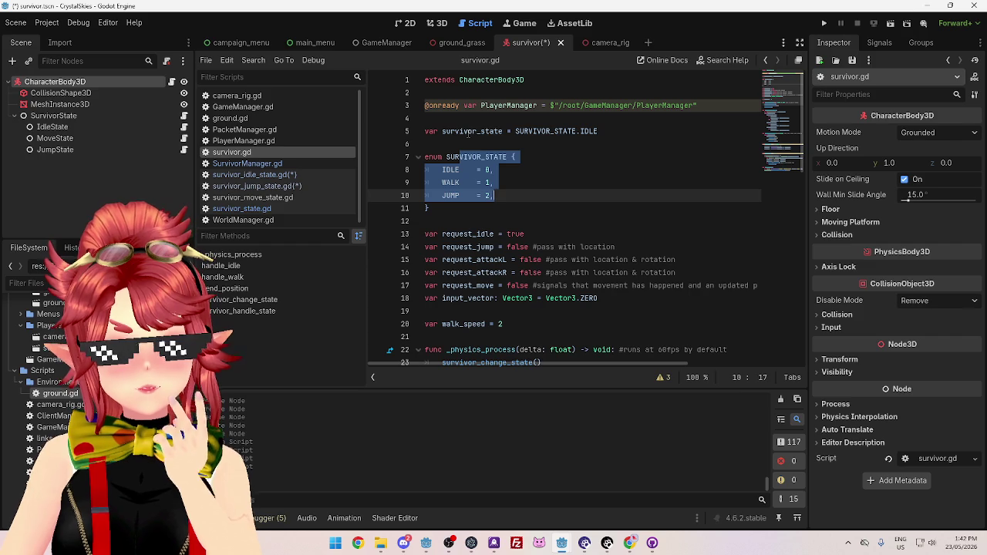
left_click(465, 131)
left_click_drag(445, 131, 597, 132)
left_click(478, 182)
left_click_drag(455, 156, 477, 195)
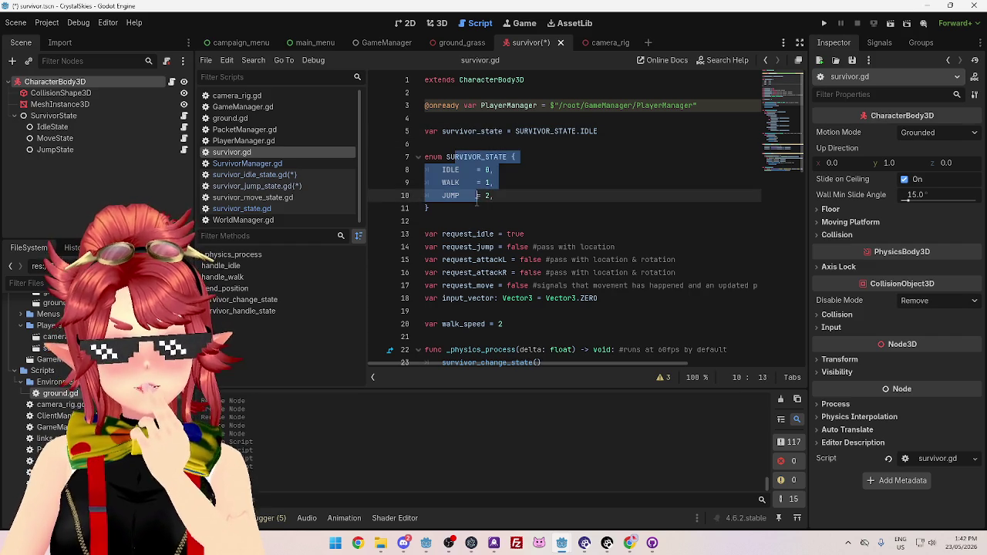
left_click(468, 210)
scroll(464, 214, "down", 5)
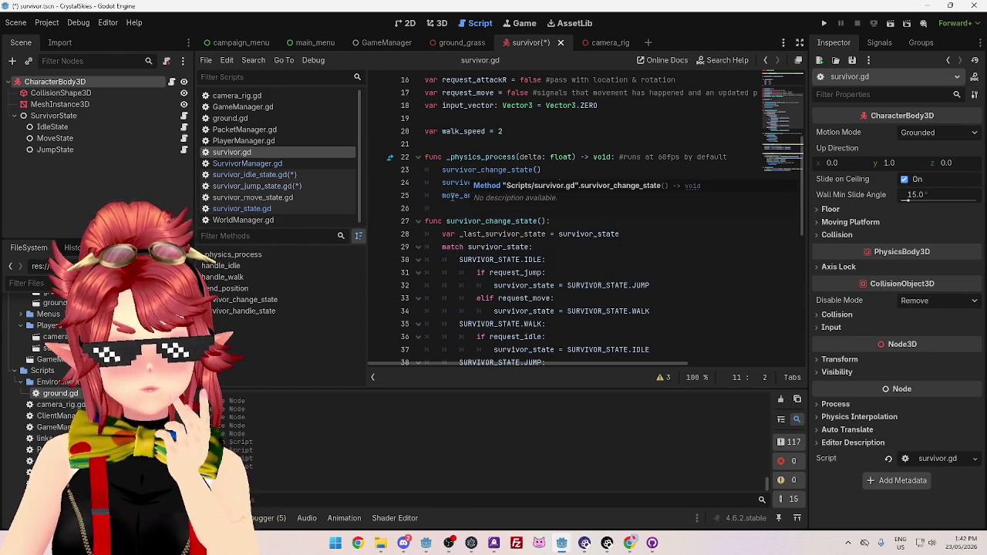
scroll(438, 231, "down", 1)
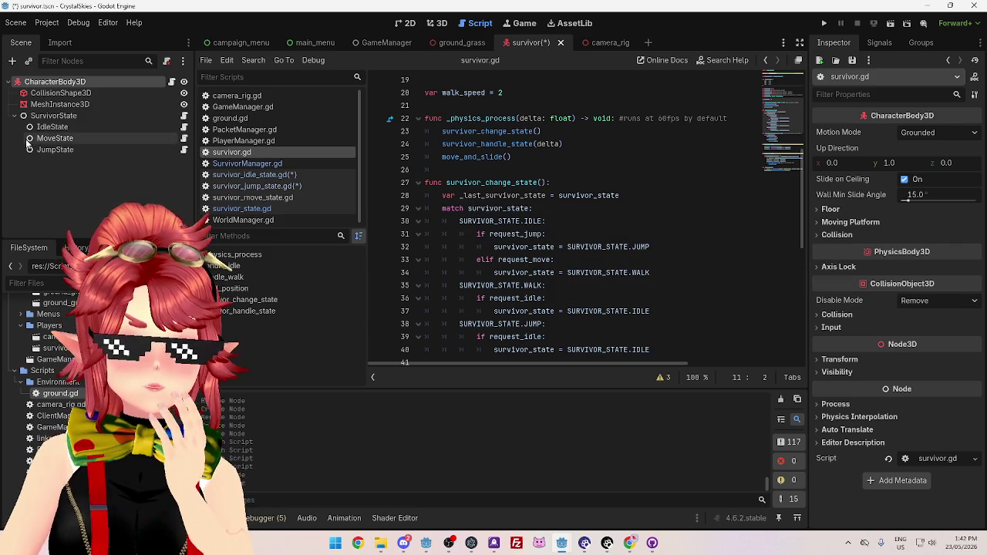
Check the IdleState, MoveState and JumpState nodes, then bring up the Chrome state-machine search results
left_click(75, 128)
left_click(70, 139)
left_click(70, 127)
left_click(69, 138)
left_click(70, 127)
left_click(70, 139)
left_click(69, 127)
left_click(68, 149)
left_click(69, 127)
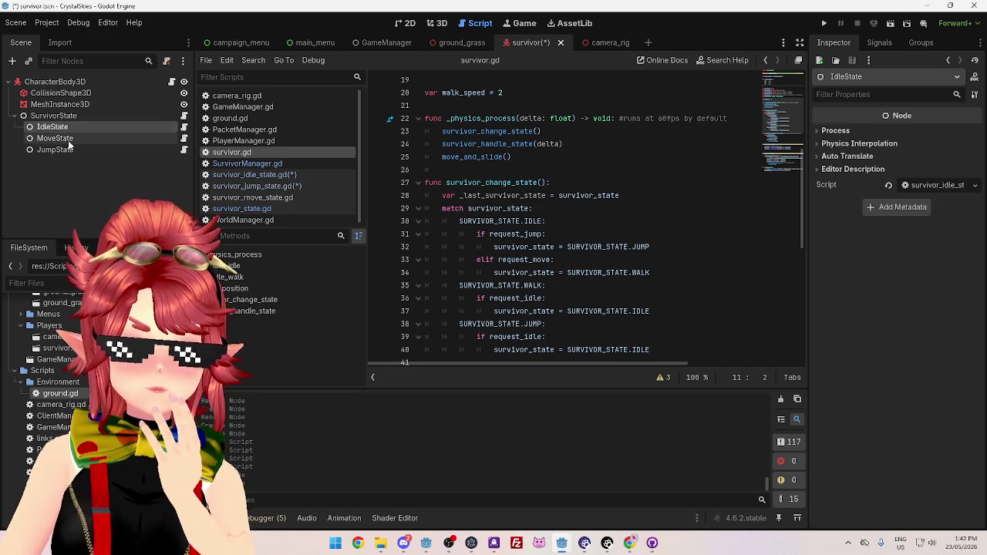
left_click(68, 149)
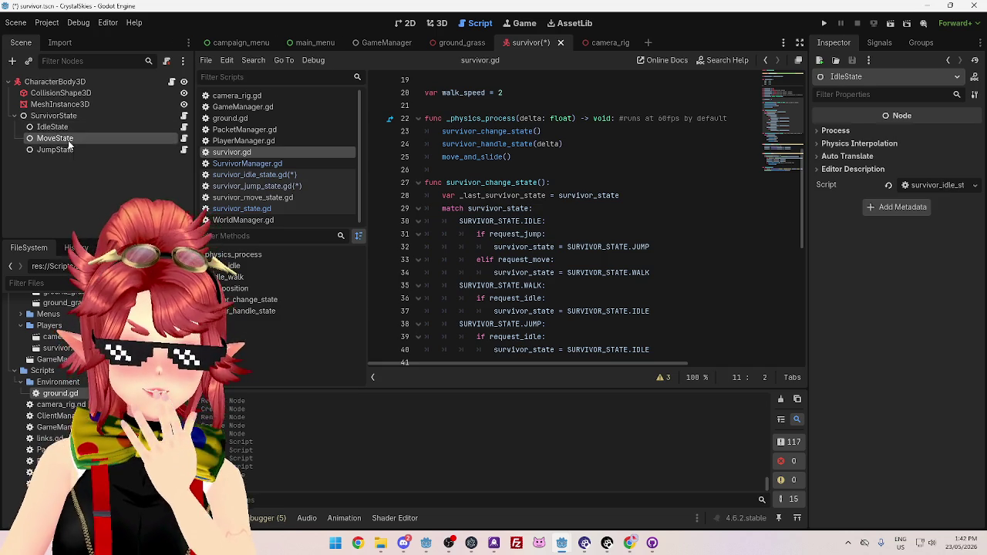
left_click(69, 127)
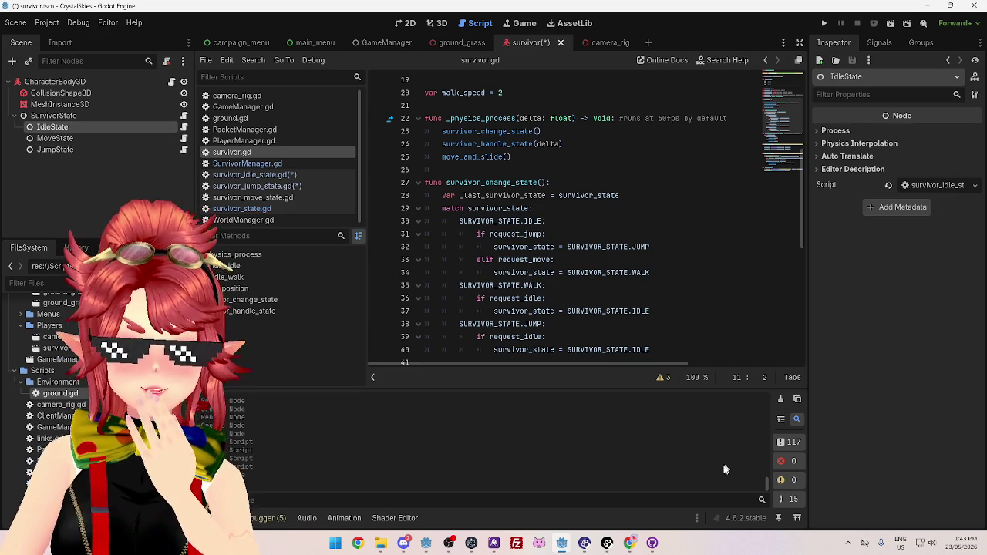
left_click(629, 543)
scroll(392, 321, "down", 5)
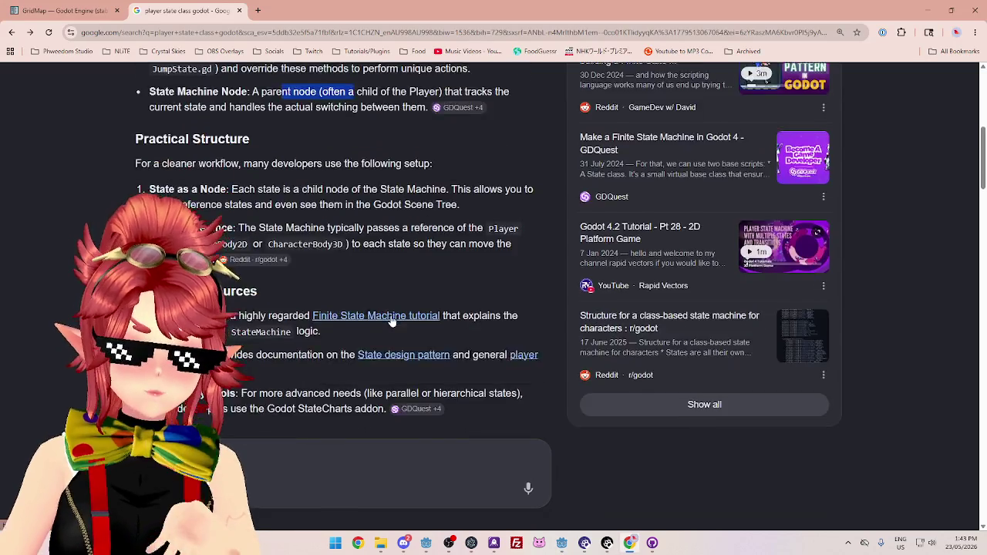
Scroll further through the Godot state-machine results, then minimise Chrome to get back to Godot
scroll(392, 321, "down", 2)
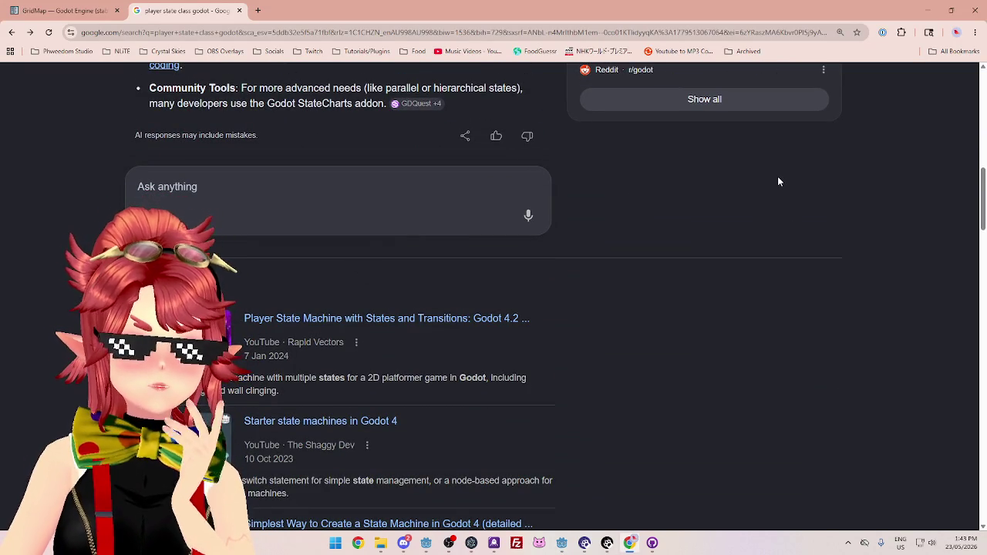
left_click(928, 10)
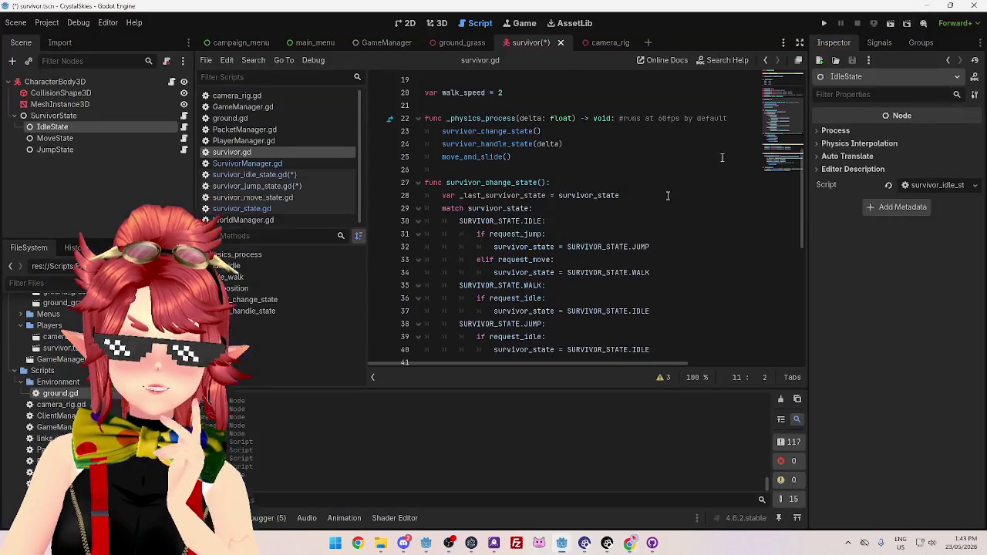
scroll(672, 324, "up", 5)
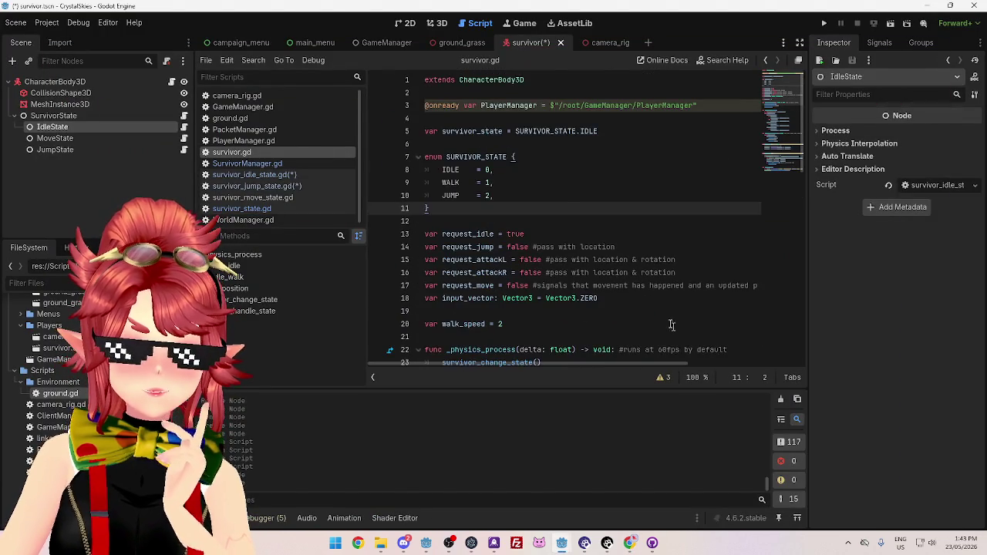
scroll(631, 240, "down", 2)
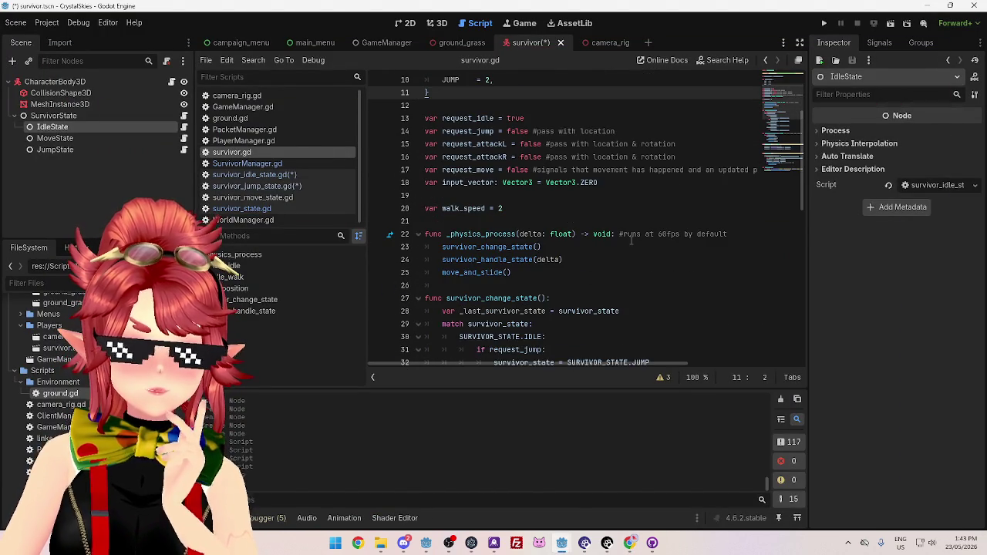
scroll(631, 240, "up", 3)
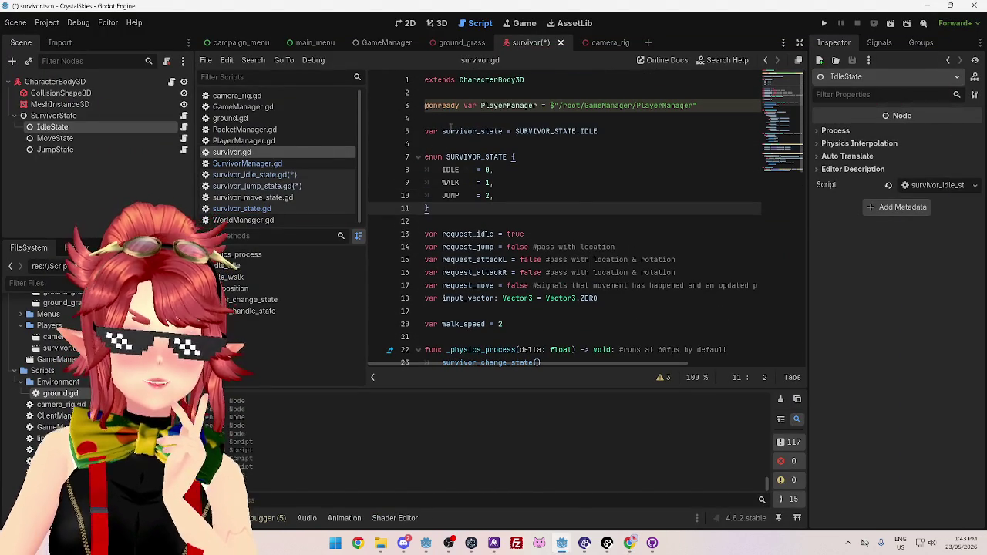
mouse_move(443, 132)
left_mouse_down()
mouse_move(516, 132)
mouse_move(503, 133)
left_mouse_up()
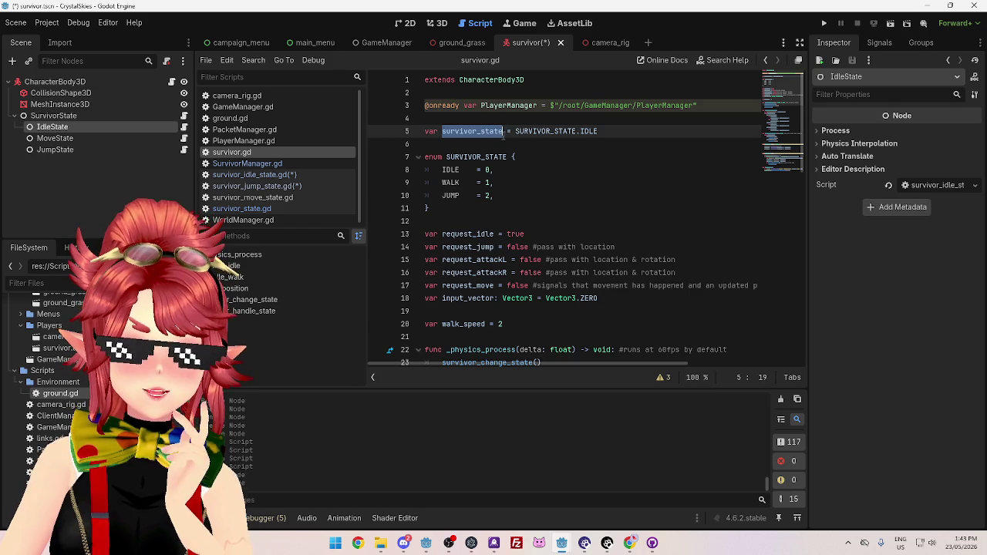
left_click(481, 142)
mouse_move(441, 132)
left_mouse_down()
mouse_move(528, 133)
mouse_move(503, 133)
left_mouse_up()
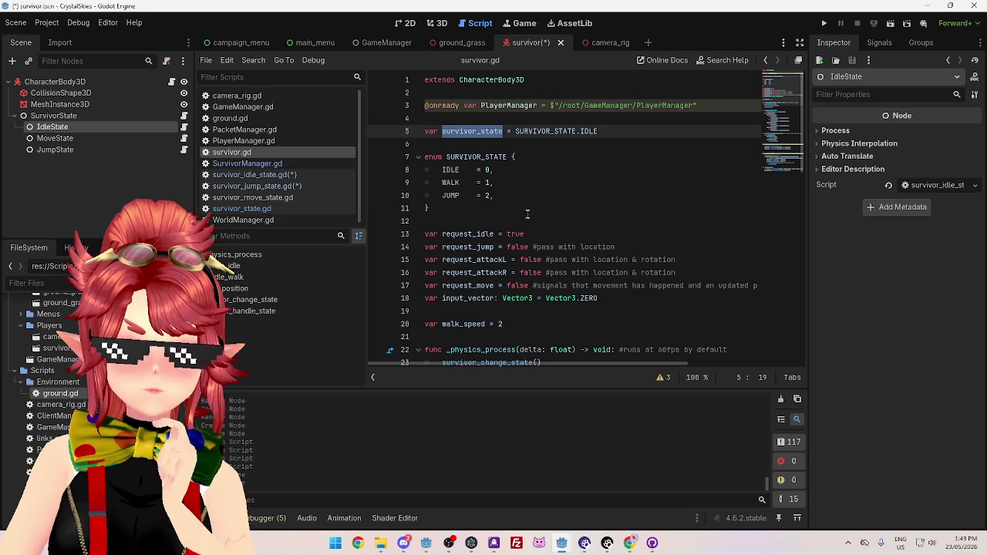
scroll(528, 213, "down", 6)
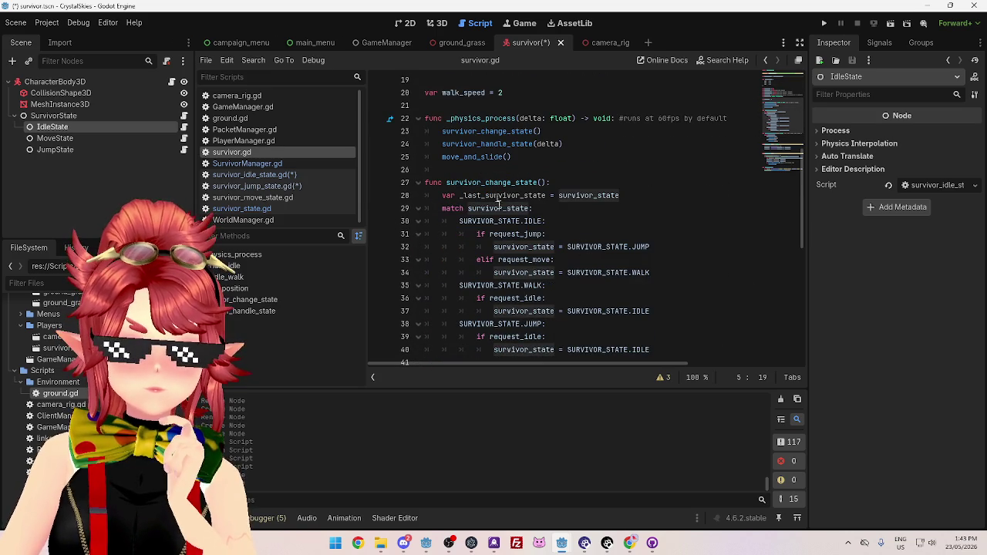
left_click(511, 247)
double_click(506, 209)
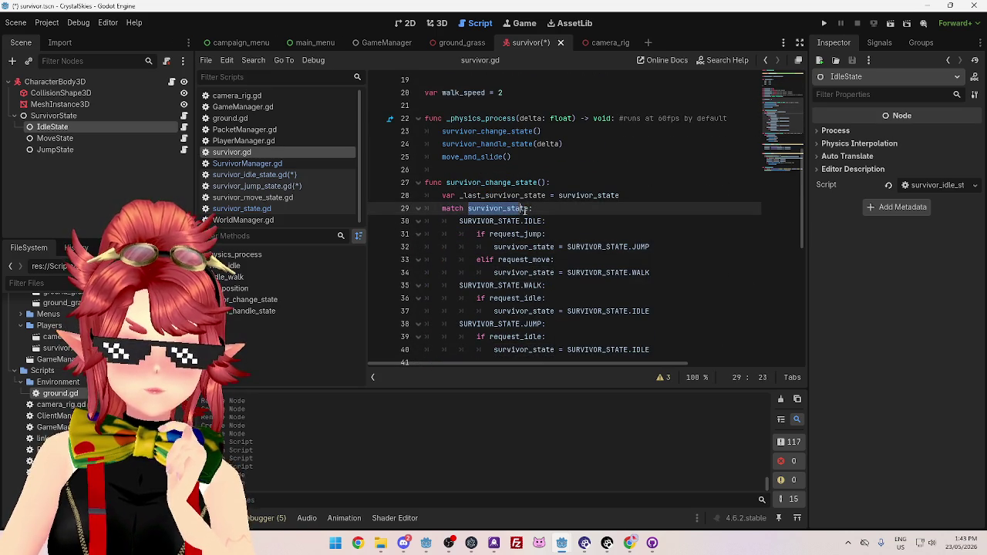
left_click(478, 208)
double_click(507, 208)
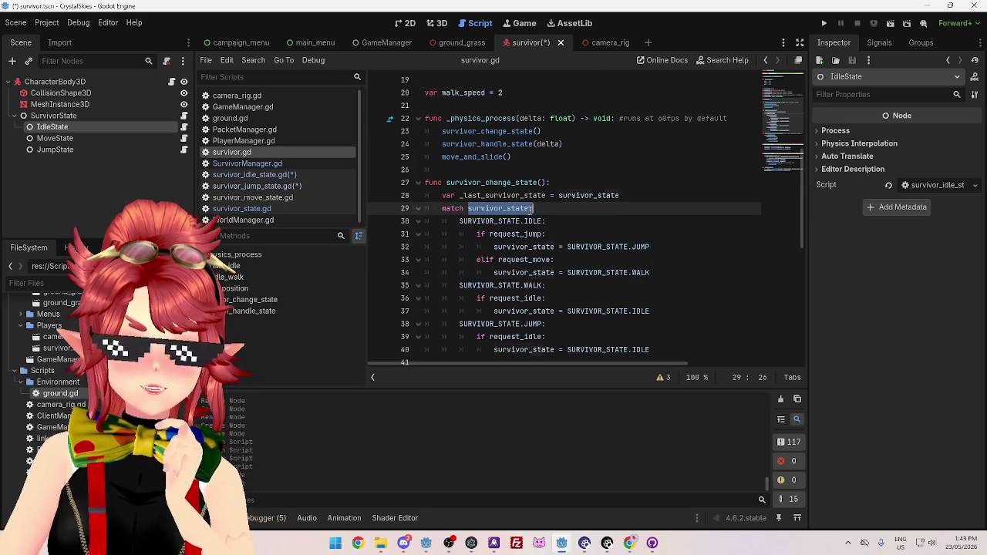
left_click_drag(461, 221, 546, 221)
left_click_drag(468, 286, 543, 286)
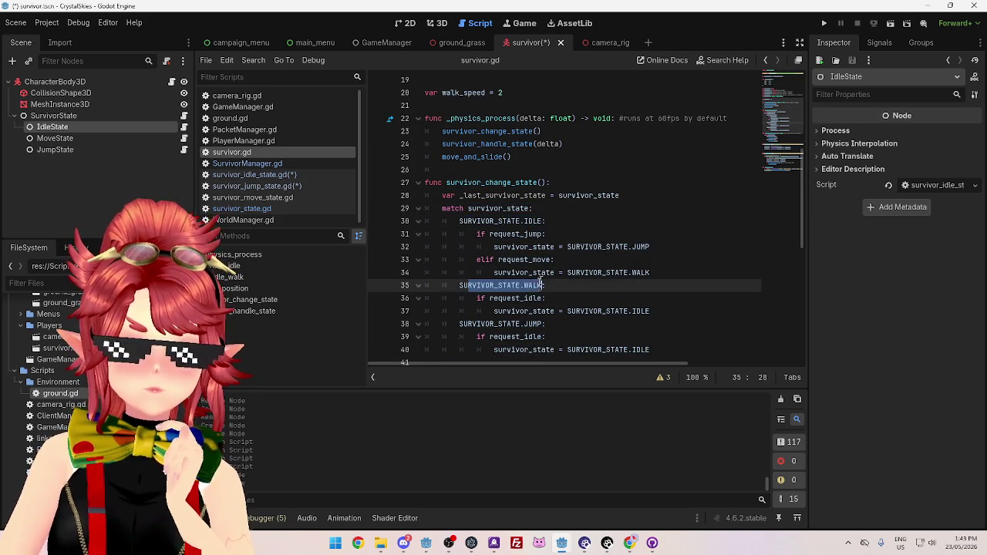
left_click_drag(468, 324, 538, 324)
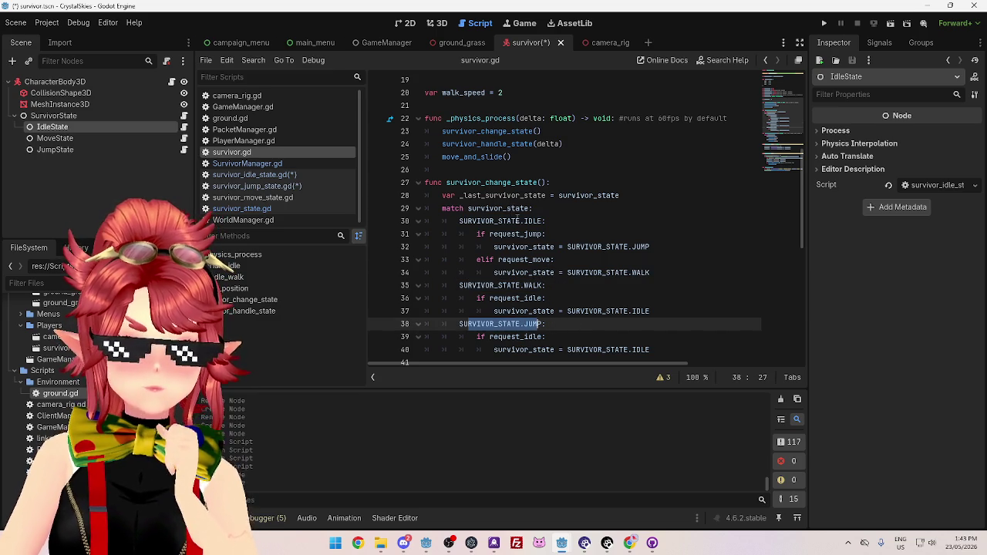
scroll(516, 220, "up", 6)
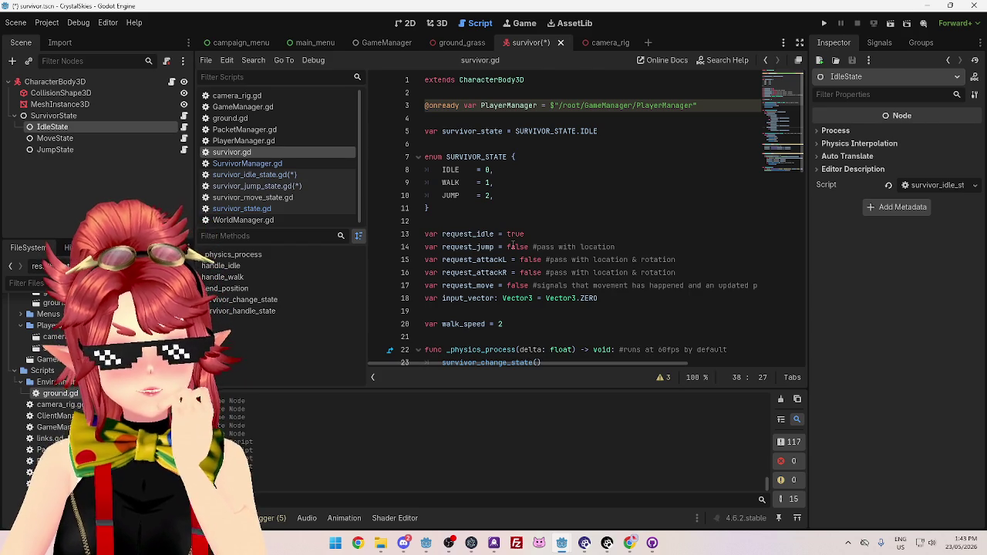
left_click_drag(444, 132, 503, 131)
left_click(494, 132)
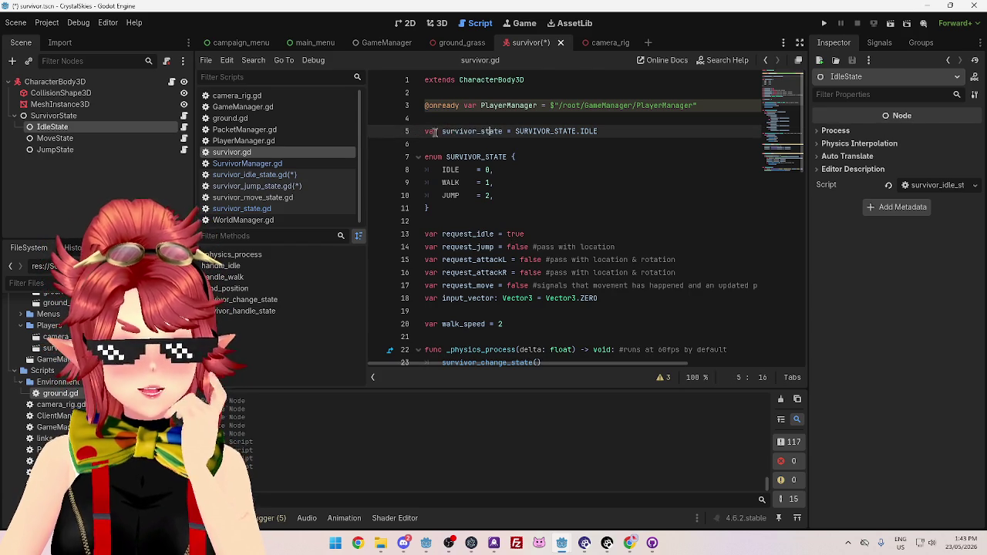
left_click_drag(441, 131, 503, 131)
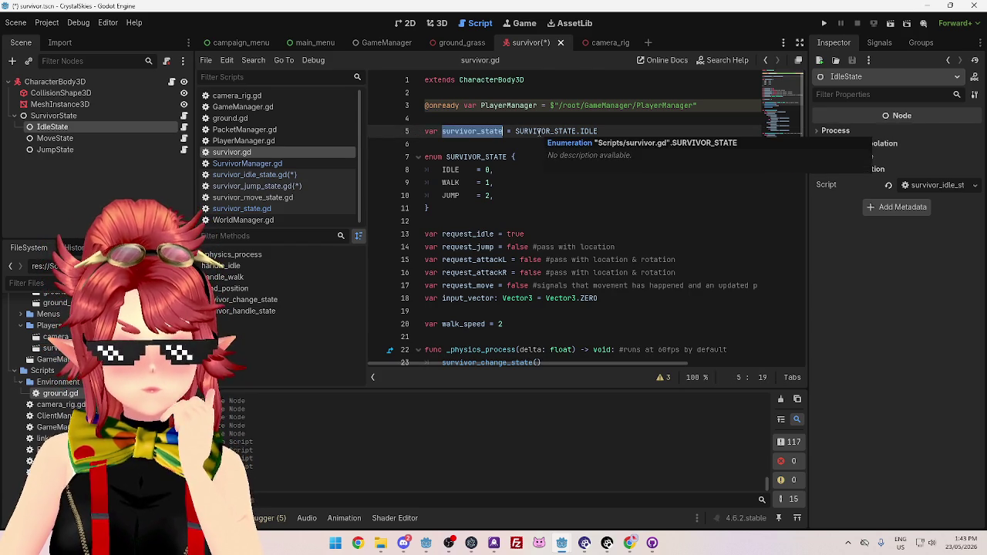
mouse_move(538, 132)
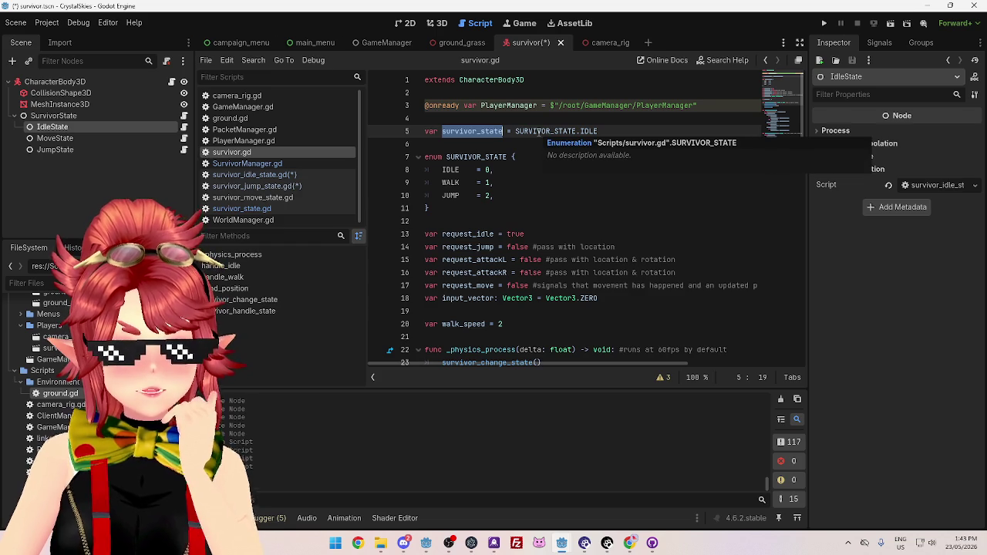
left_click(510, 131)
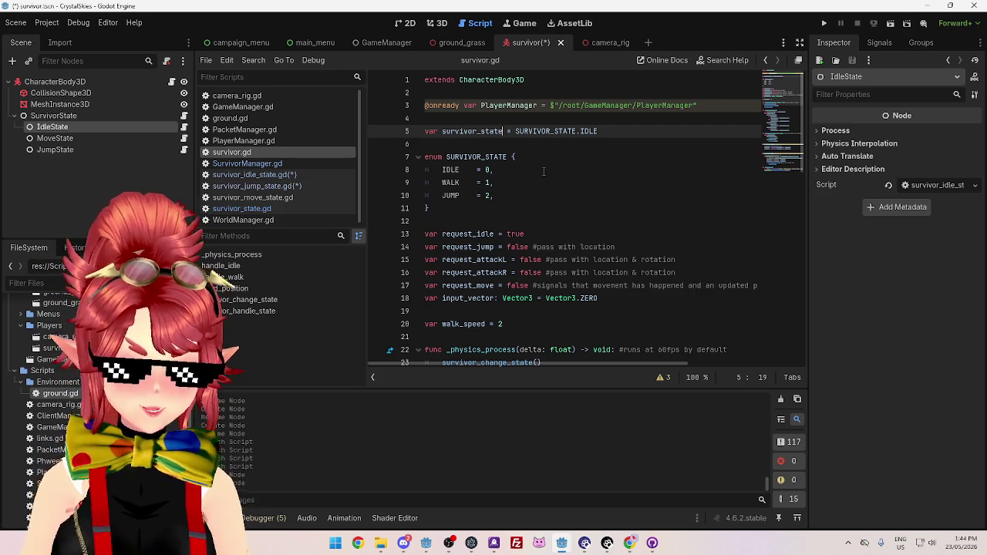
type(":")
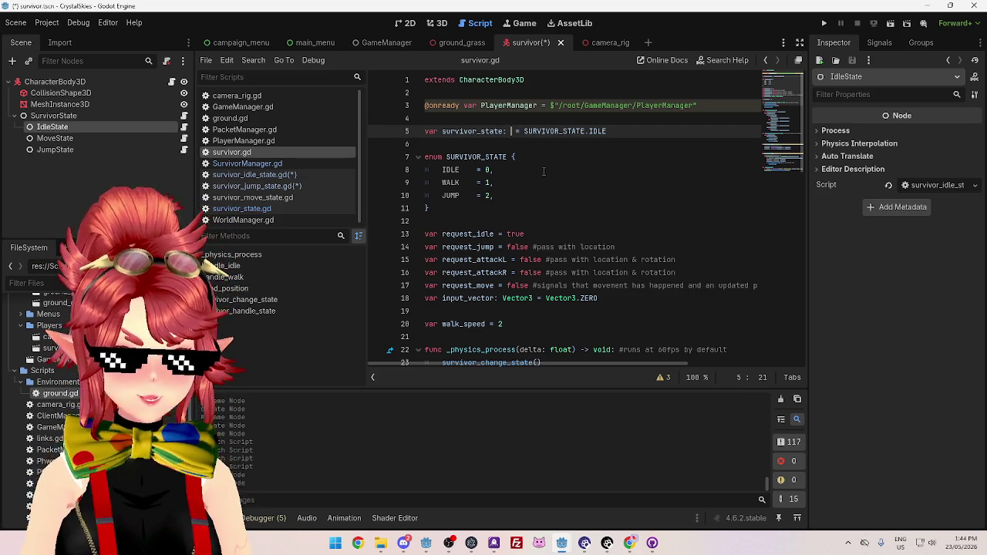
type(" Survivo")
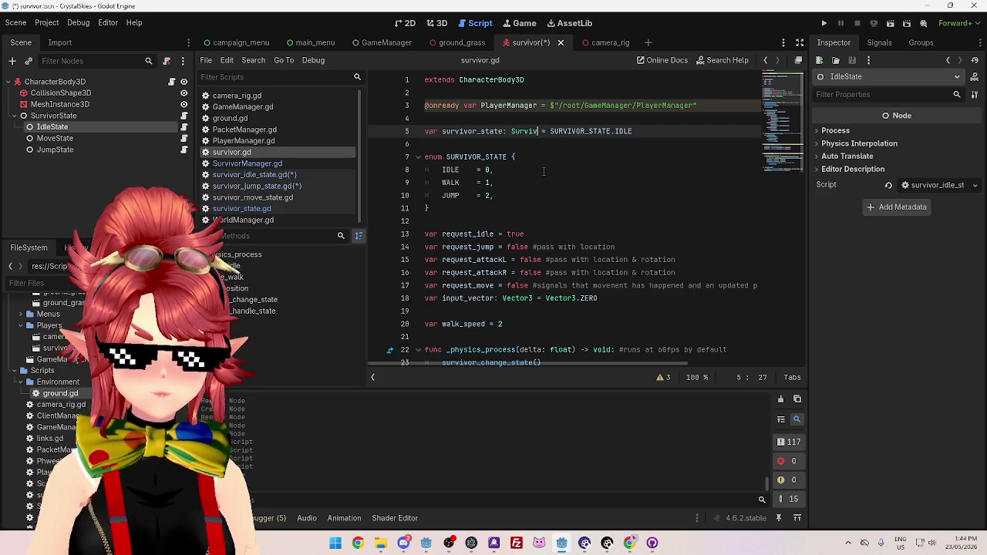
key("Down")
key("Return")
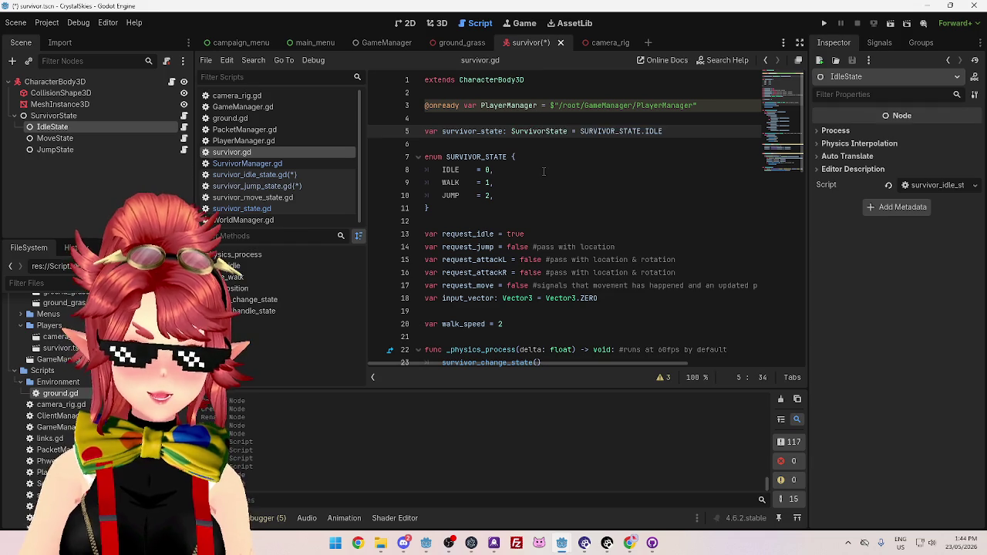
left_click(544, 170)
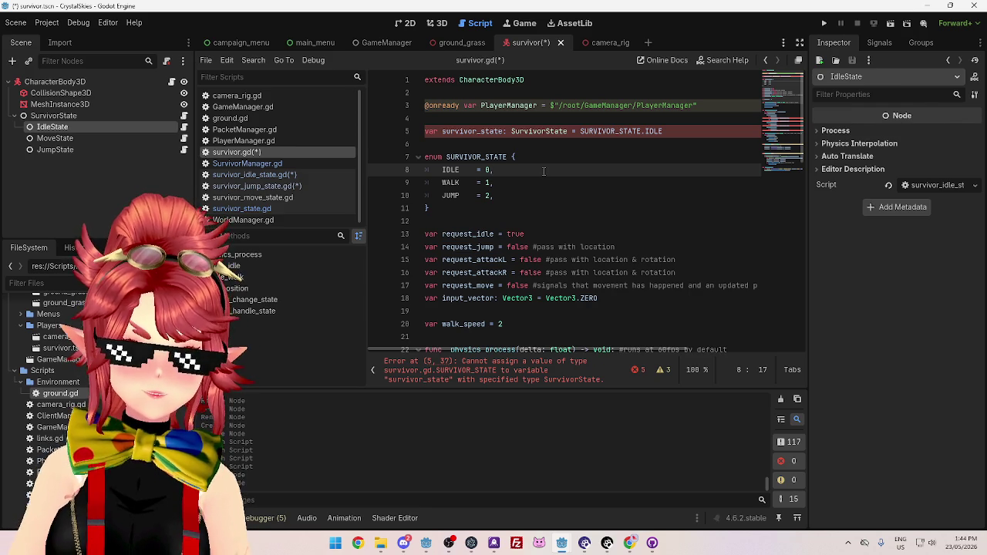
left_click(538, 143)
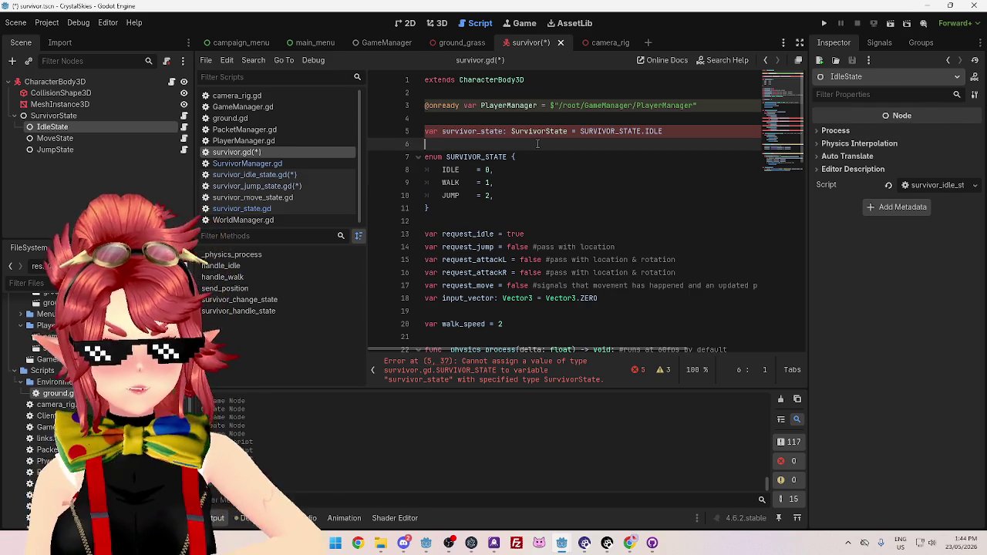
key("ctrl+z")
key("ctrl+z")
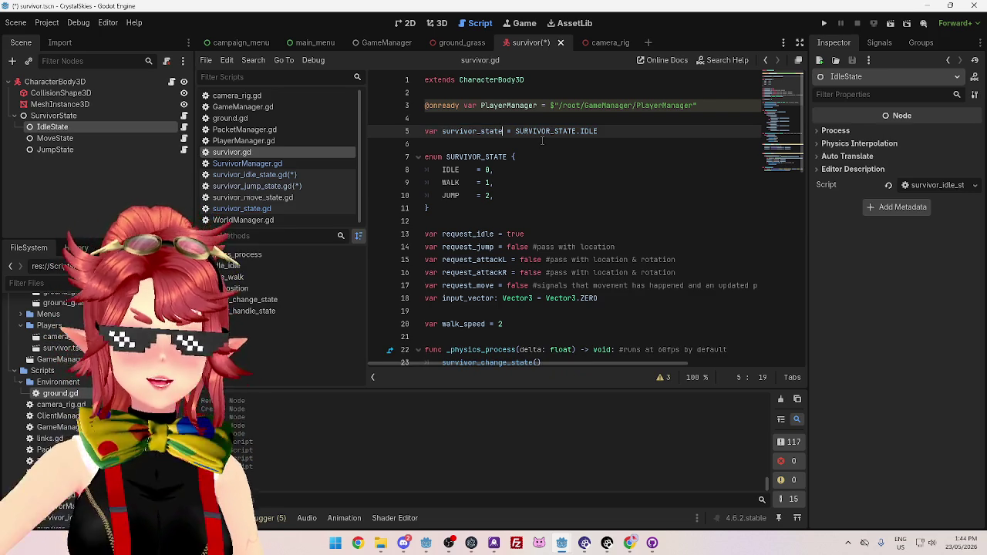
mouse_move(424, 157)
left_mouse_down()
mouse_move(469, 222)
mouse_move(482, 212)
mouse_move(417, 160)
left_mouse_up()
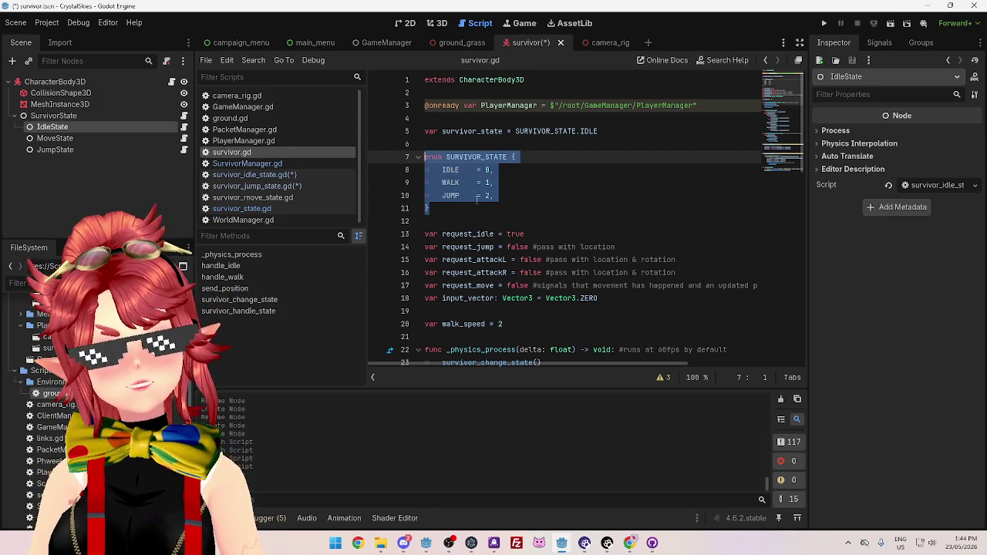
Reselect the SURVIVOR_STATE enum and the IDLE default while checking the state nodes
left_click_drag(482, 209, 415, 152)
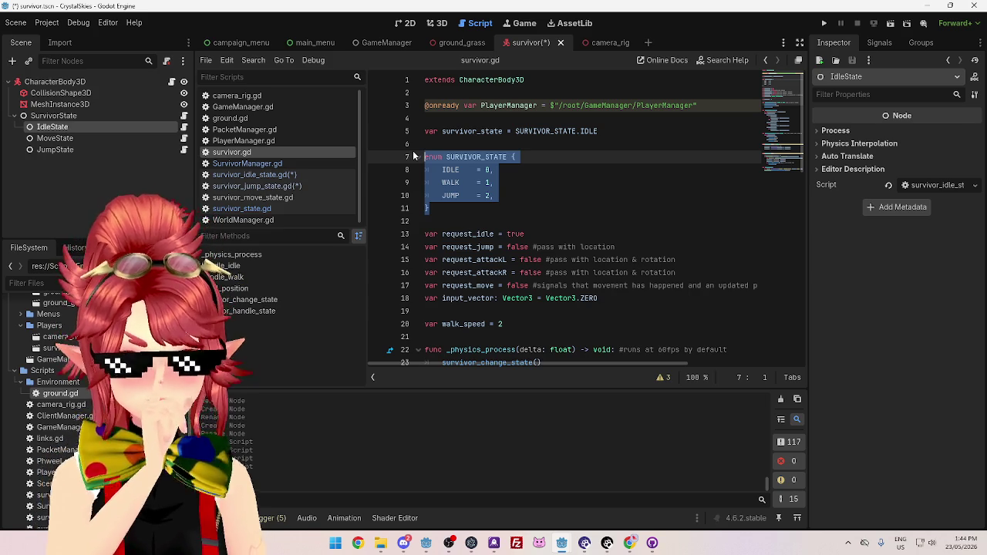
left_click(127, 139)
left_click(113, 148)
left_click(93, 126)
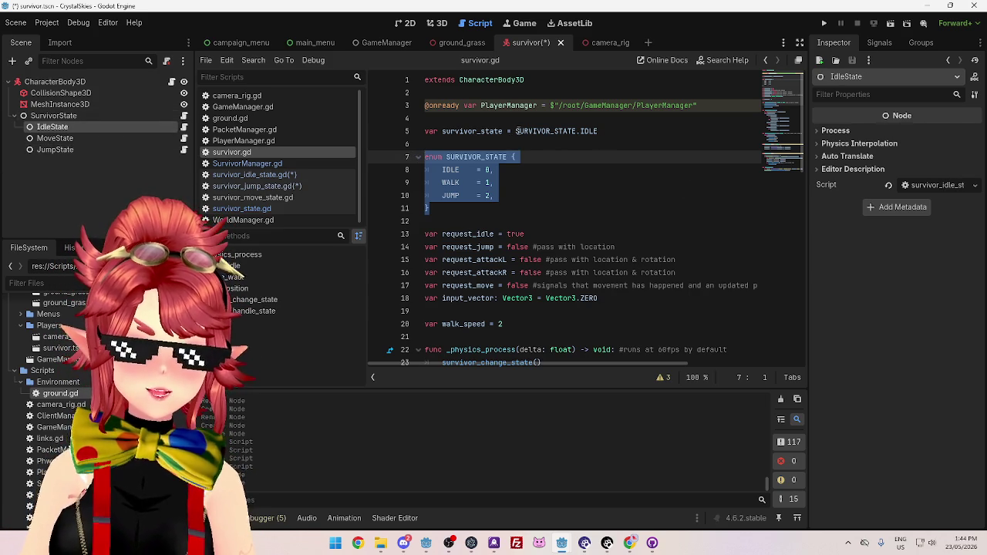
left_click_drag(515, 131, 599, 131)
left_click(62, 138)
left_click(54, 126)
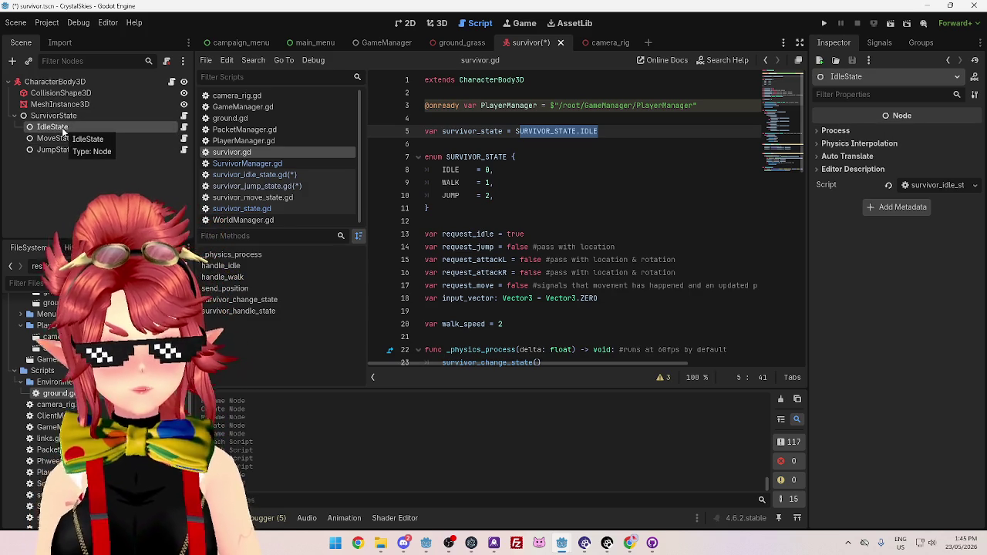
key("Escape")
mouse_move(52, 127)
left_mouse_down()
mouse_move(443, 108)
mouse_move(446, 121)
left_mouse_up()
left_click(602, 182)
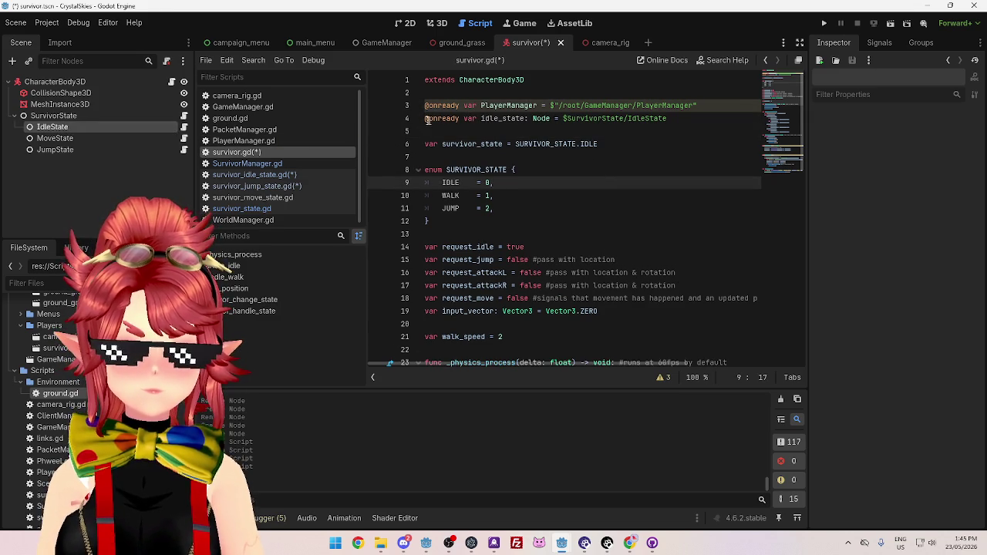
mouse_move(55, 138)
left_mouse_down()
mouse_move(447, 148)
mouse_move(478, 132)
mouse_move(447, 132)
mouse_move(525, 149)
left_mouse_up()
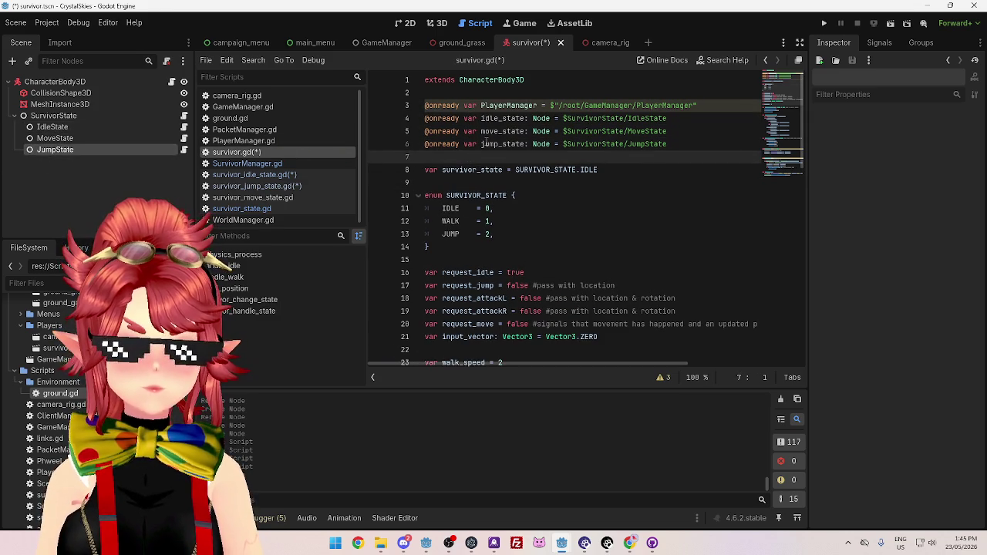
Paste idle_state over SURVIVOR_STATE.IDLE on line 8 so survivor_state starts as idle_state
double_click(485, 118)
key("ctrl+c")
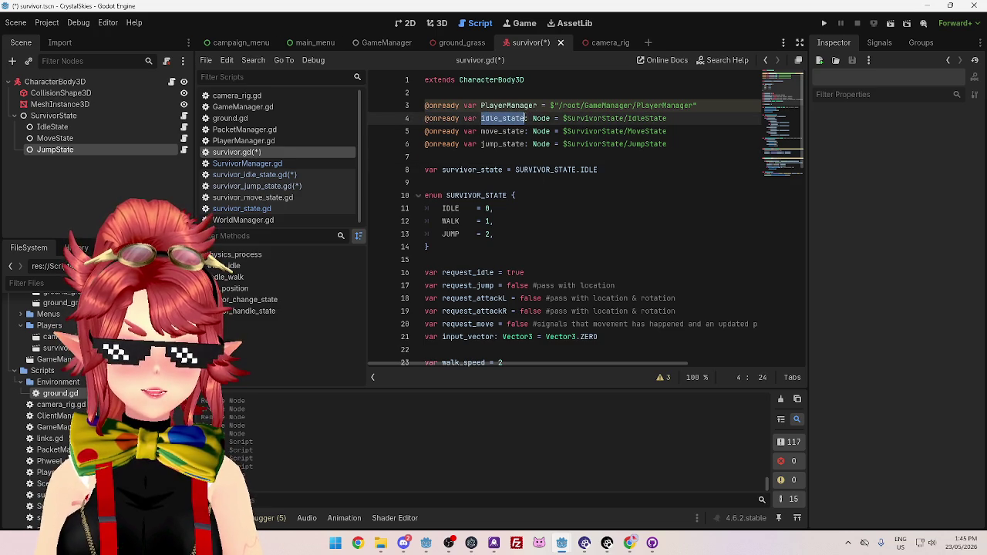
left_click_drag(516, 170, 597, 169)
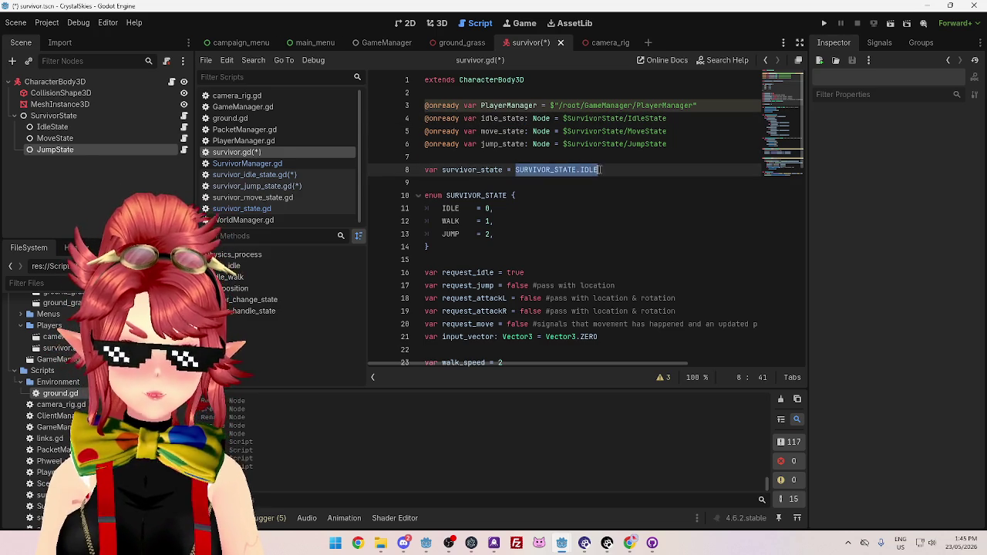
key("ctrl+v")
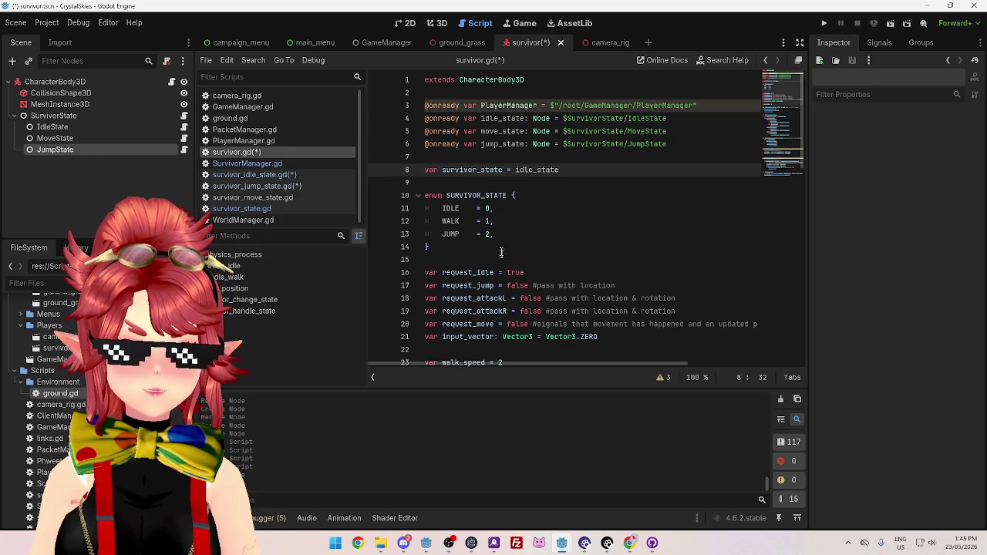
left_click_drag(500, 118, 666, 118)
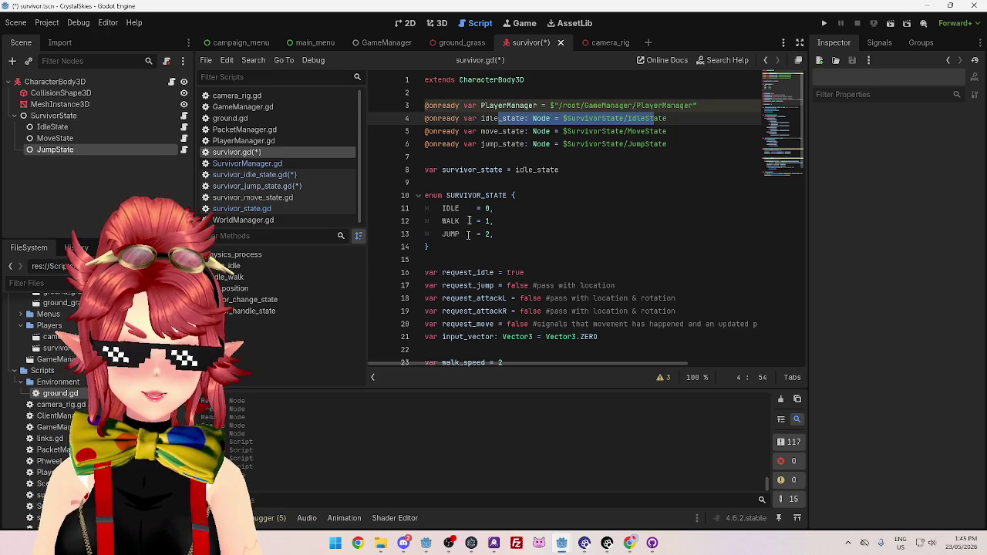
left_click_drag(441, 169, 559, 170)
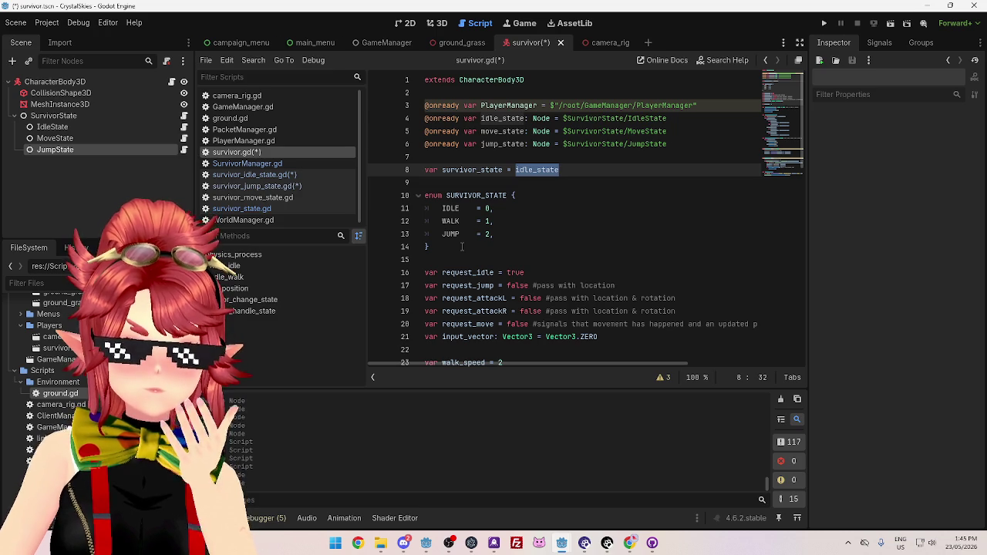
scroll(462, 247, "down", 2)
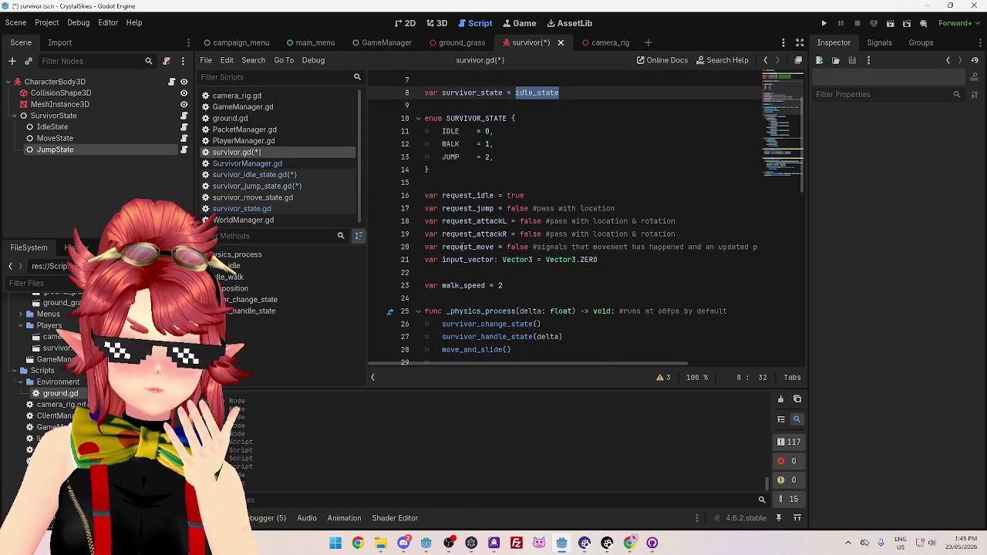
scroll(462, 247, "down", 2)
scroll(463, 247, "up", 3)
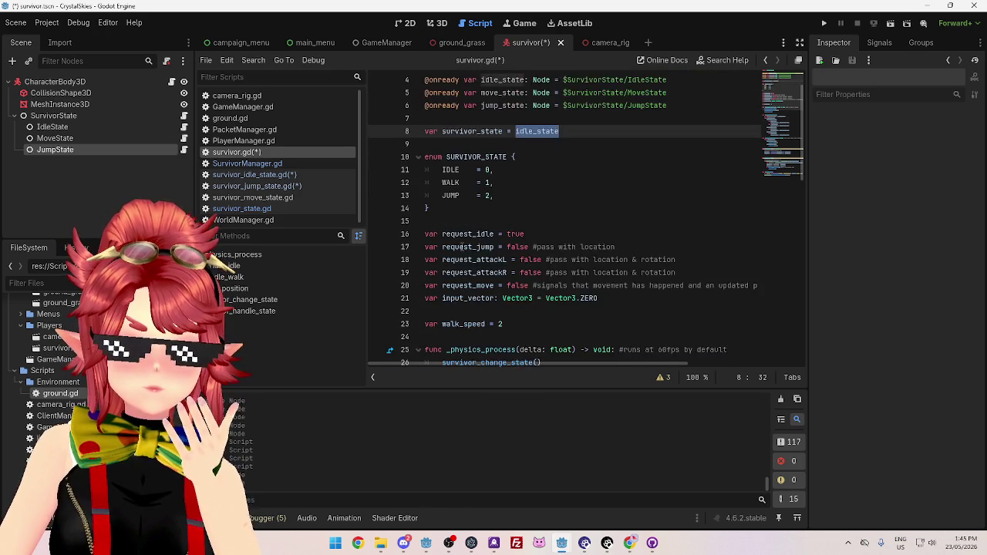
scroll(462, 247, "down", 5)
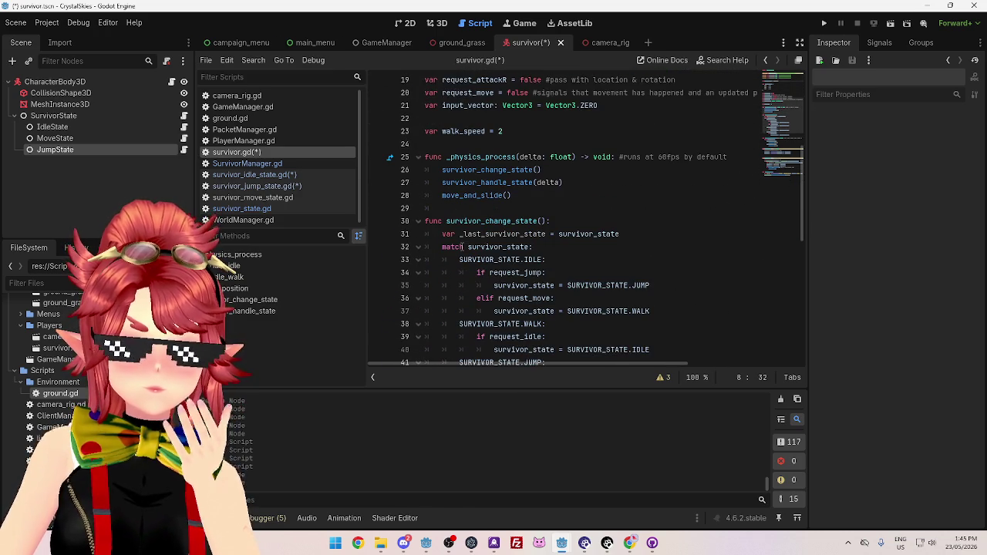
scroll(463, 246, "up", 4)
scroll(463, 247, "up", 1)
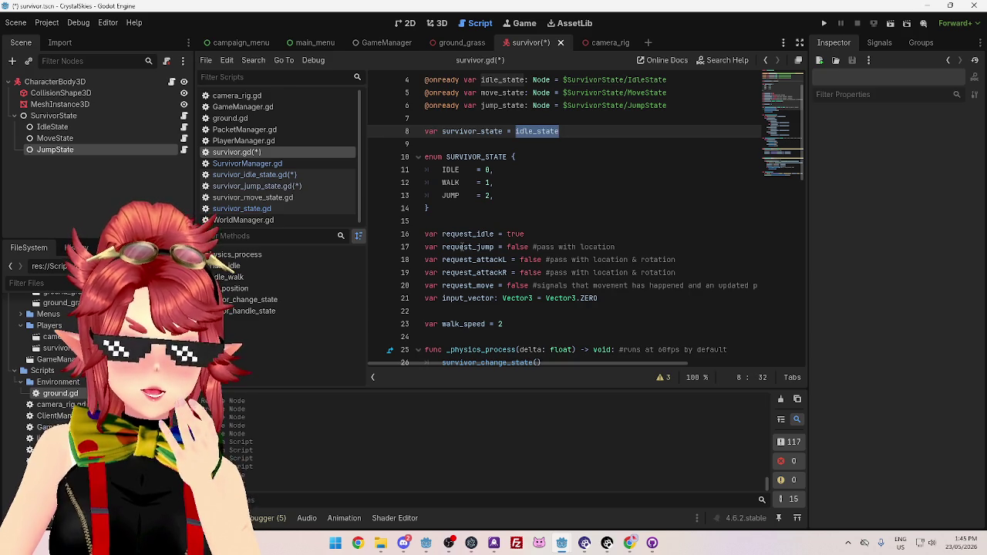
scroll(463, 247, "down", 1)
scroll(463, 247, "up", 1)
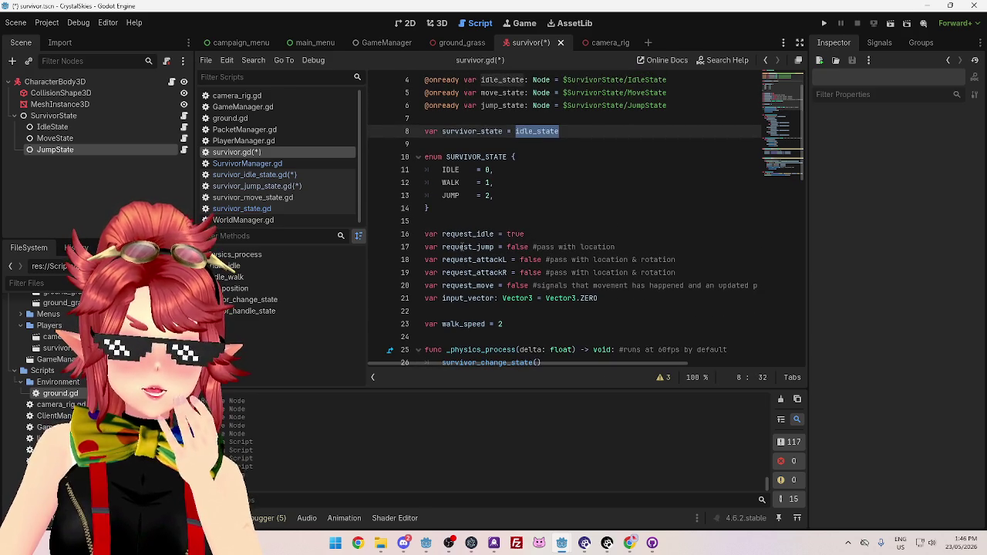
scroll(462, 247, "down", 12)
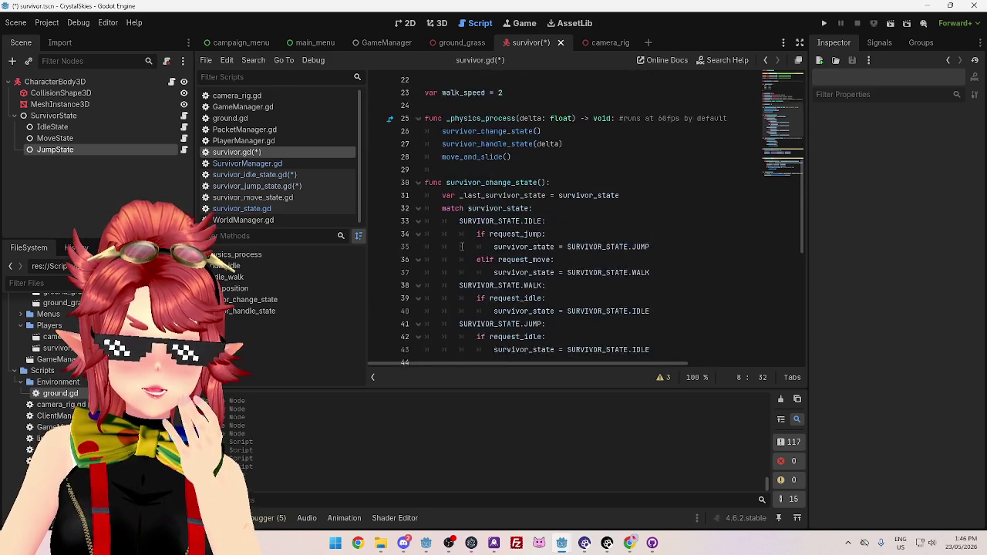
scroll(463, 247, "down", 3)
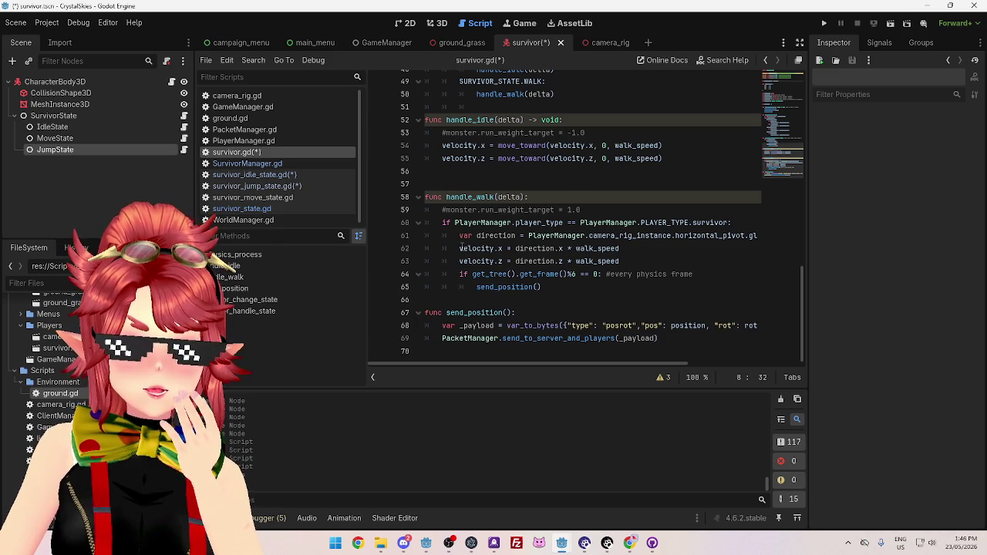
scroll(461, 248, "up", 1)
scroll(462, 249, "up", 1)
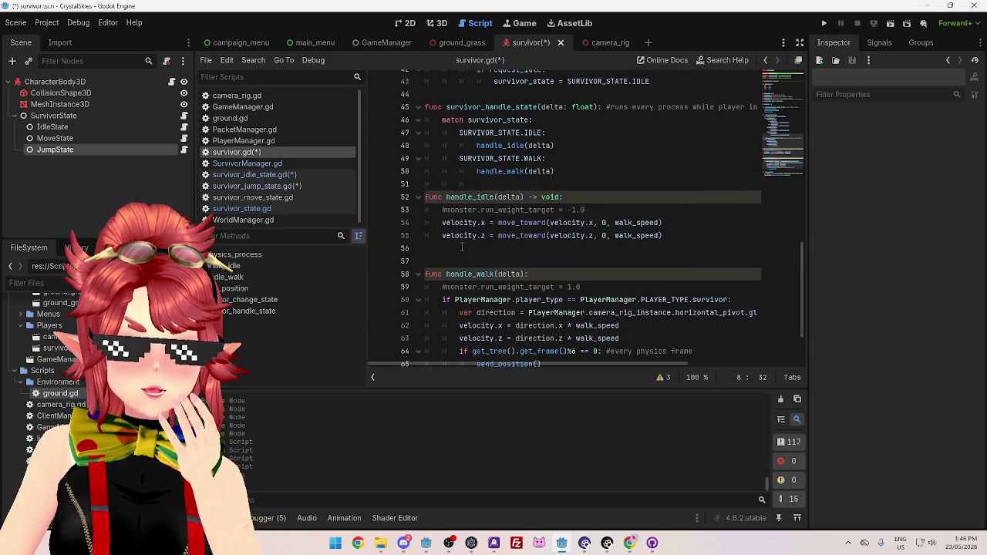
scroll(462, 247, "up", 6)
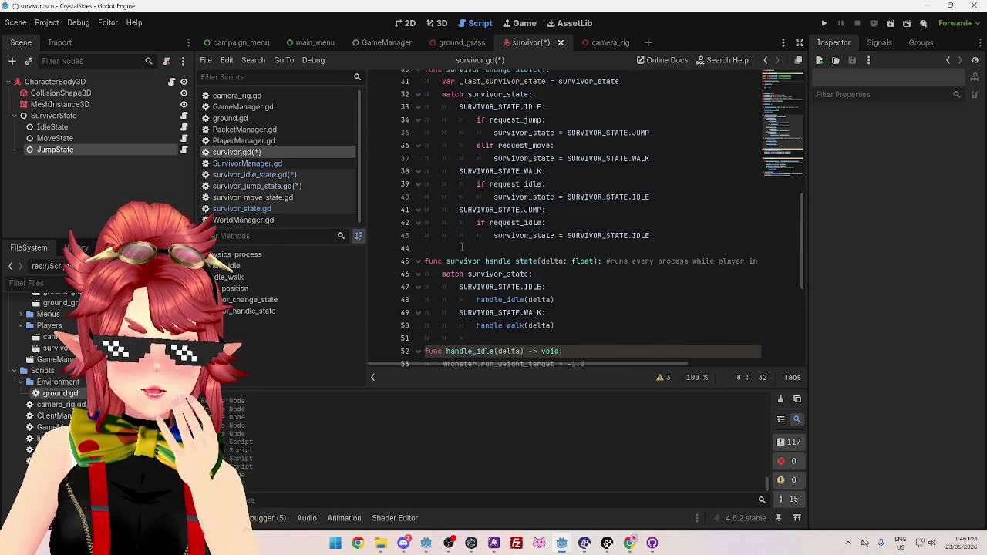
scroll(461, 248, "up", 8)
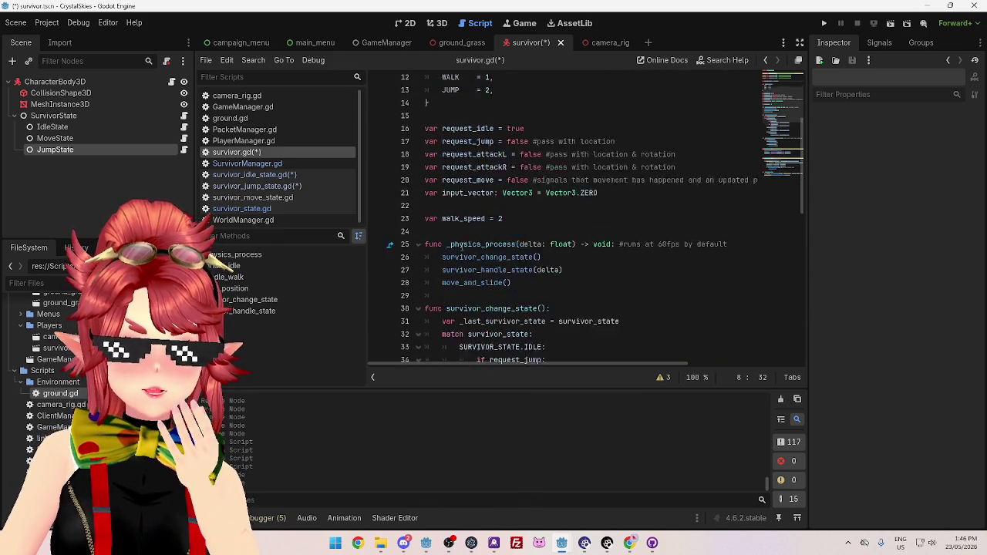
left_click(541, 211)
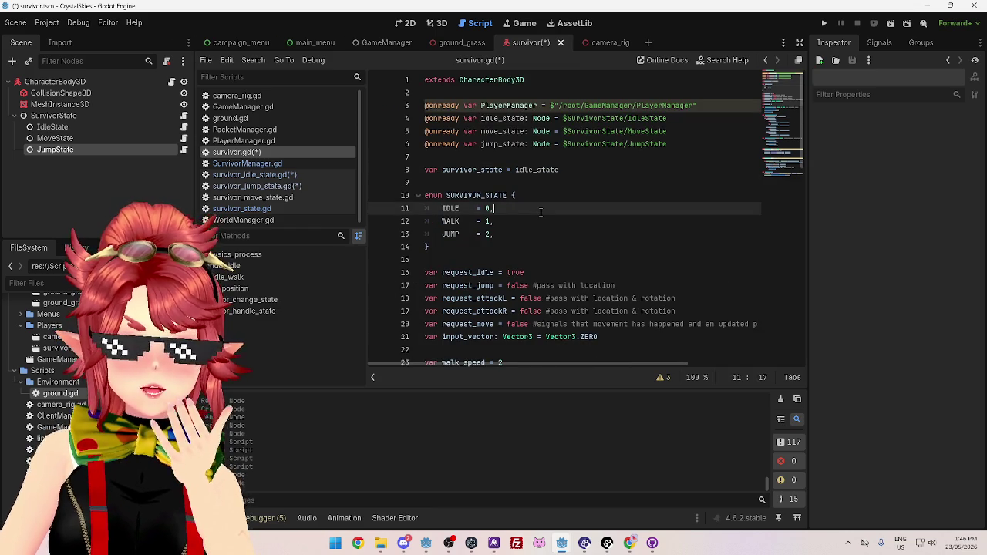
Redo the edit so line 8 reads SURVIVOR_STATE.IDLE instead of idle_state, then view survivor_state.gd
left_click_drag(515, 169, 569, 170)
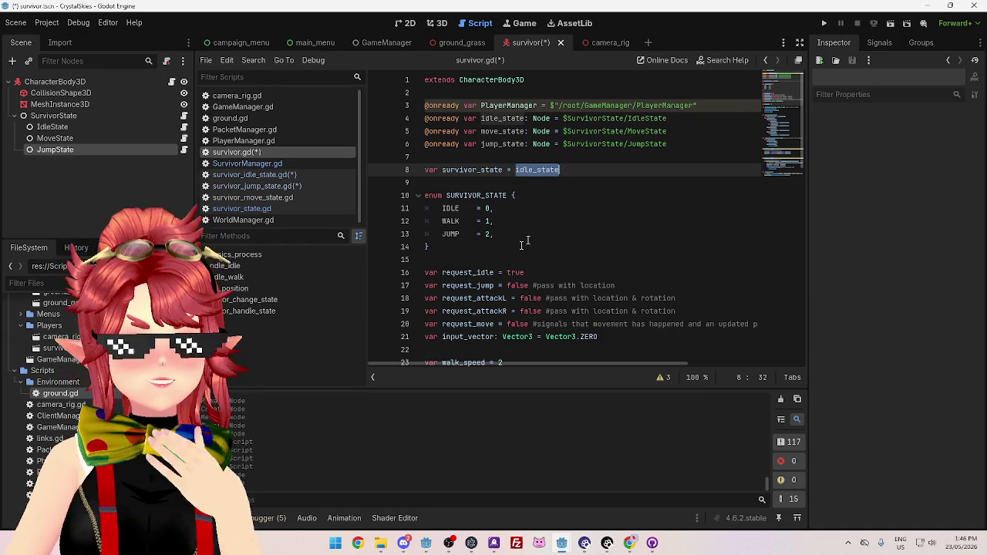
left_click(565, 171)
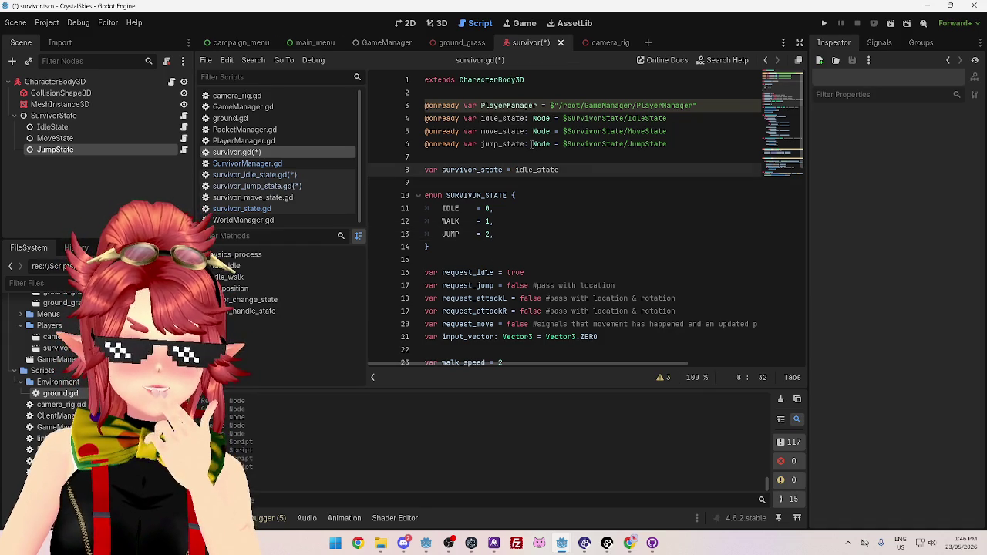
left_click_drag(515, 171, 586, 171)
left_click(570, 170)
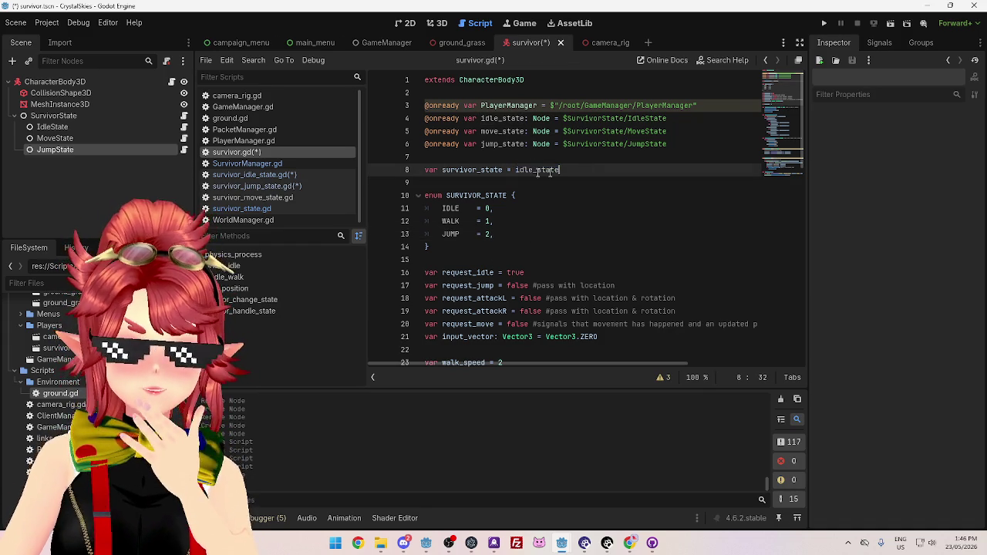
left_click_drag(514, 170, 606, 171)
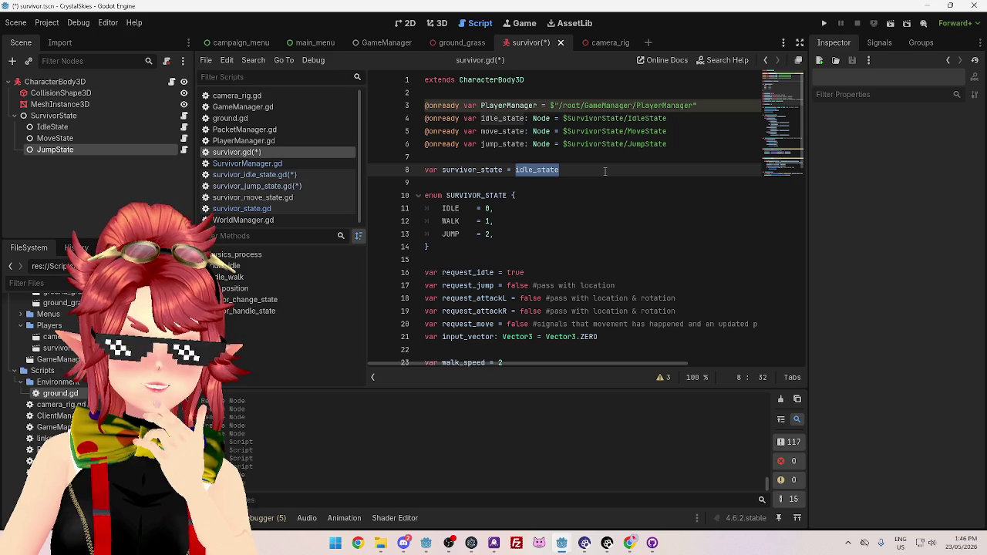
left_click(590, 211)
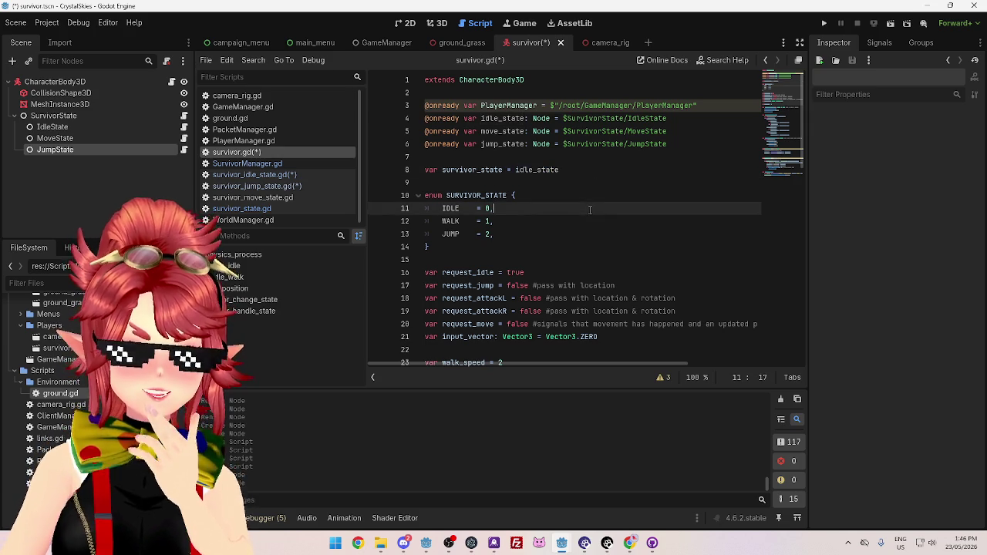
left_click(602, 165)
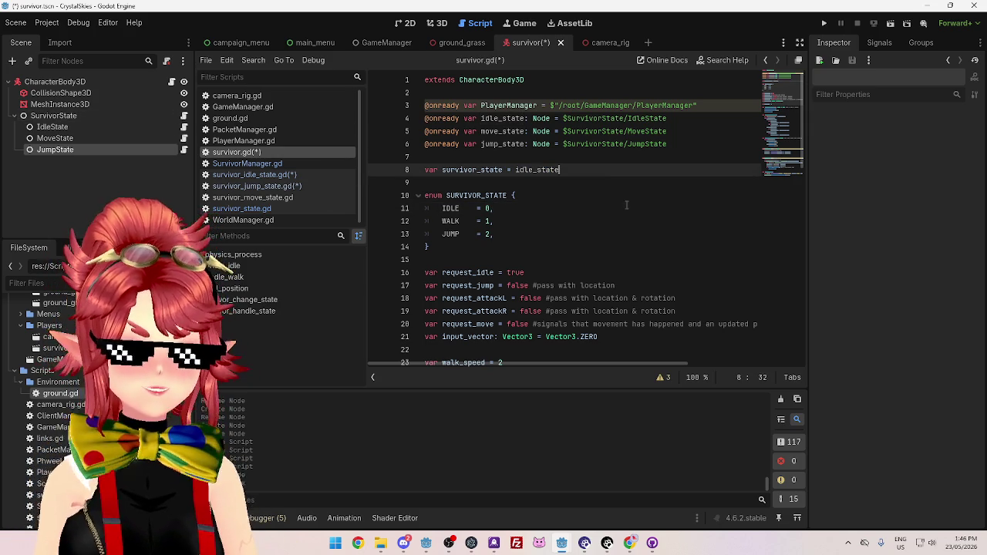
key("ctrl+y")
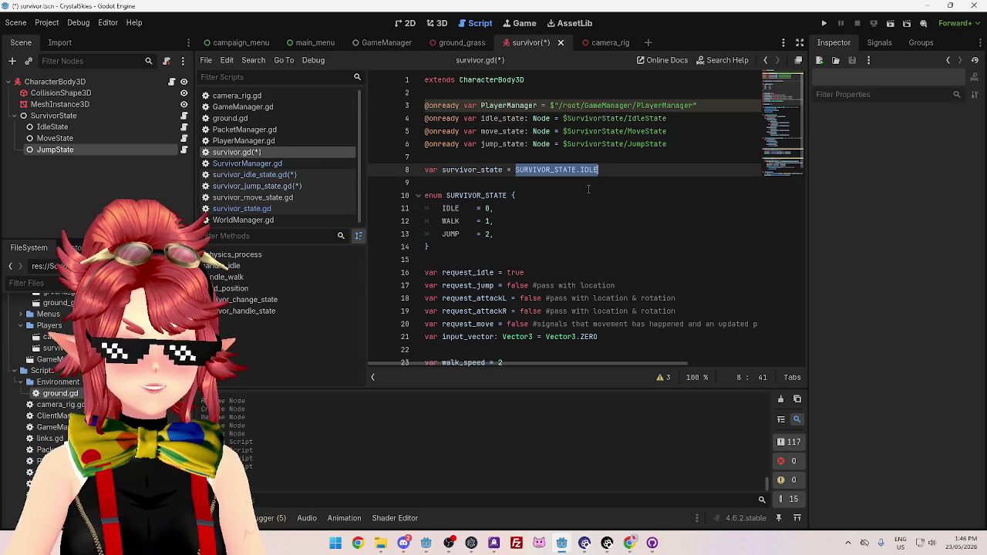
key("Down")
key("Down")
key("Down")
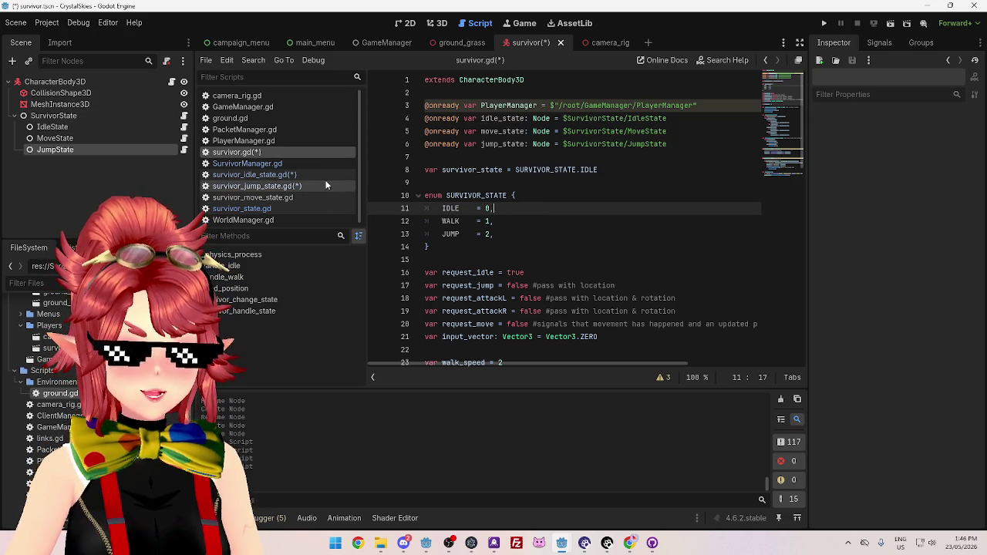
left_click(252, 209)
left_click(604, 106)
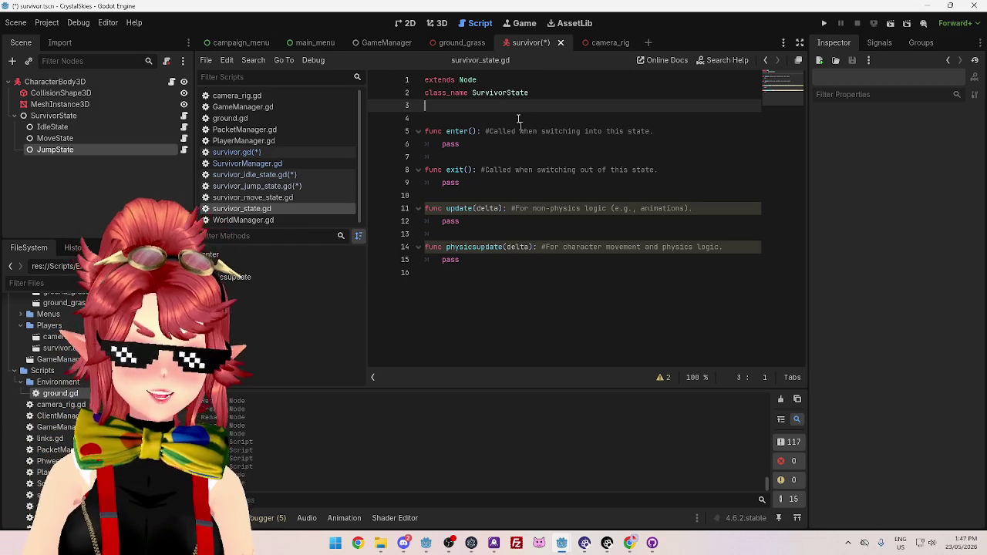
Change class_name SurvivorState to SurvivorBaseState, delete blank line 3, and save
left_click(507, 93)
type("Base")
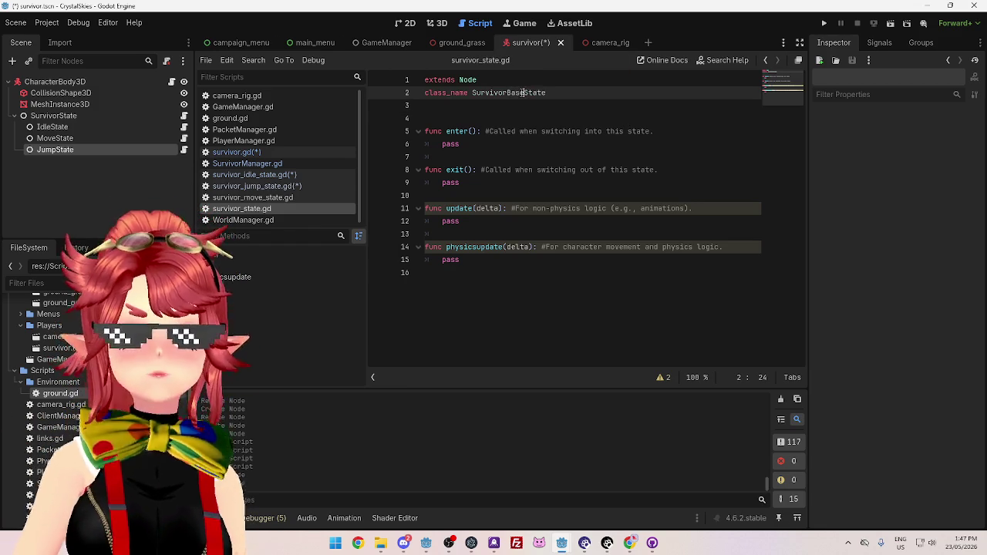
left_click(509, 109)
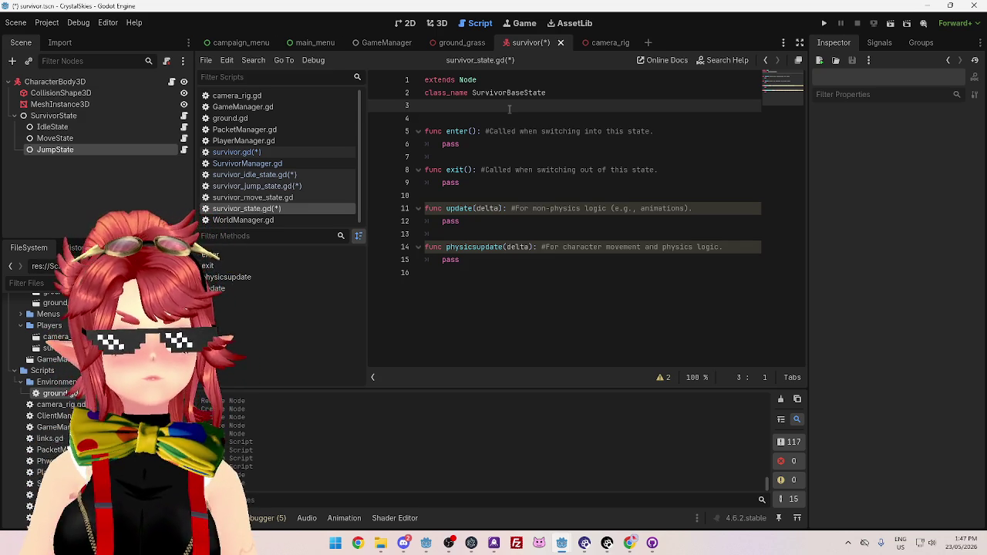
key("BackSpace")
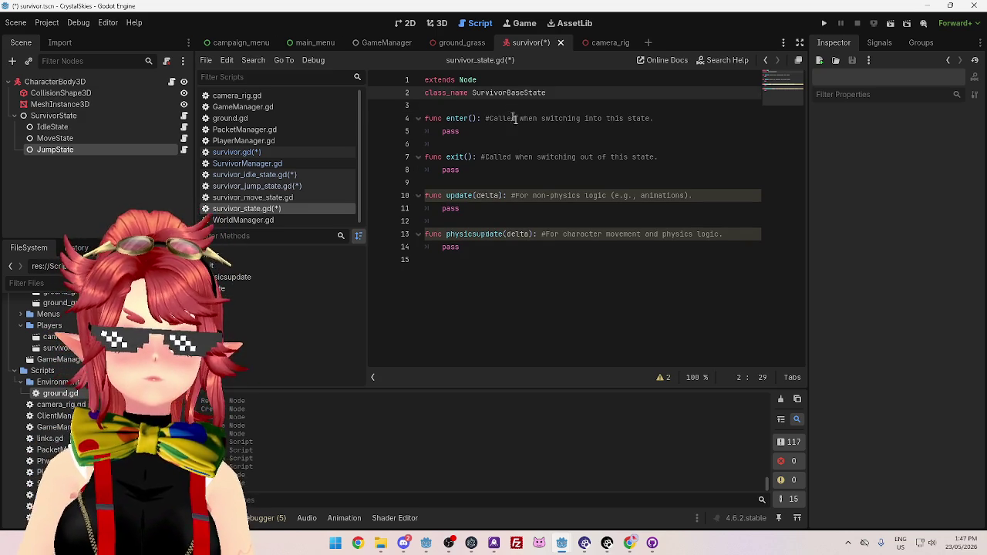
left_click(536, 143)
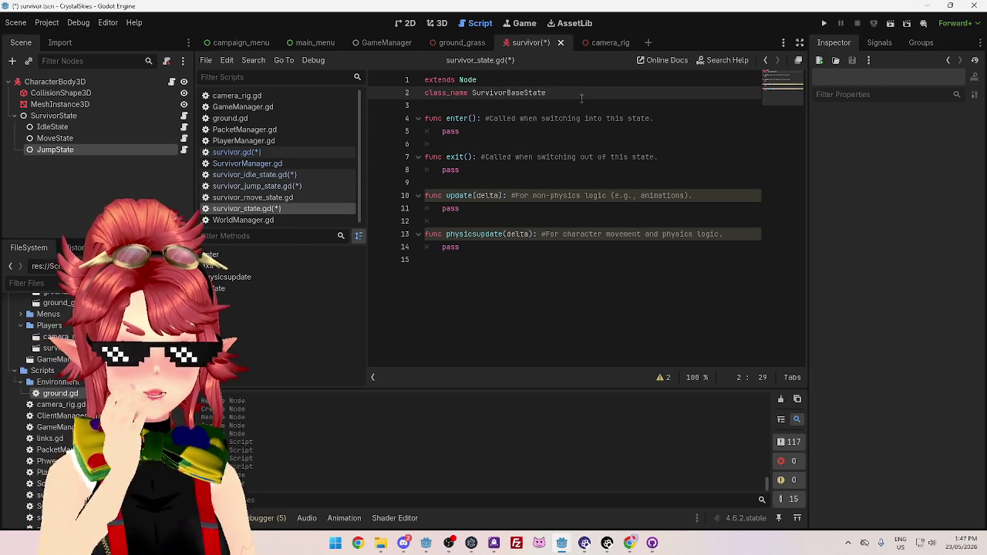
key("ctrl+s")
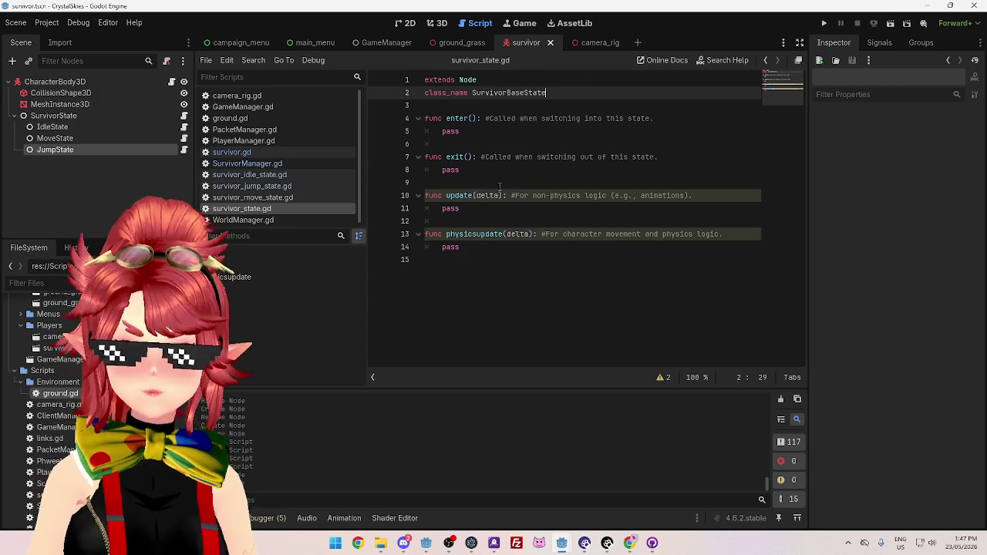
Make the idle, jump and move state scripts extend SurvivorBaseState and save them
left_click(296, 174)
left_click(495, 79)
type("BaseState")
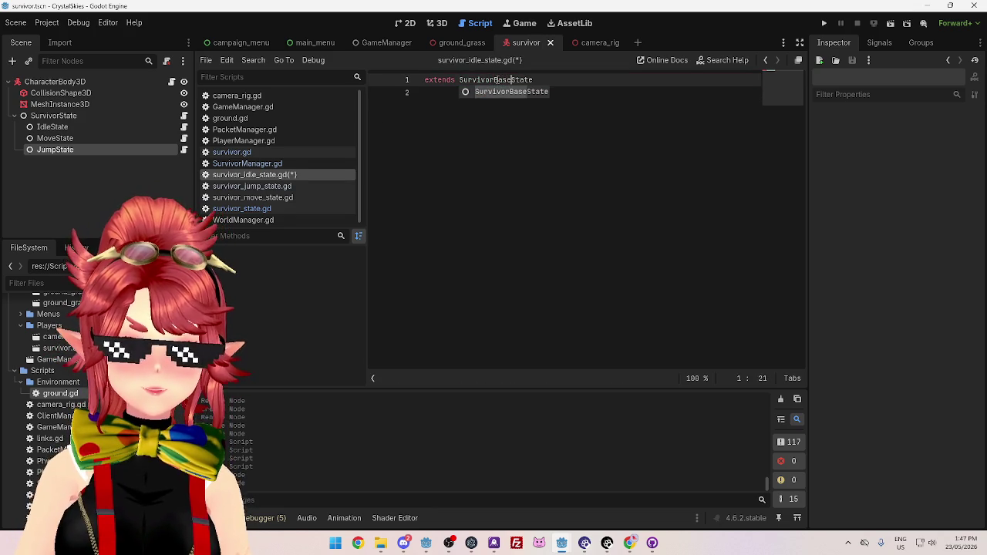
left_click_drag(494, 79, 513, 79)
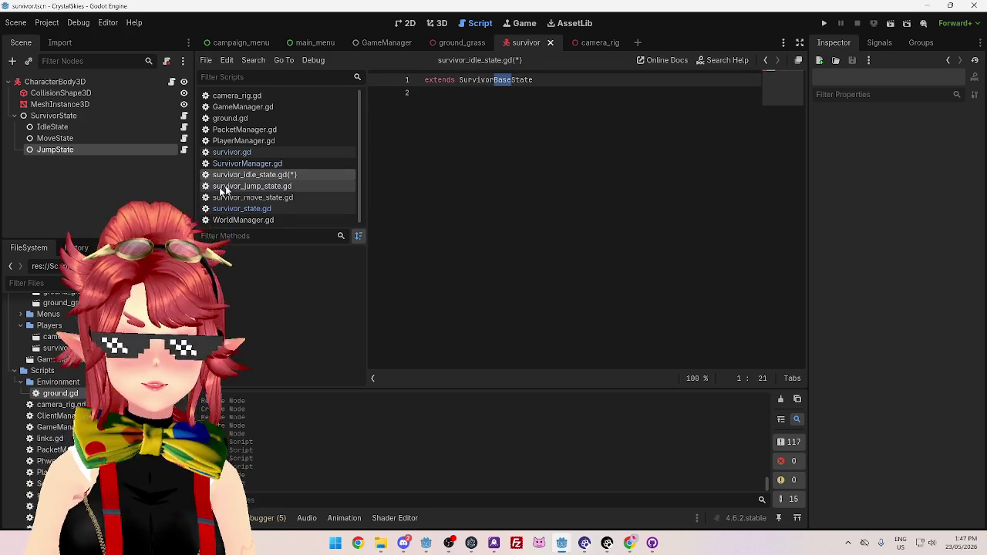
left_click(252, 186)
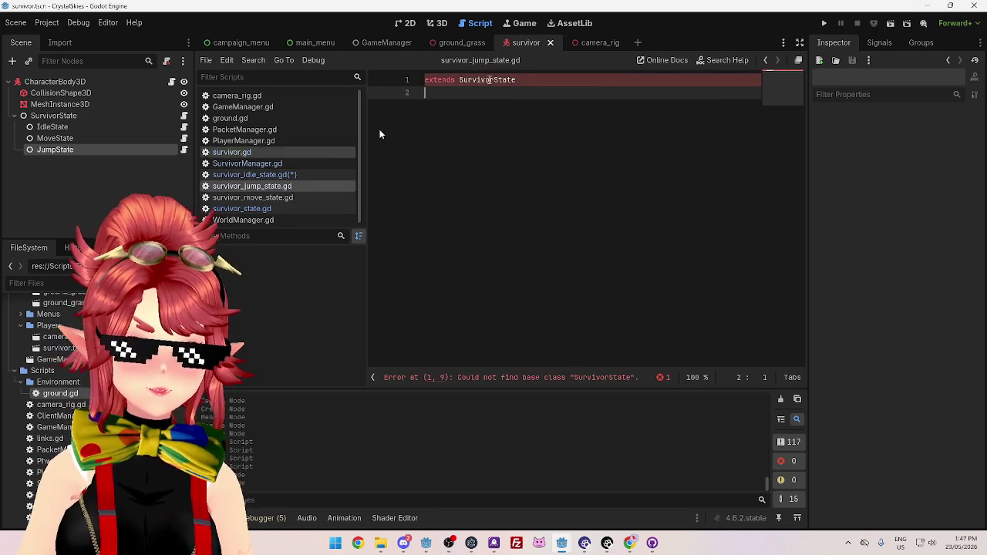
key("ctrl+v")
left_click(252, 198)
type("Base")
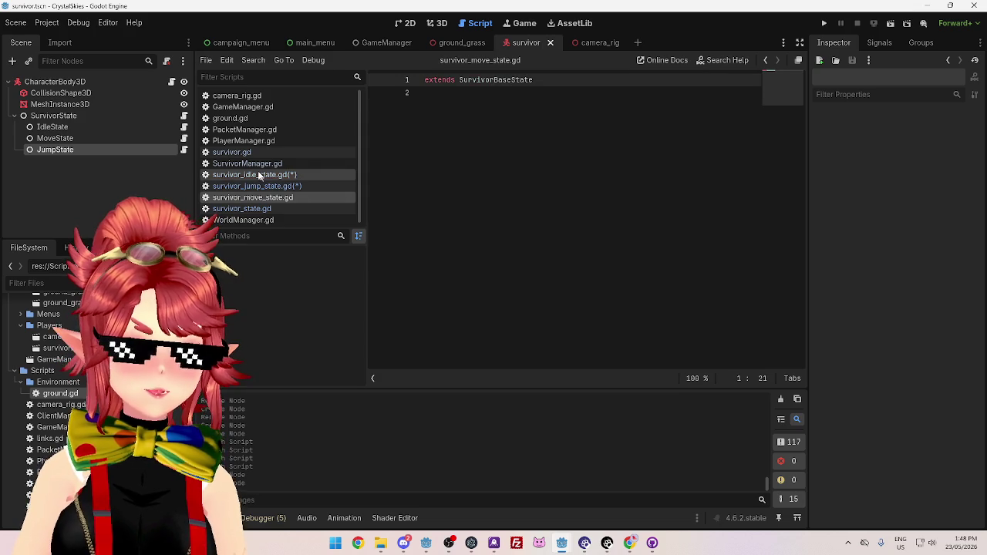
left_click(259, 176)
key("ctrl+s")
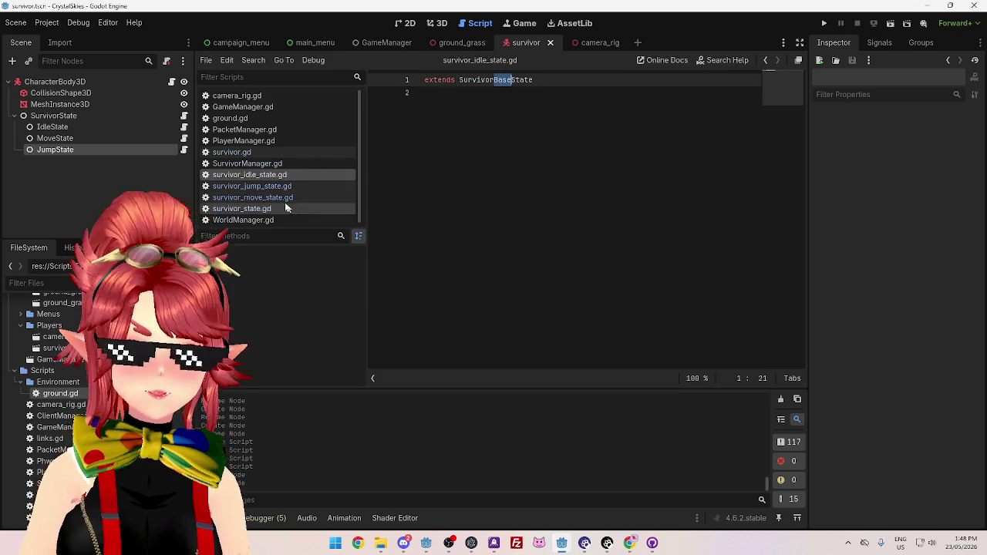
Look over SurvivorManager.gd and survivor_state.gd, then select the SurvivorState node
left_click(247, 164)
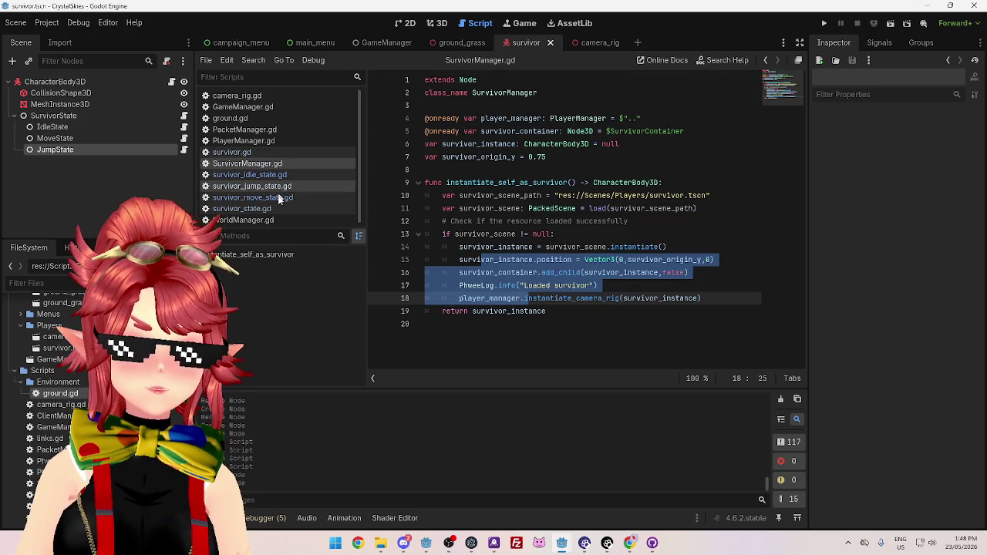
left_click(276, 209)
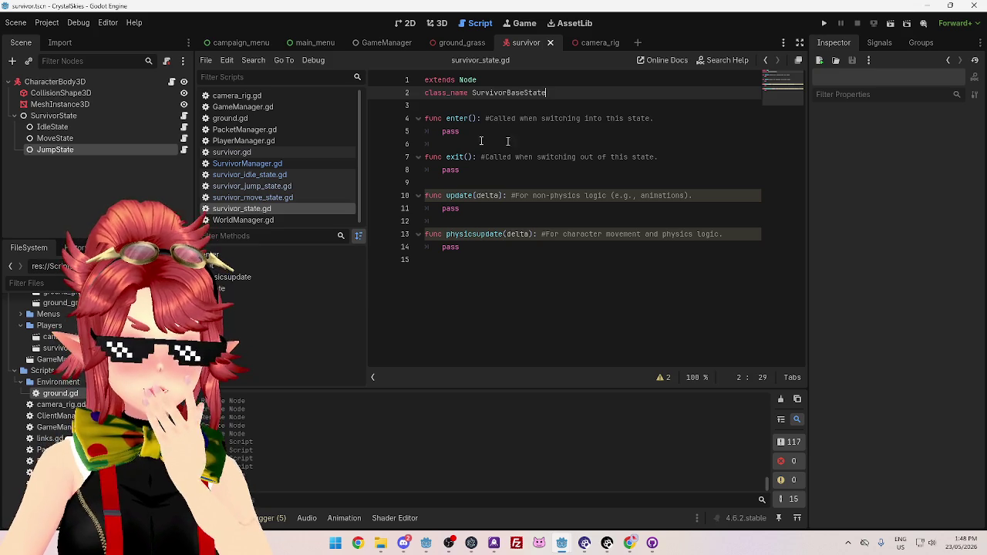
left_click(59, 117)
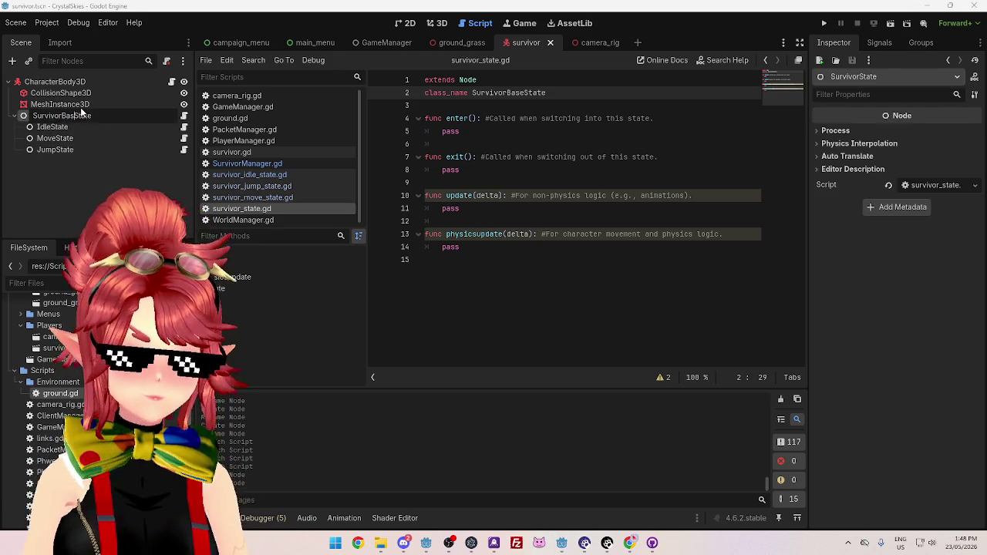
Rename the SurvivorState node to SurvivorBaseState
double_click(81, 114)
key("ctrl+v")
key("Return")
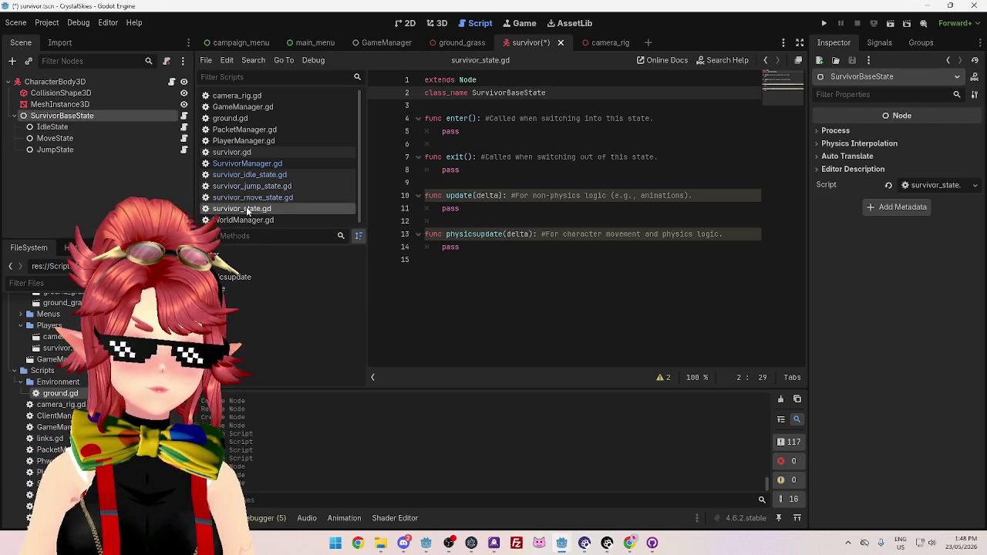
Rename the script file survivor_state.gd to survivor_base_state.gd
scroll(46, 432, "down", 3)
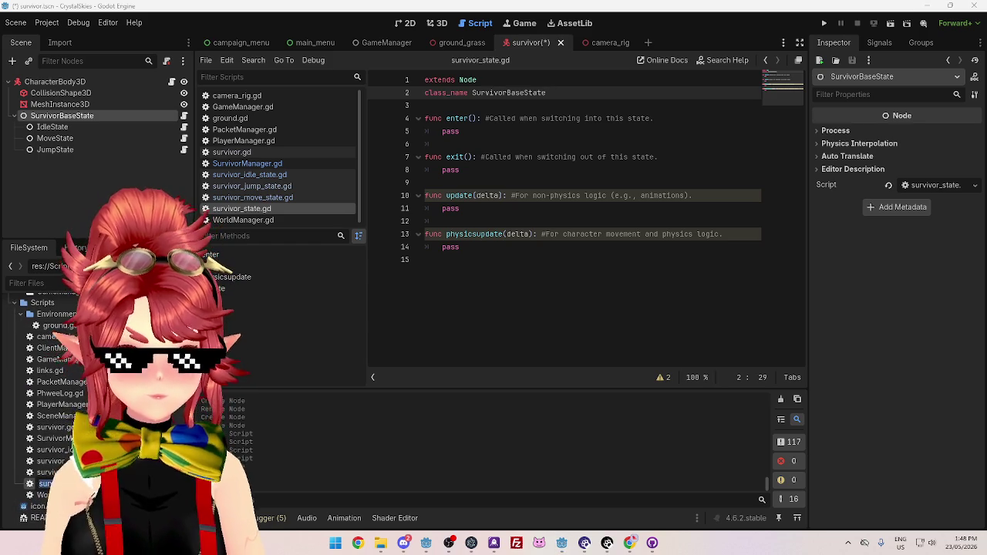
key("Return")
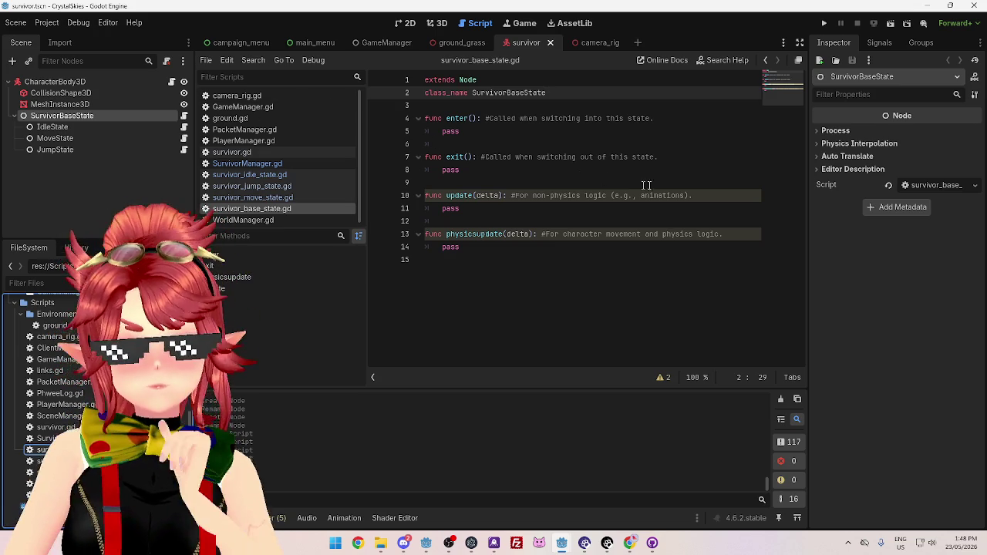
left_click(620, 170)
Review survivor_base_state.gd's code, then switch back to survivor.gd
left_click(524, 145)
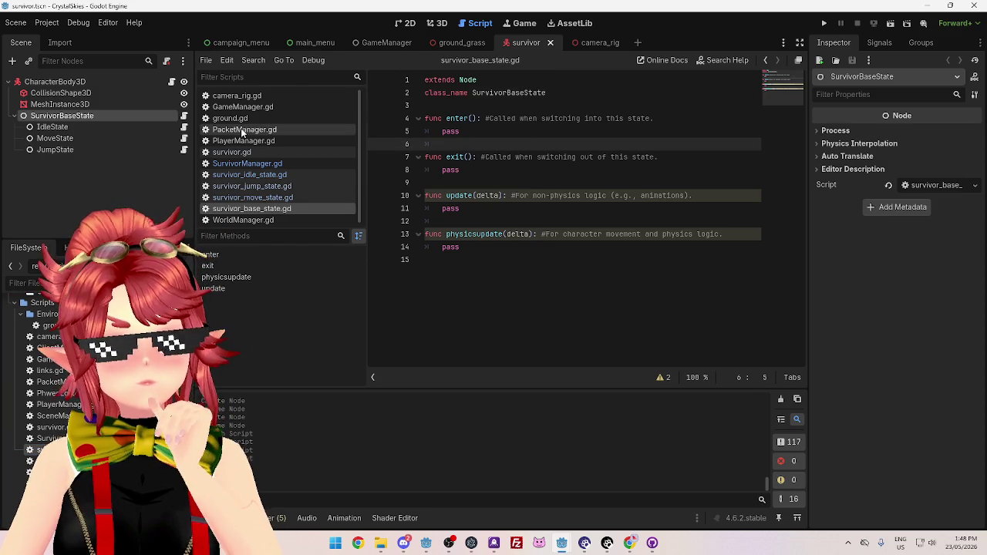
left_click(497, 223)
left_click(464, 146)
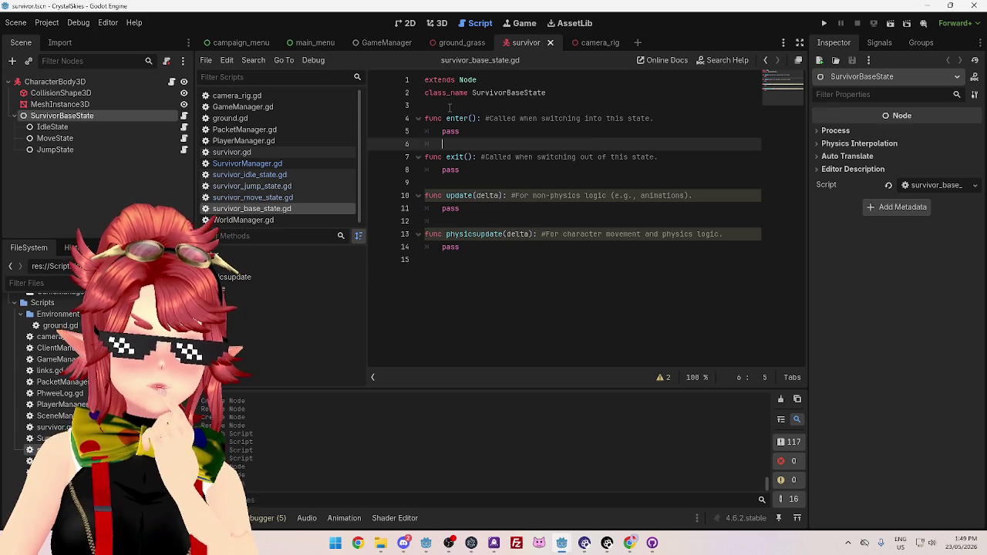
left_click(255, 152)
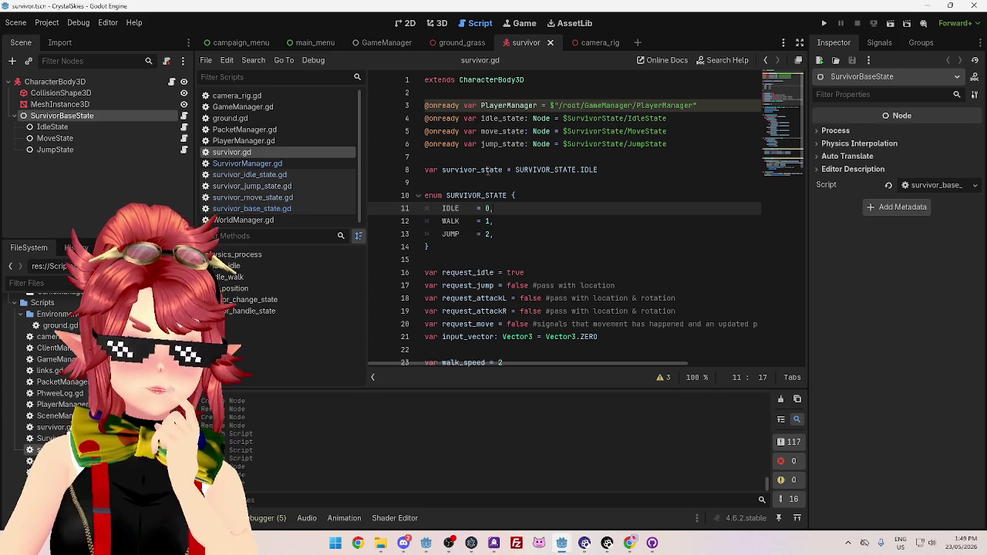
left_click_drag(455, 170, 499, 170)
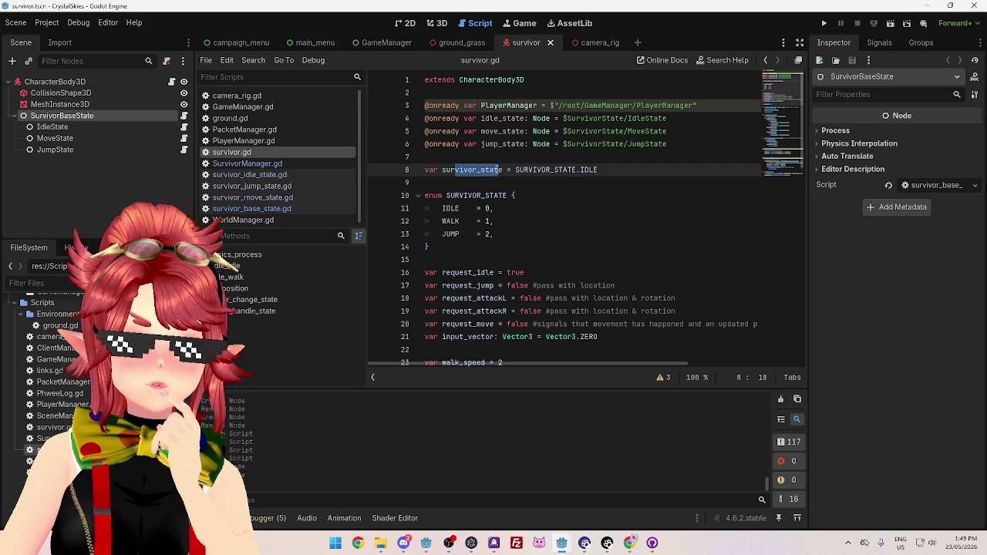
left_click(560, 169)
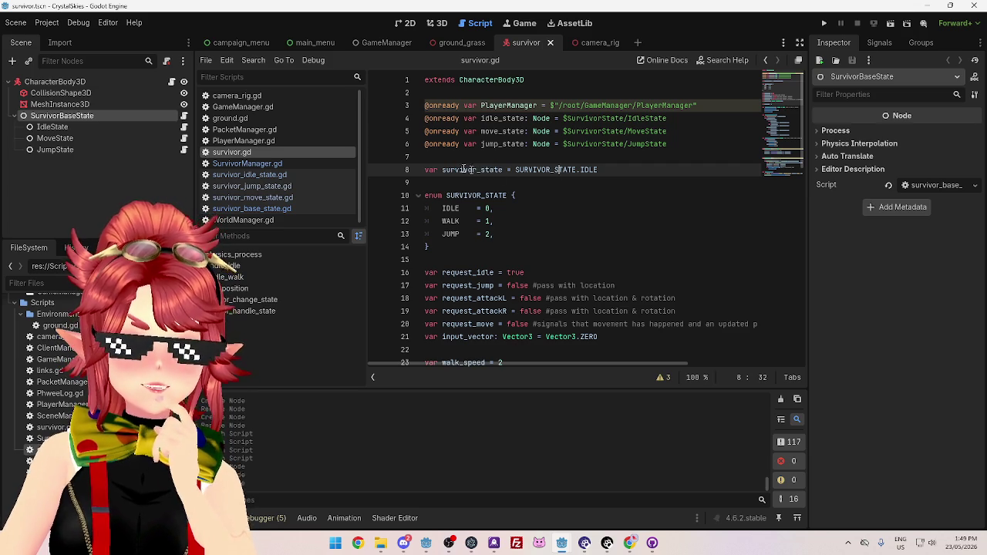
left_click(717, 105)
key("Return")
mouse_move(54, 115)
left_mouse_down()
mouse_move(479, 131)
mouse_move(463, 118)
mouse_move(566, 120)
left_mouse_up()
Try survivor_base_state as survivor_state's value and delete the state references, then undo both
left_click(606, 195)
left_click_drag(516, 195, 600, 196)
type("survivor_base_state")
mouse_move(668, 170)
left_mouse_down()
mouse_move(431, 156)
mouse_move(425, 131)
left_mouse_up()
key("BackSpace")
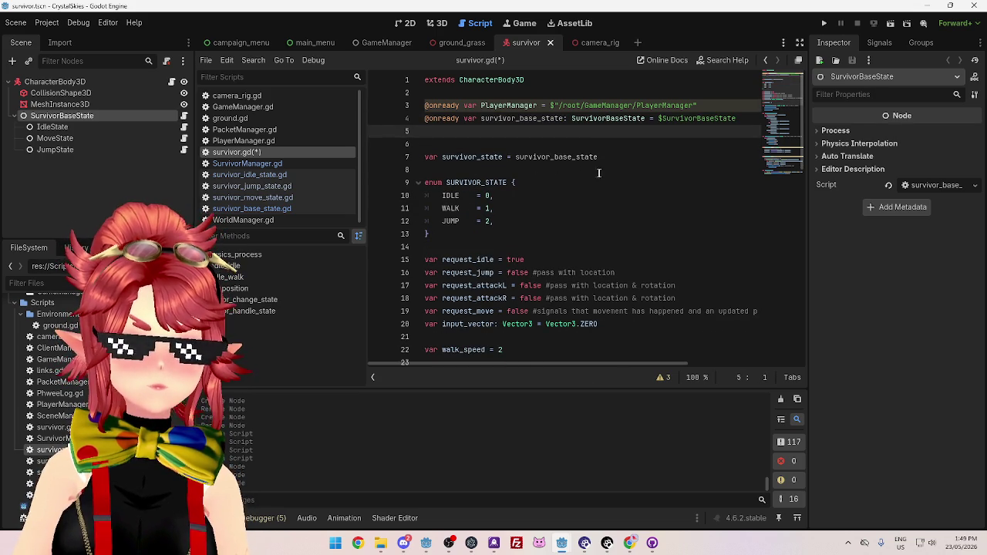
left_click(626, 158)
key("ctrl+z")
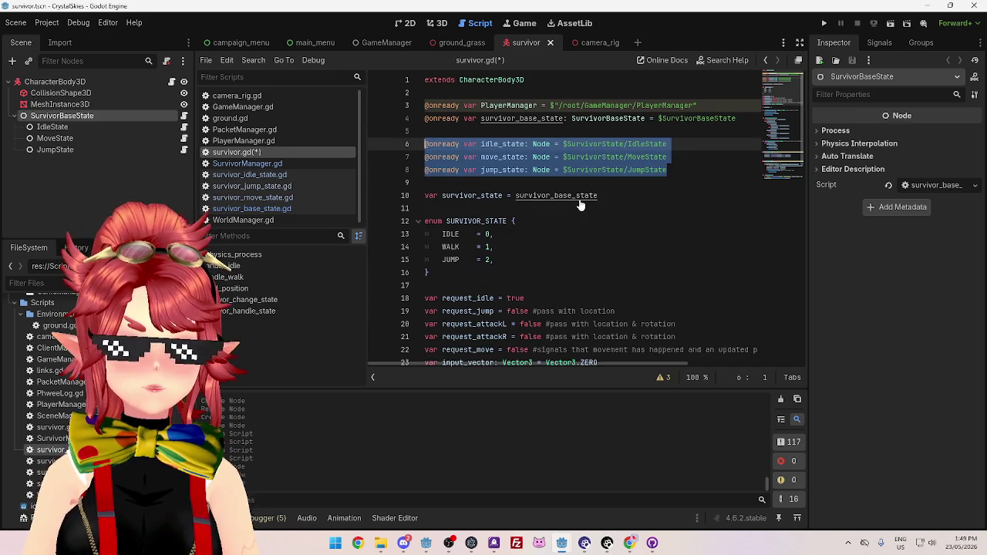
key("ctrl+z")
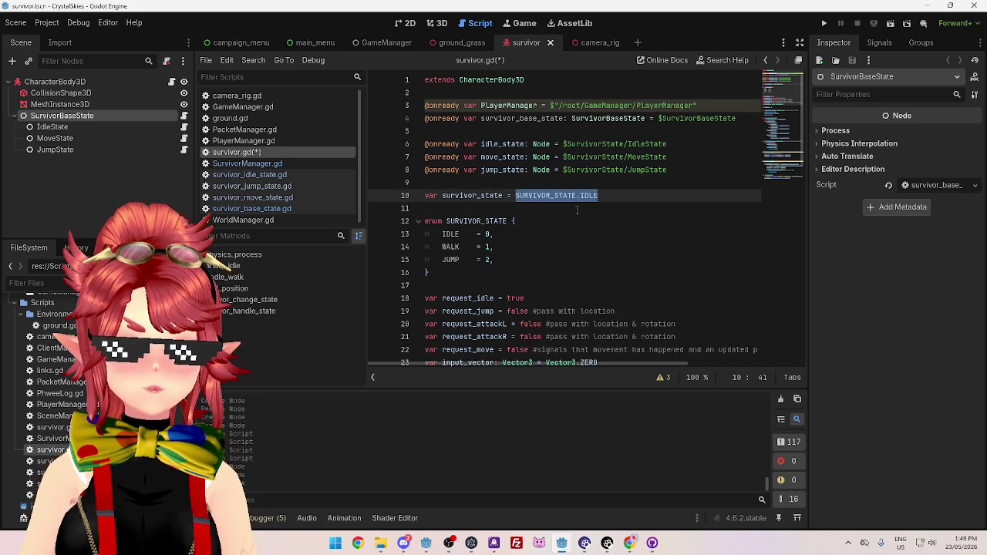
left_click(452, 195)
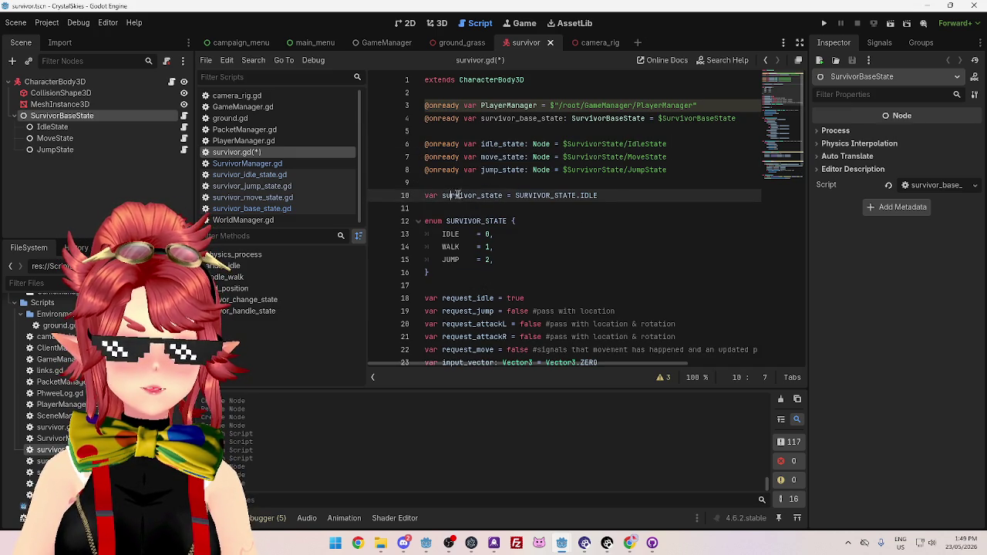
Type survivor_state as SurvivorBaseState and set its initial value to idle_state
type(": Sur")
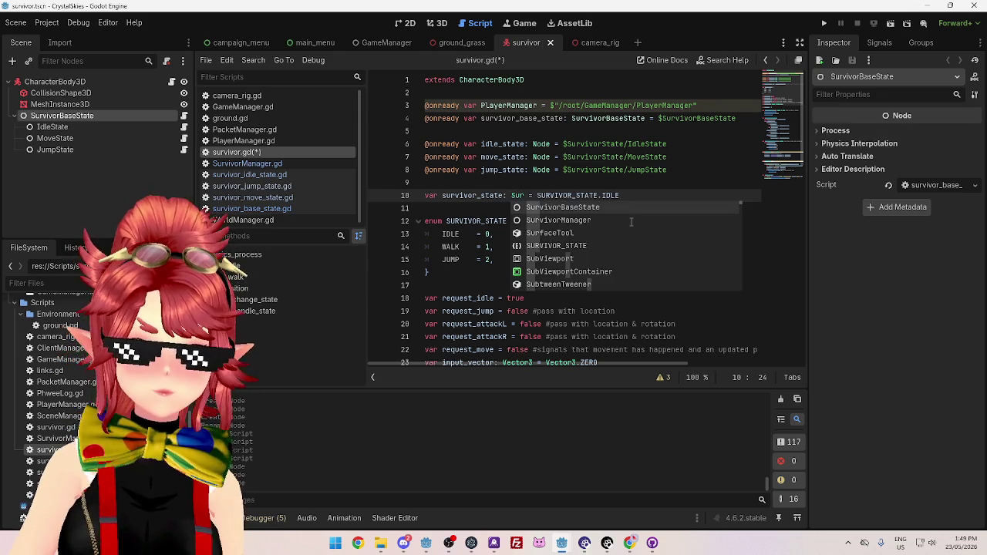
key("Return")
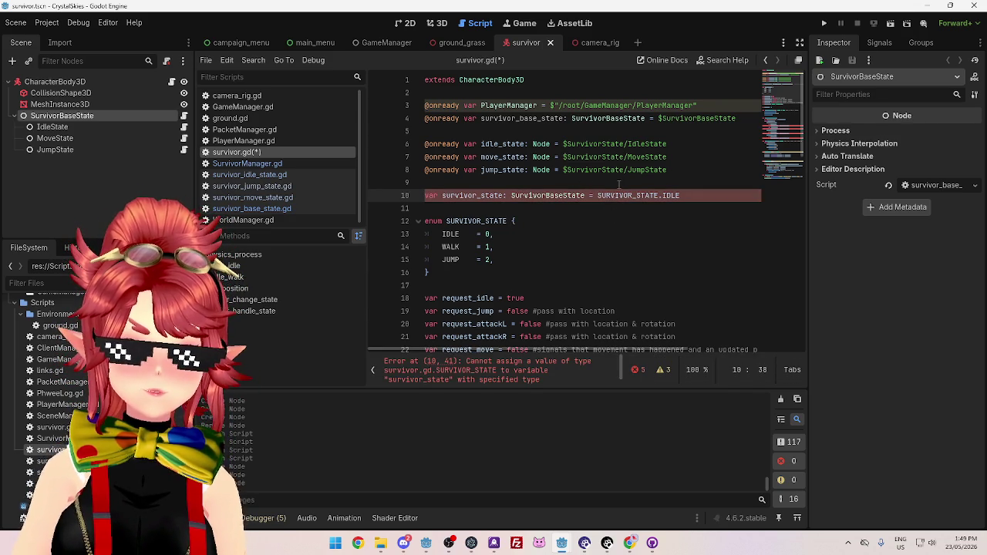
double_click(486, 144)
key("ctrl+c")
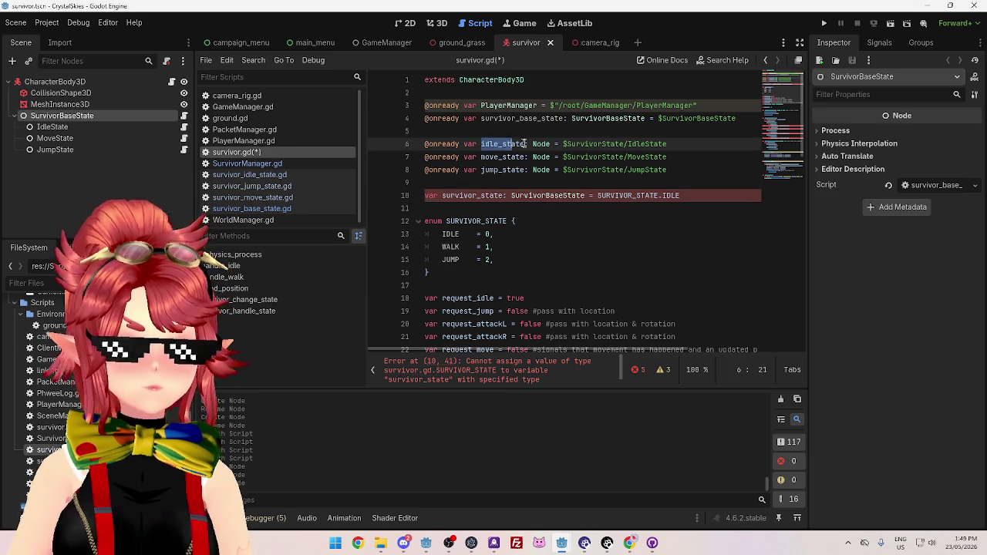
left_click_drag(680, 196, 597, 196)
key("ctrl+v")
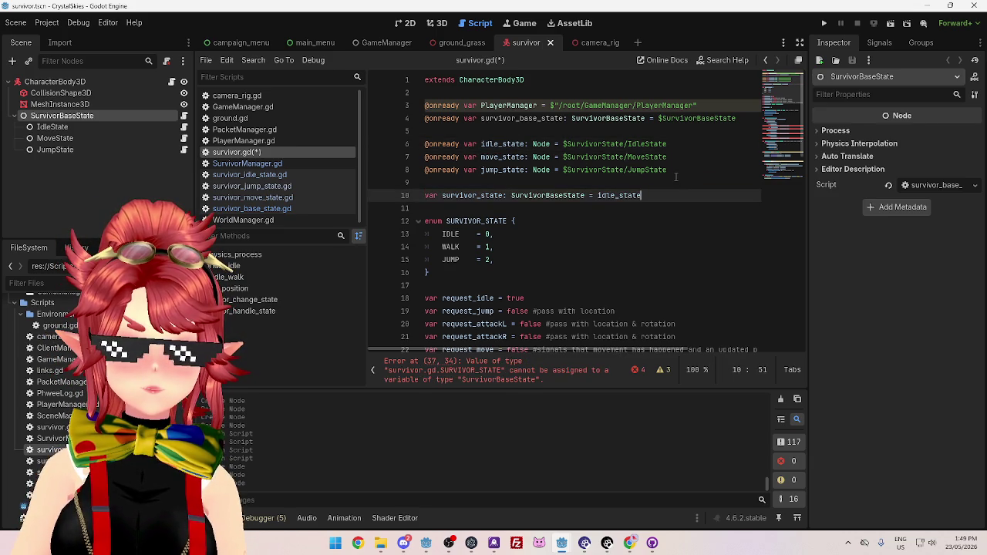
Replace the idle_state initial value on line 10 with null
left_click(626, 222)
left_click_drag(599, 196, 642, 196)
left_click_drag(511, 196, 589, 196)
double_click(602, 196)
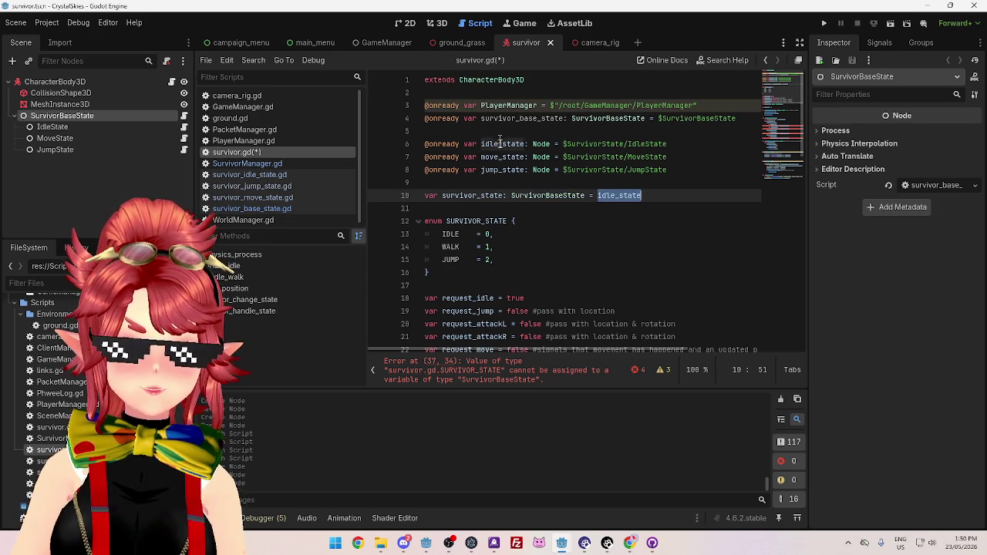
key("Right")
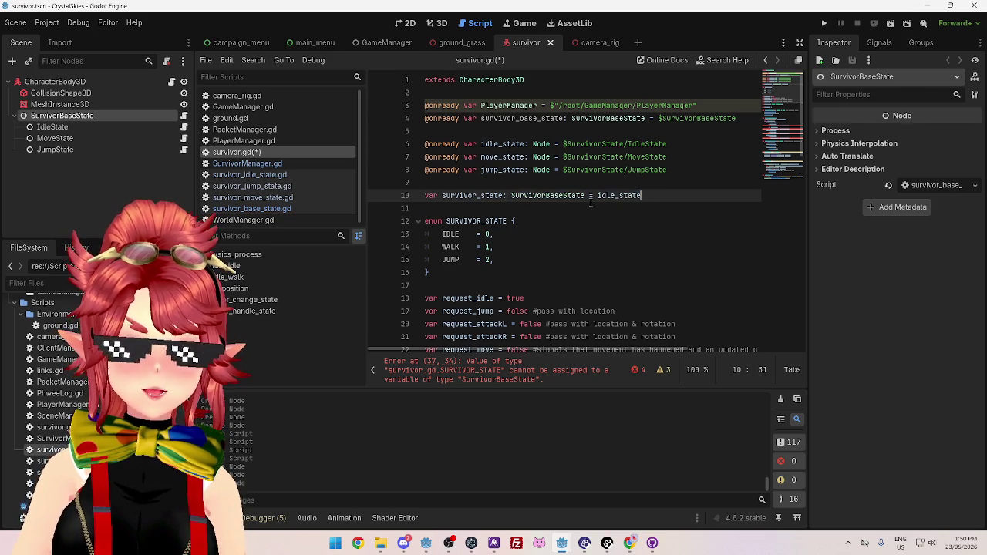
left_click_drag(598, 197, 652, 198)
left_click(660, 238)
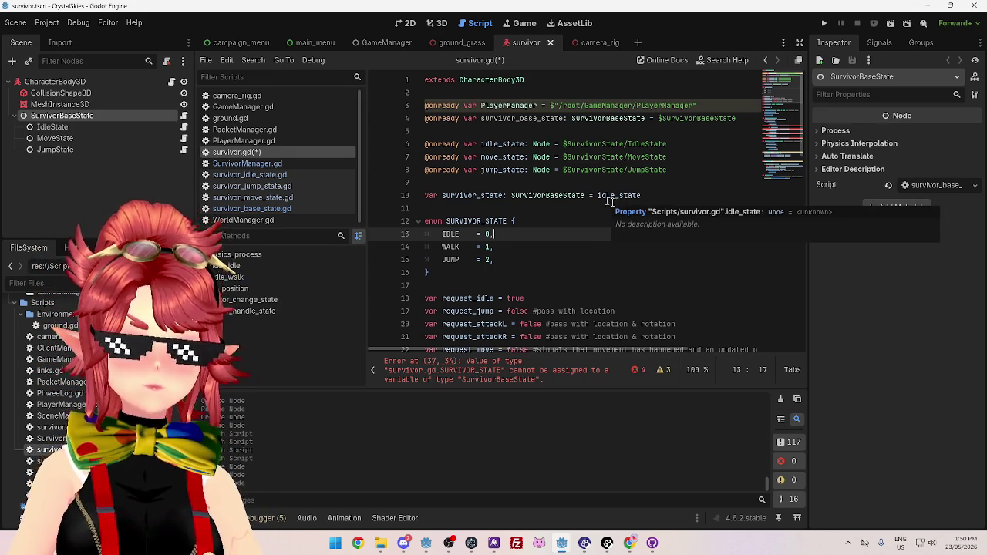
left_click(649, 191)
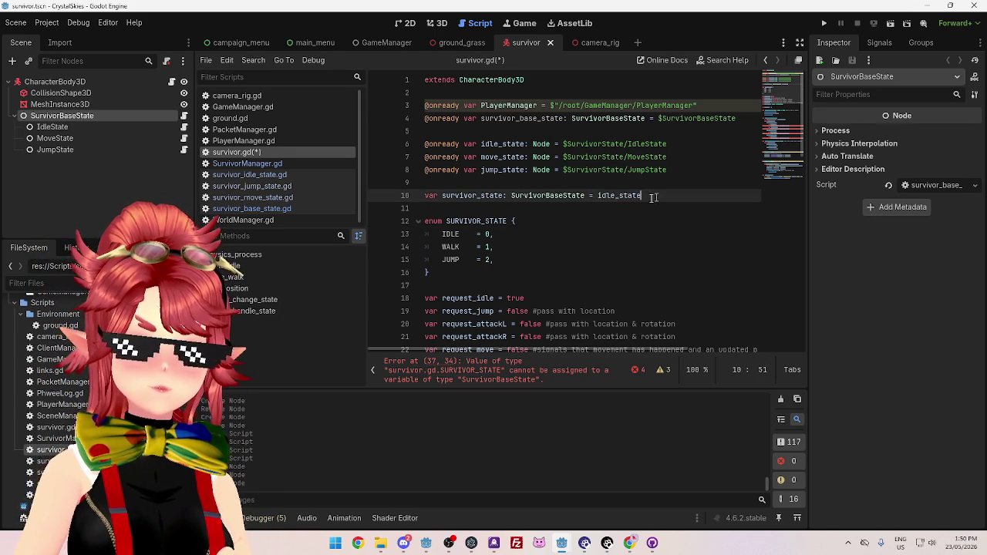
key("ctrl+shift+Left")
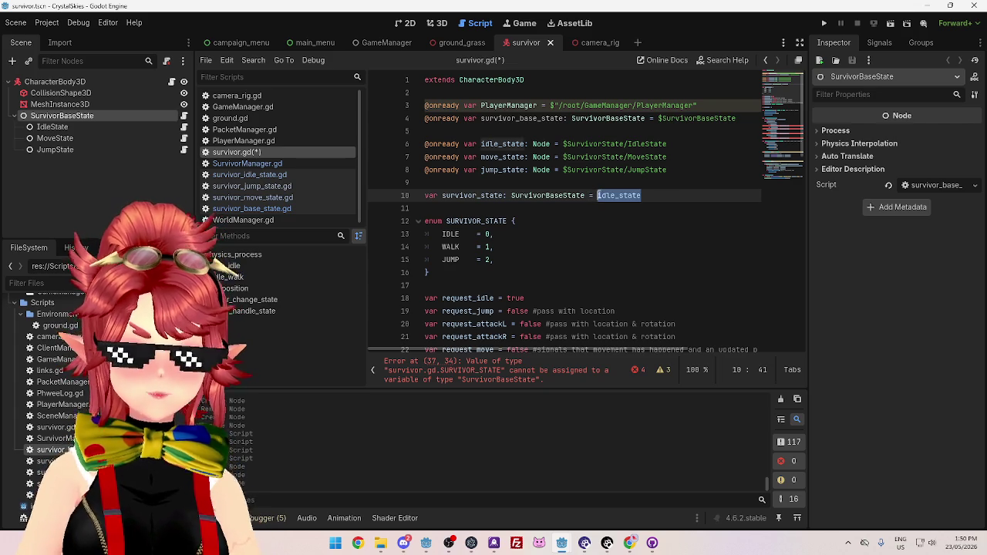
type("null")
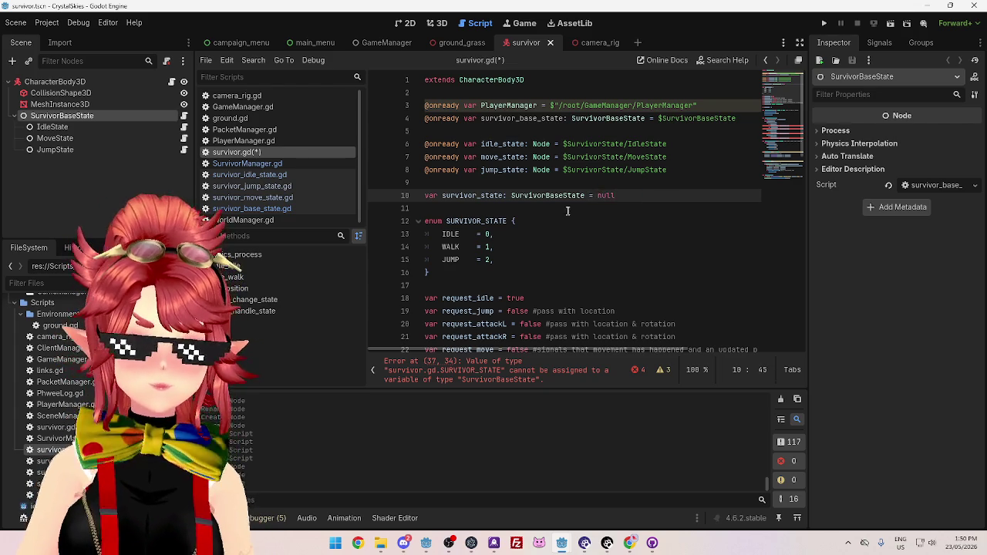
left_click(570, 208)
Review the null-initialised survivor_state declaration on line 10 of survivor.gd
scroll(645, 270, "down", 2)
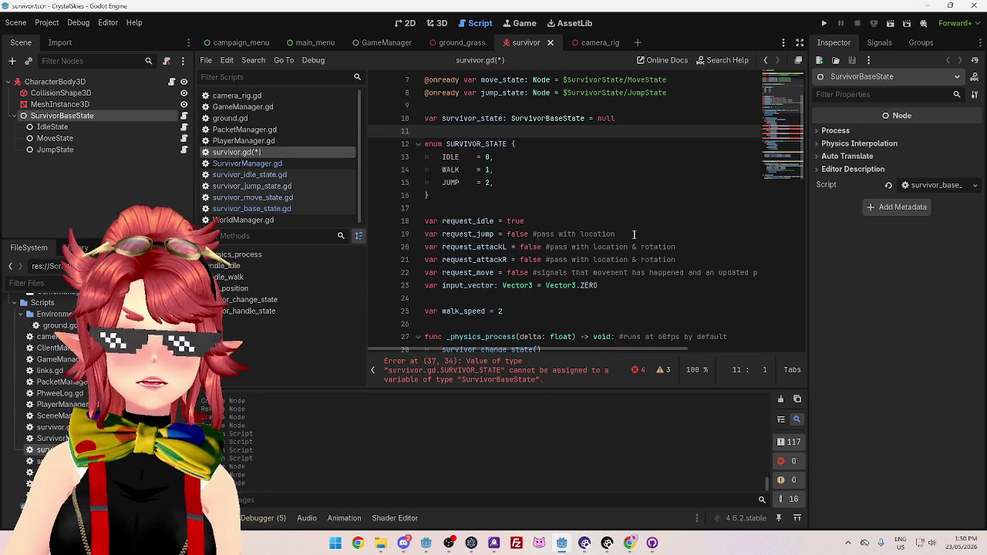
scroll(619, 179, "up", 1)
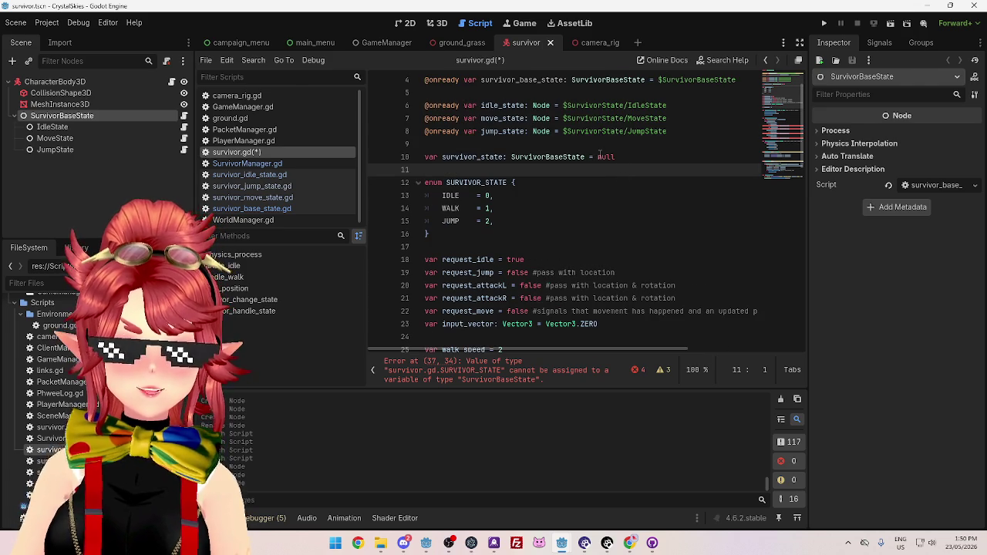
left_click_drag(598, 156, 619, 156)
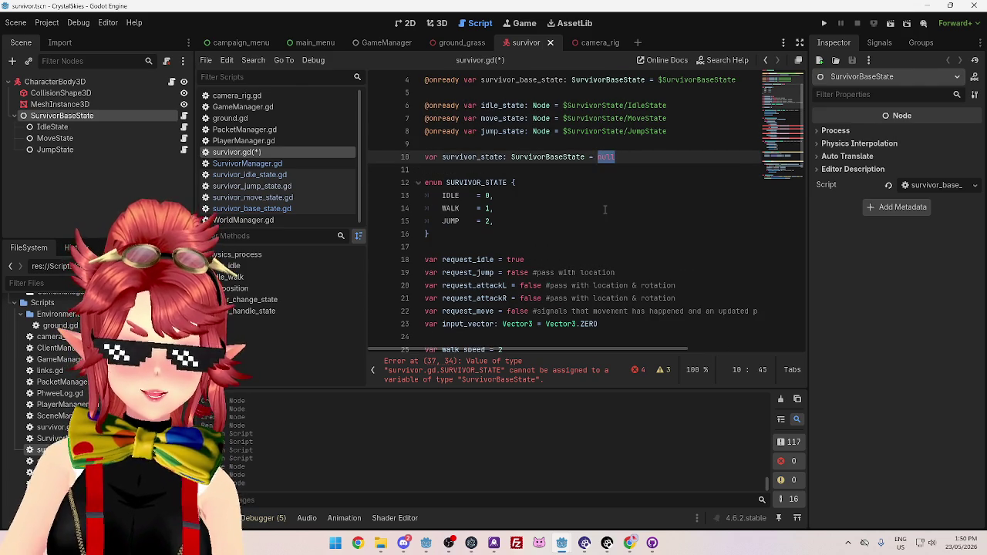
scroll(605, 209, "down", 1)
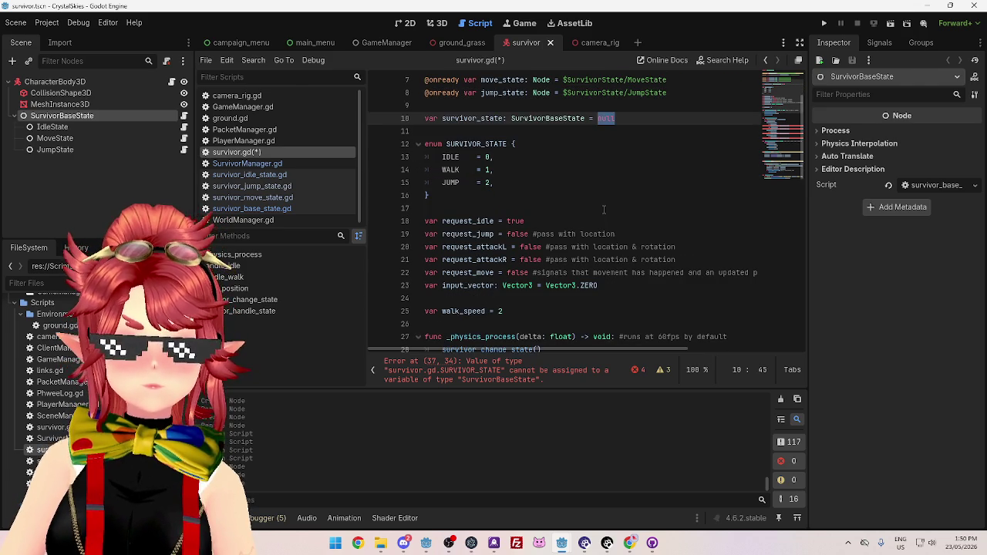
scroll(604, 209, "up", 1)
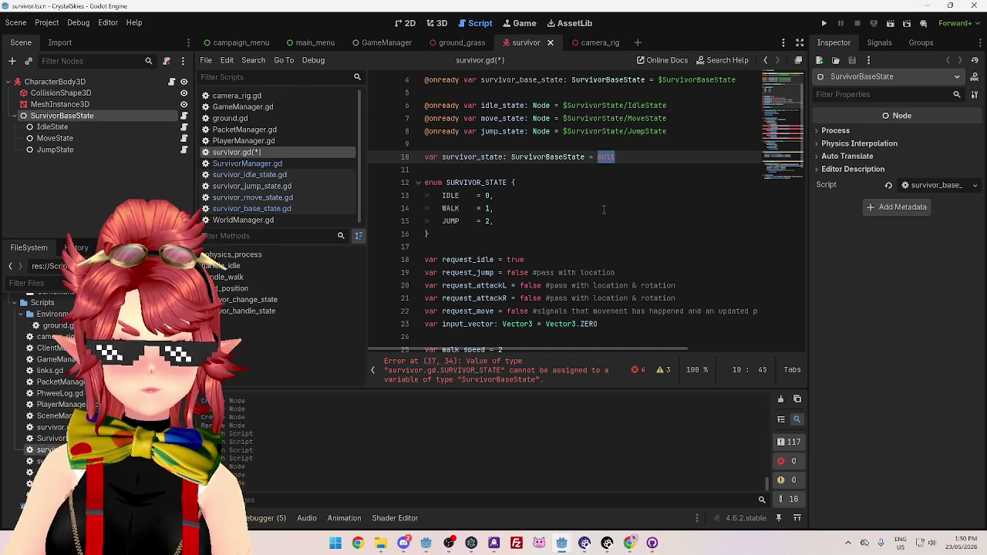
scroll(604, 209, "down", 1)
scroll(604, 209, "up", 1)
scroll(604, 209, "down", 1)
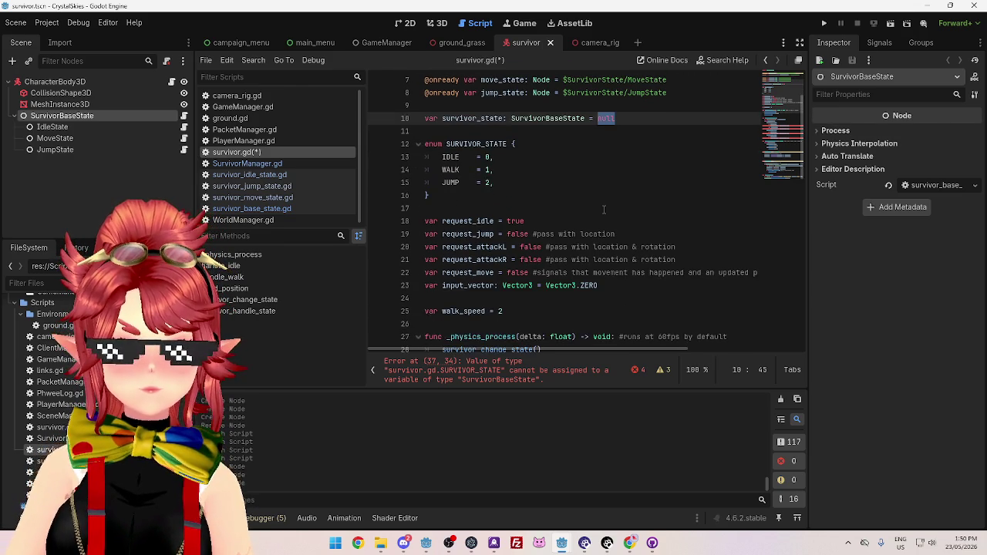
scroll(604, 209, "down", 3)
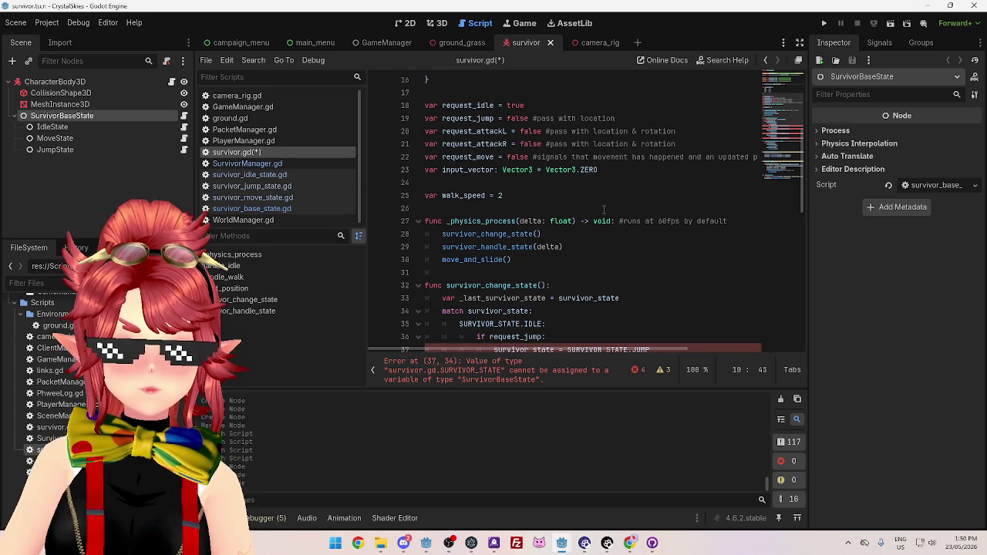
scroll(604, 209, "up", 5)
left_click(591, 182)
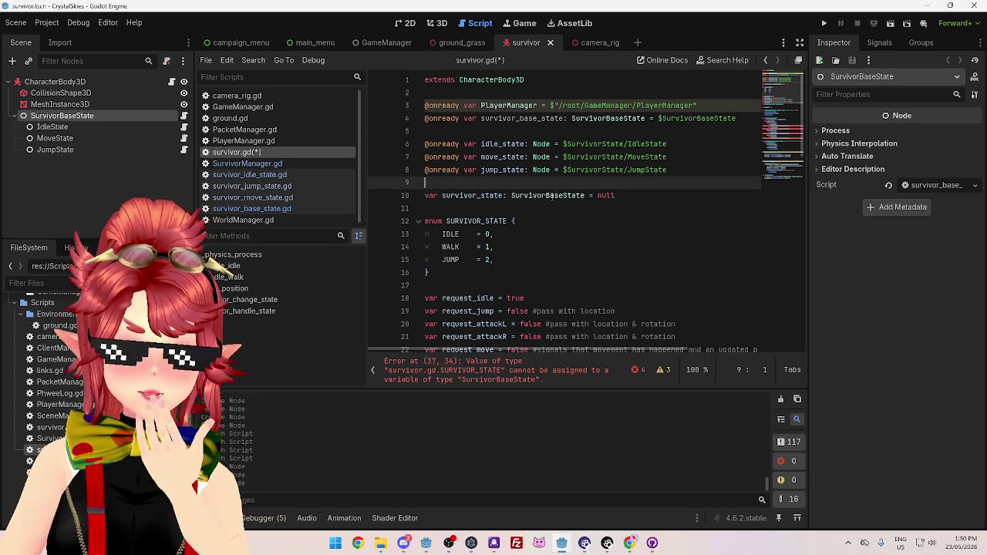
left_click_drag(443, 196, 505, 195)
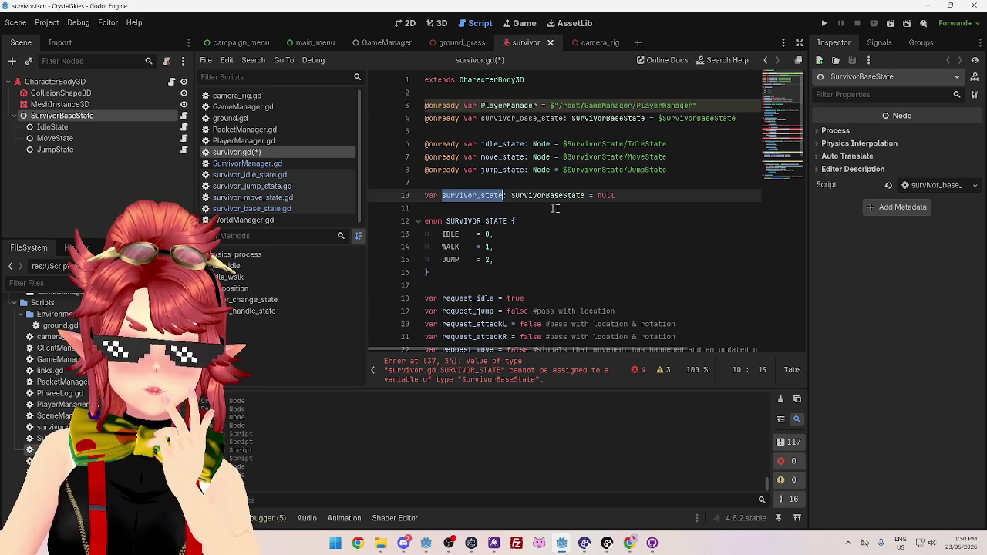
Scroll down survivor.gd to handle_idle's velocity move_toward lines
scroll(474, 202, "down", 7)
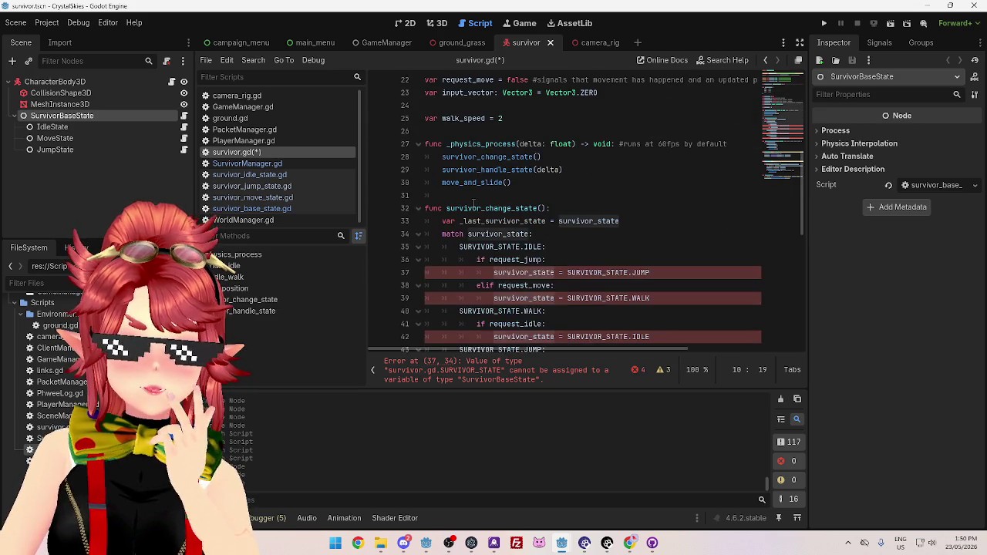
scroll(474, 202, "up", 7)
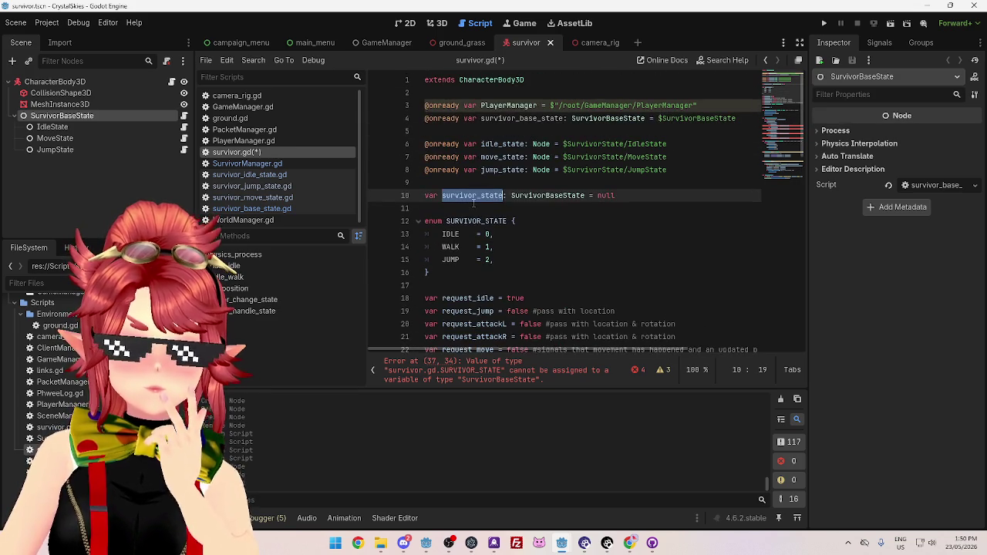
scroll(474, 202, "down", 3)
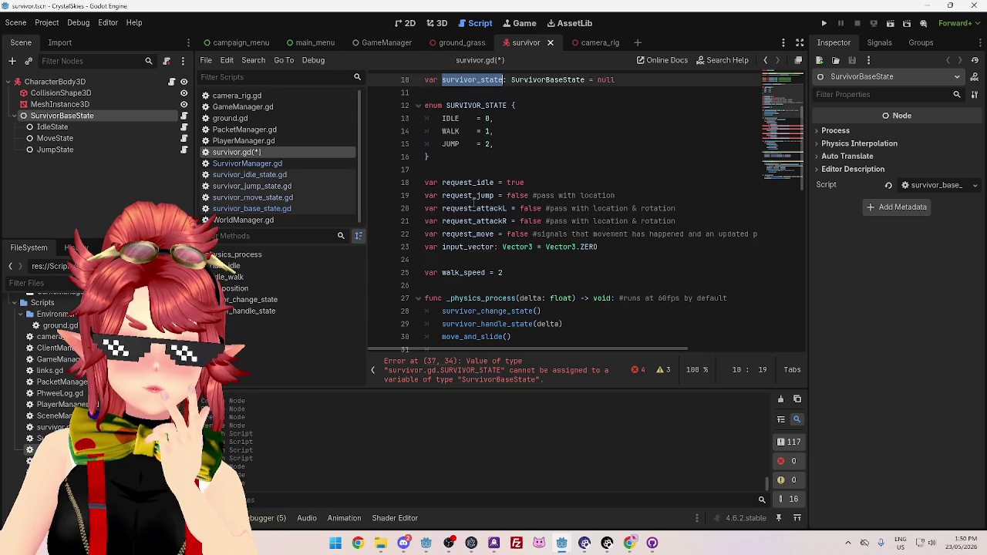
scroll(473, 202, "down", 5)
scroll(645, 207, "up", 1)
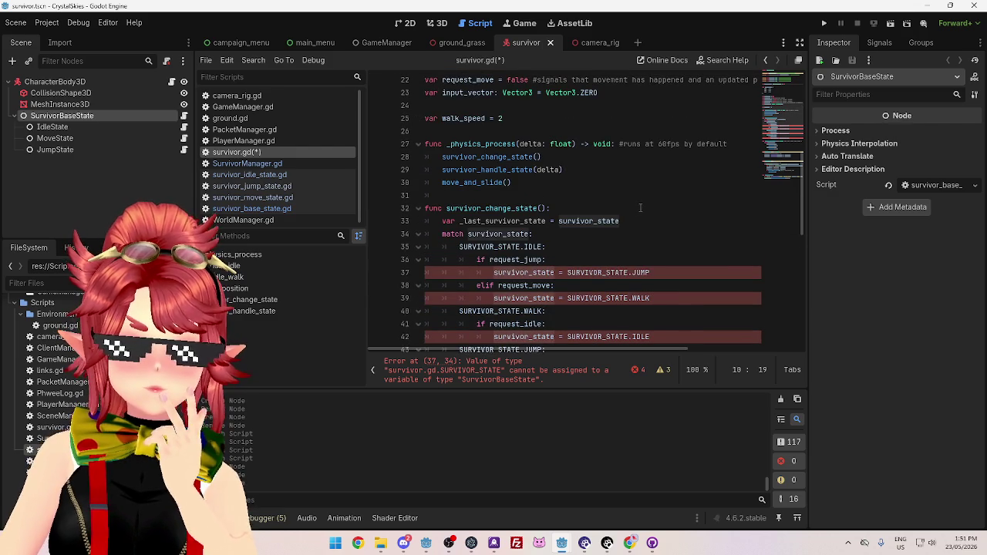
scroll(634, 207, "up", 1)
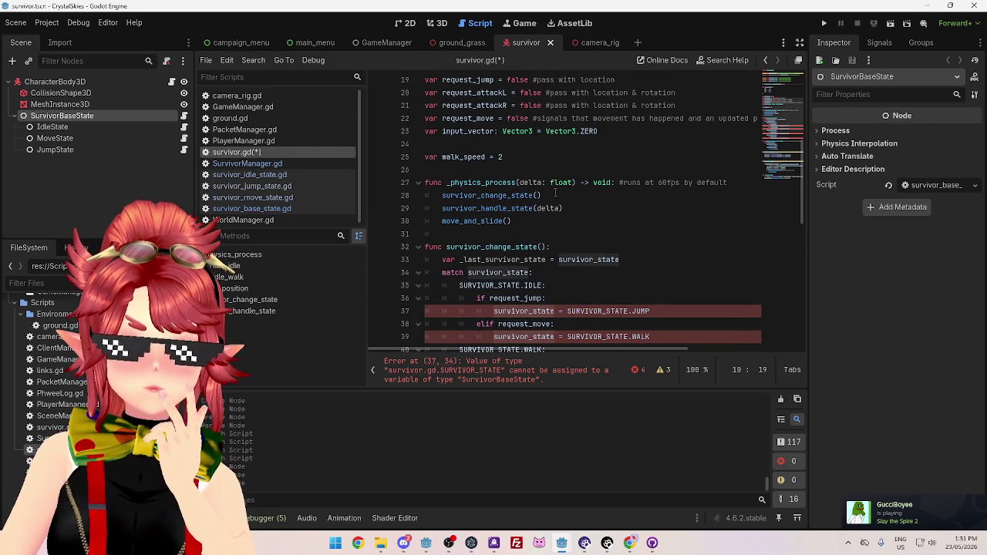
scroll(555, 193, "up", 2)
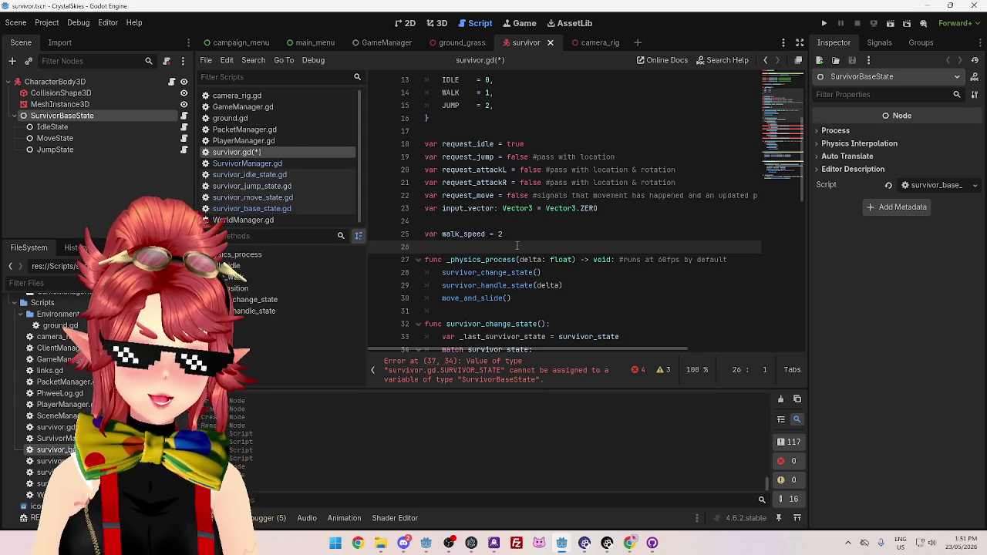
scroll(614, 169, "down", 3)
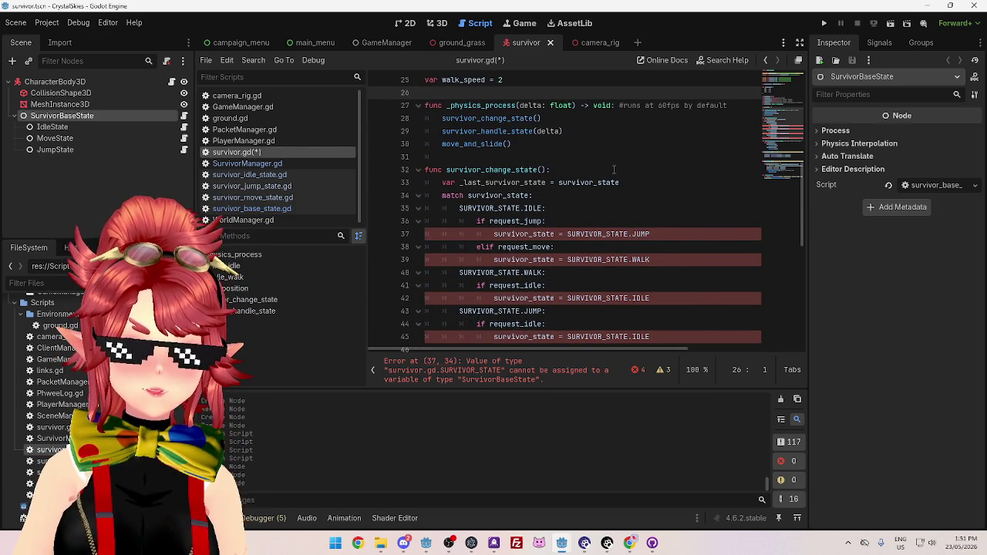
scroll(614, 169, "up", 3)
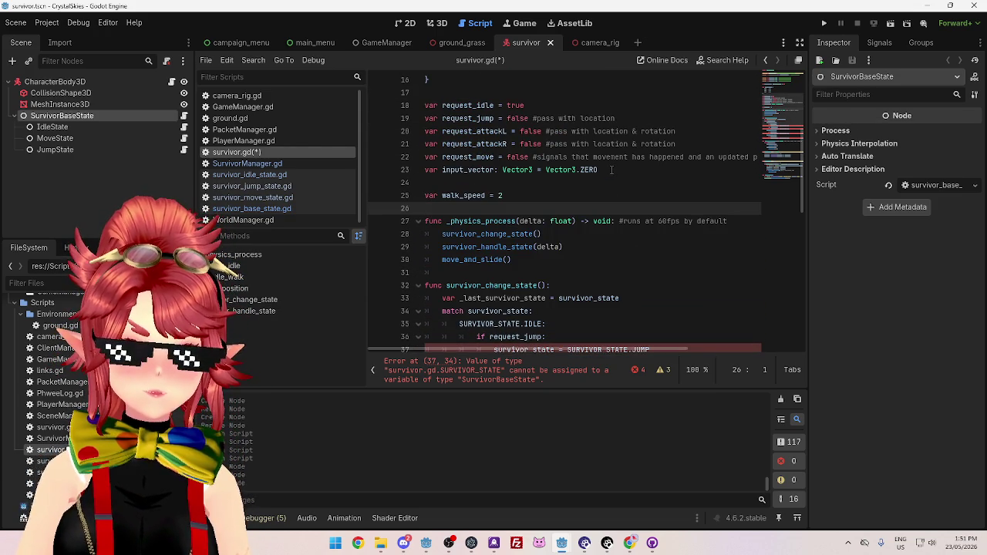
scroll(611, 170, "down", 3)
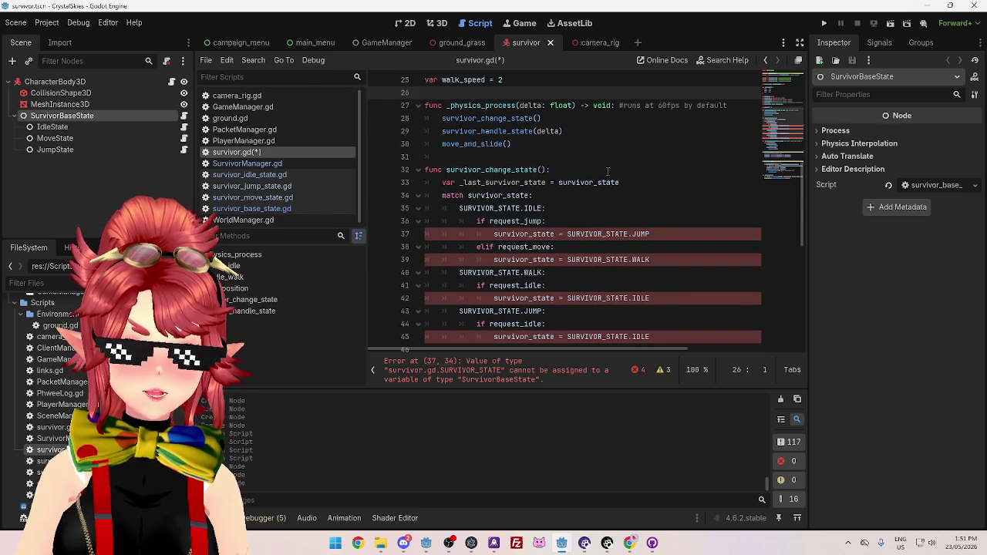
scroll(608, 171, "down", 3)
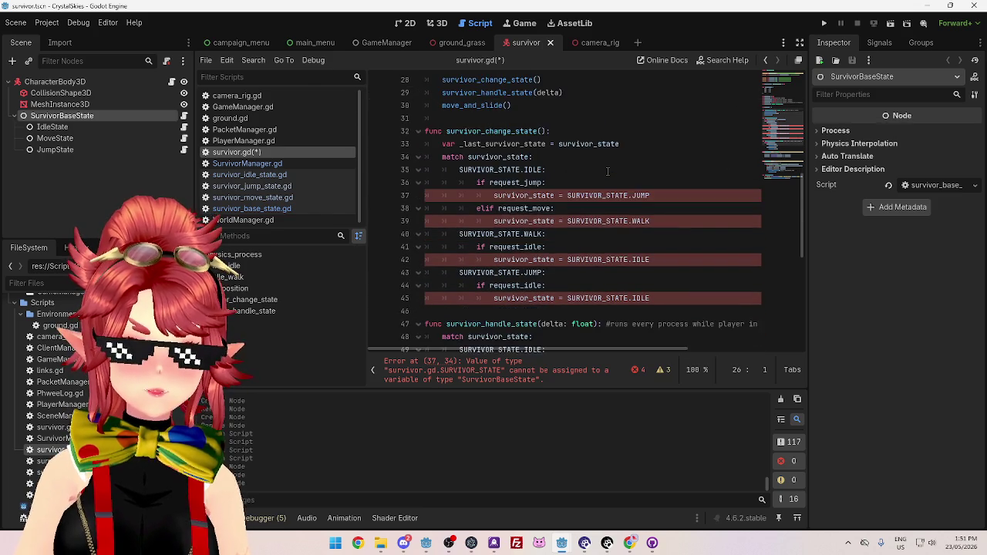
scroll(605, 174, "down", 2)
scroll(606, 174, "down", 3)
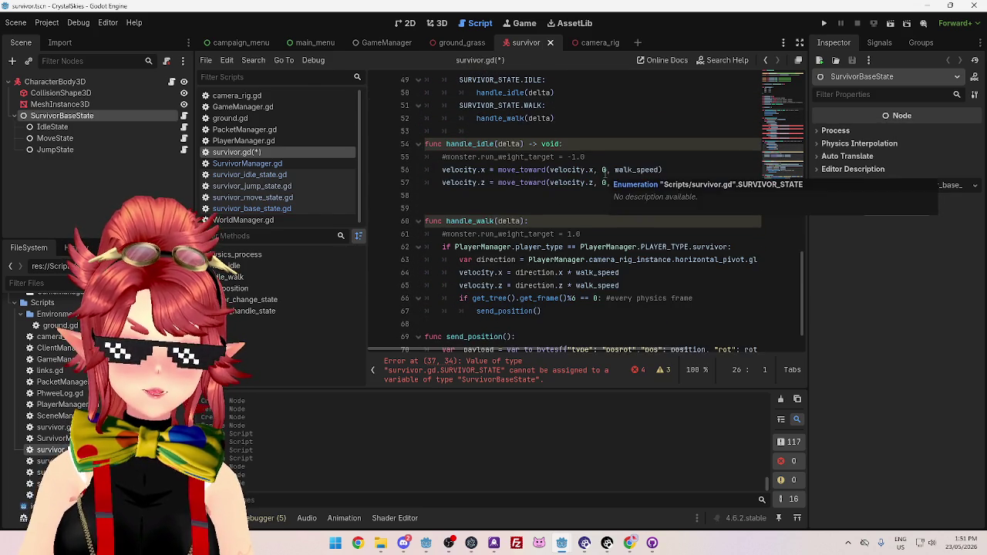
Open the IdleState node's script and add blank lines below its extends line
left_click(493, 144)
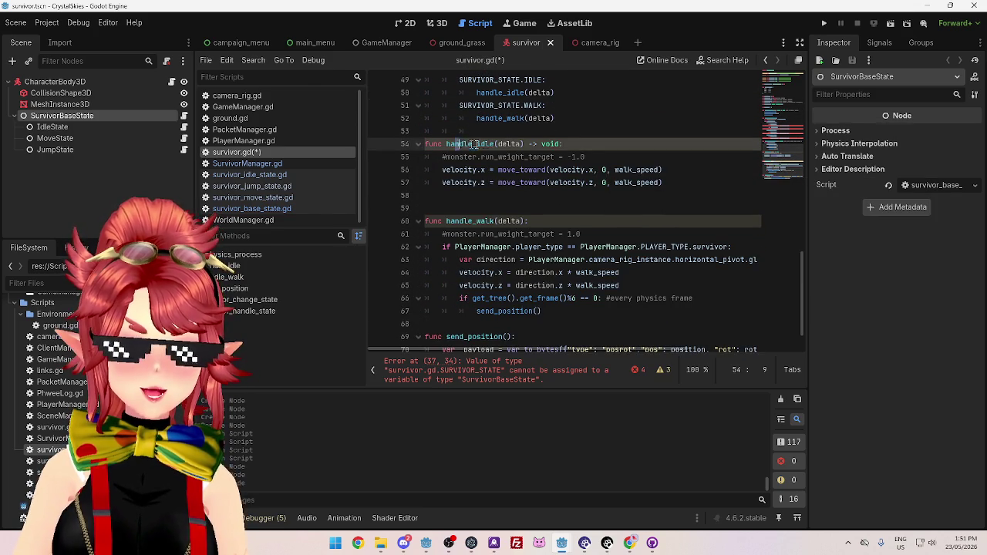
key("End")
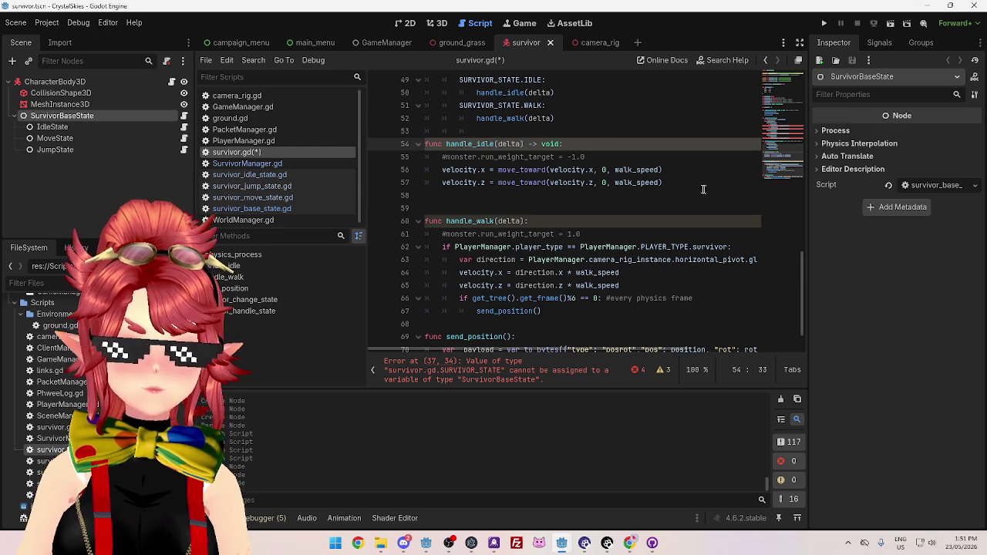
left_click_drag(663, 182, 442, 170)
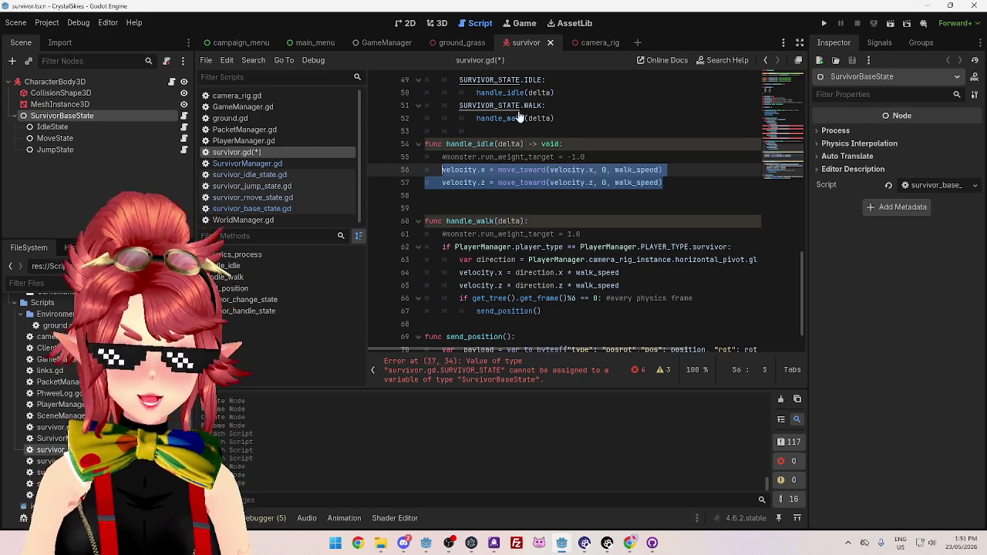
left_click(90, 128)
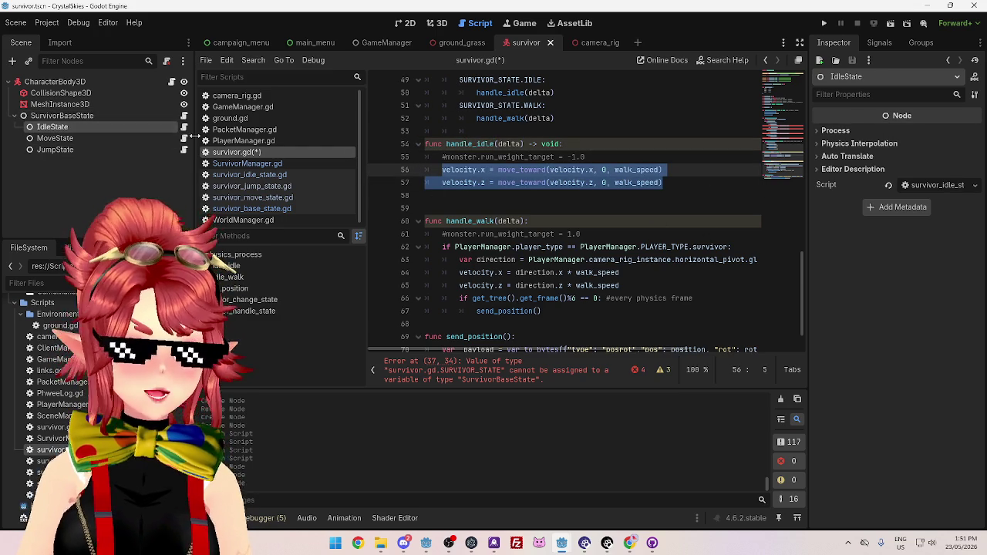
left_click(184, 127)
key("Return")
key("Return")
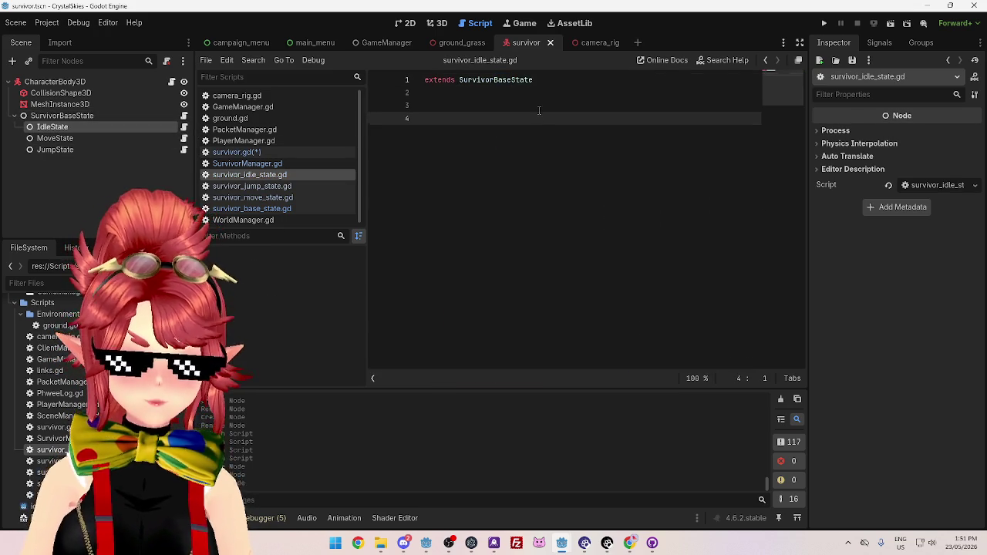
Copy func update(delta) with pass from survivor_base_state.gd into survivor_idle_state.gd
left_click(63, 114)
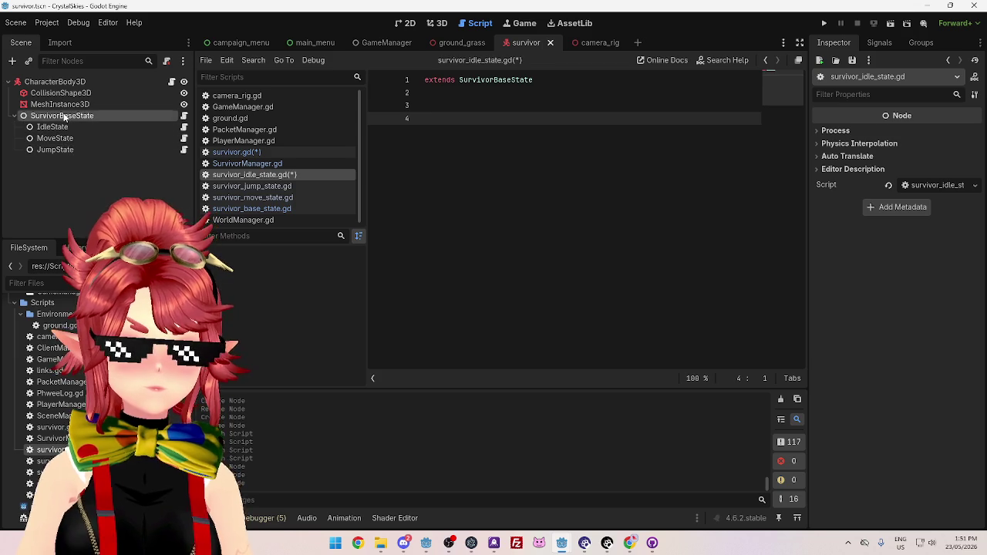
left_click(278, 153)
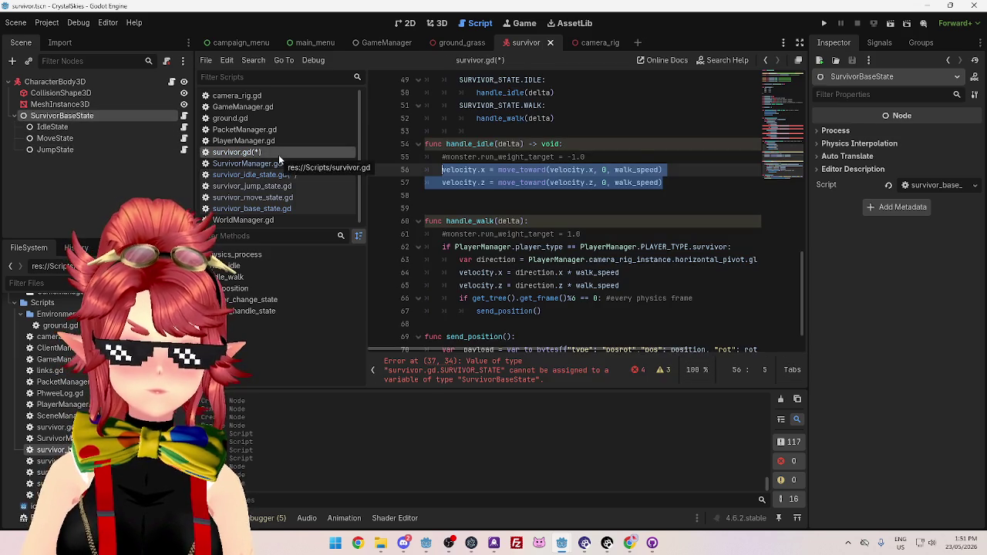
left_click(260, 208)
left_click_drag(425, 195, 462, 208)
key("ctrl+c")
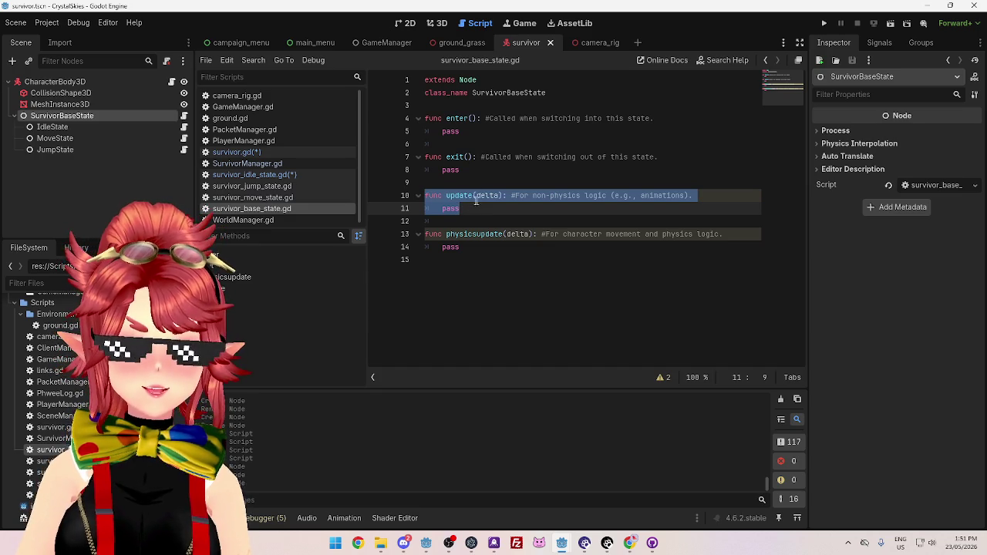
left_click(278, 175)
key("ctrl+v")
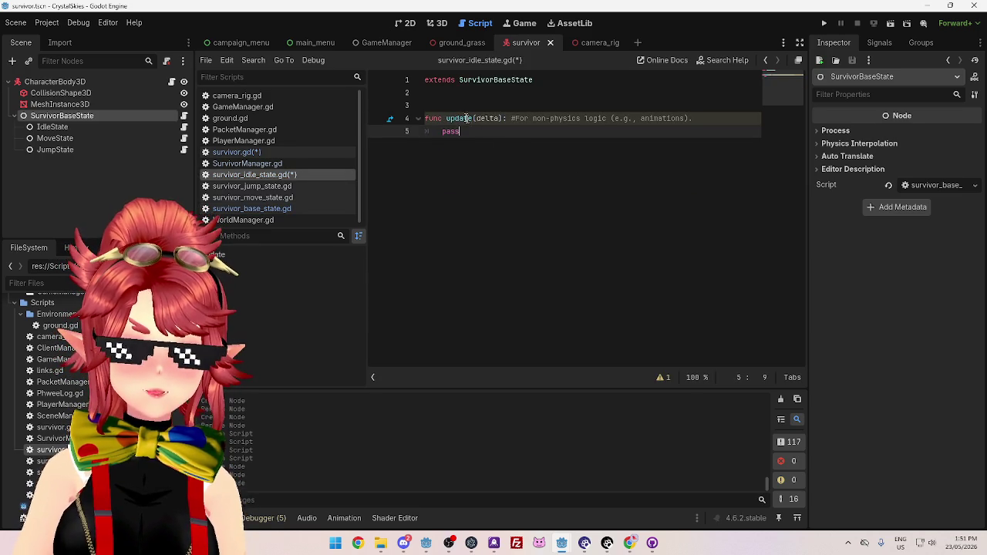
Select handle_idle's two velocity move_toward lines in survivor.gd
mouse_move(463, 118)
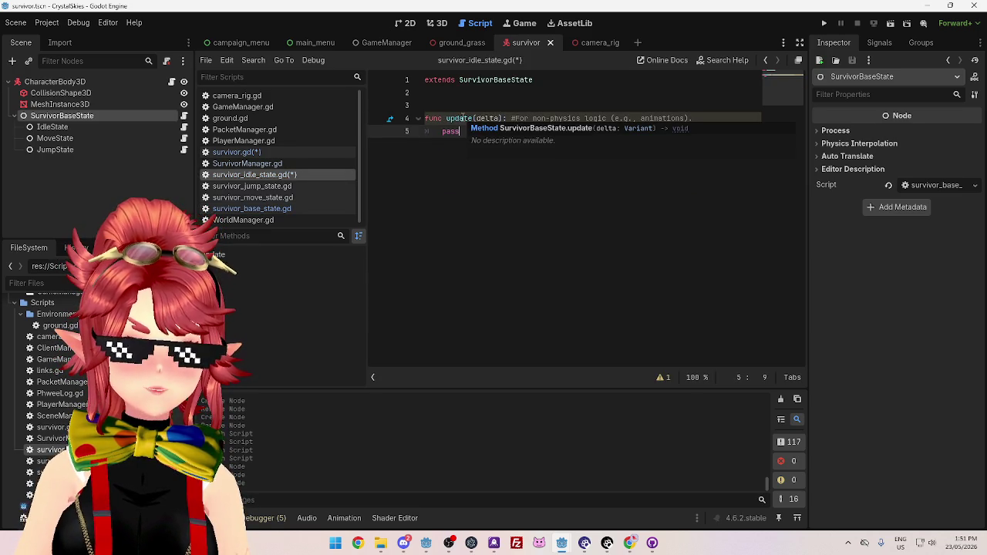
left_click(246, 152)
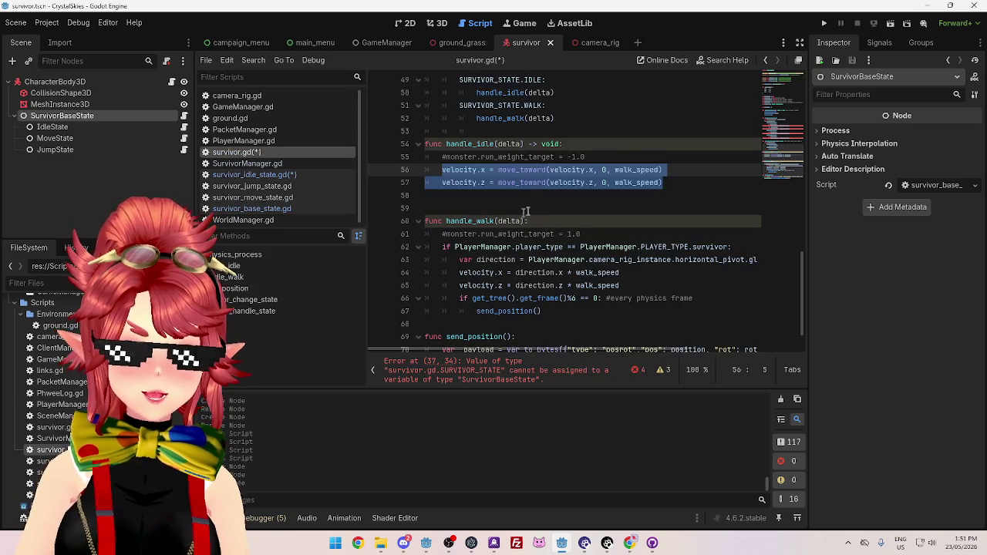
left_click_drag(662, 182, 442, 171)
key("ctrl+c")
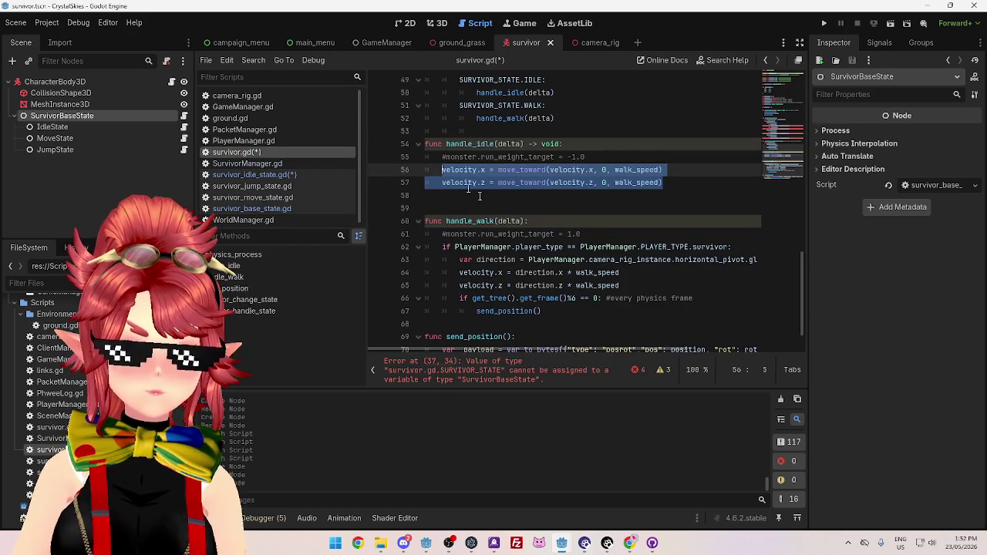
Replace pass in the idle update function with the two velocity move_toward lines
left_click(255, 175)
double_click(452, 131)
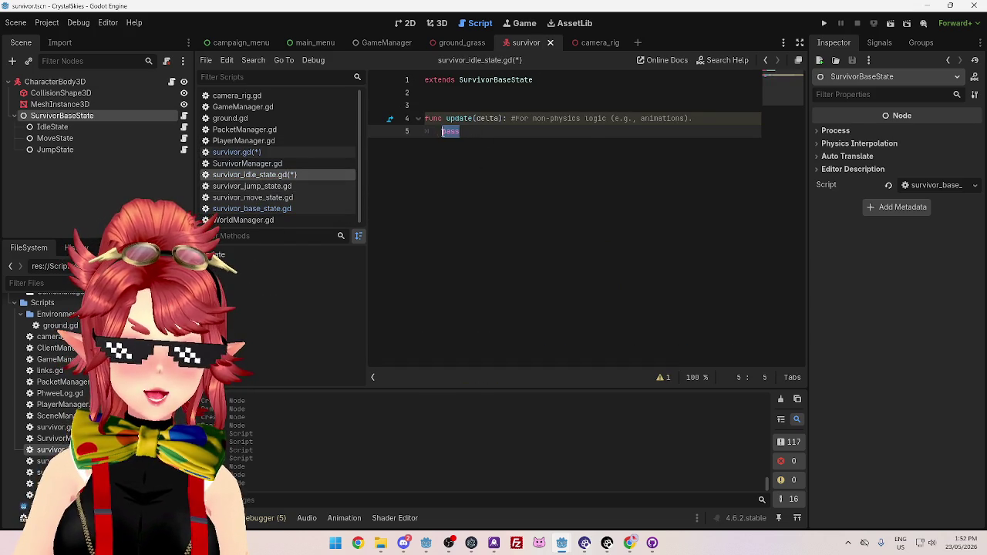
key("ctrl+v")
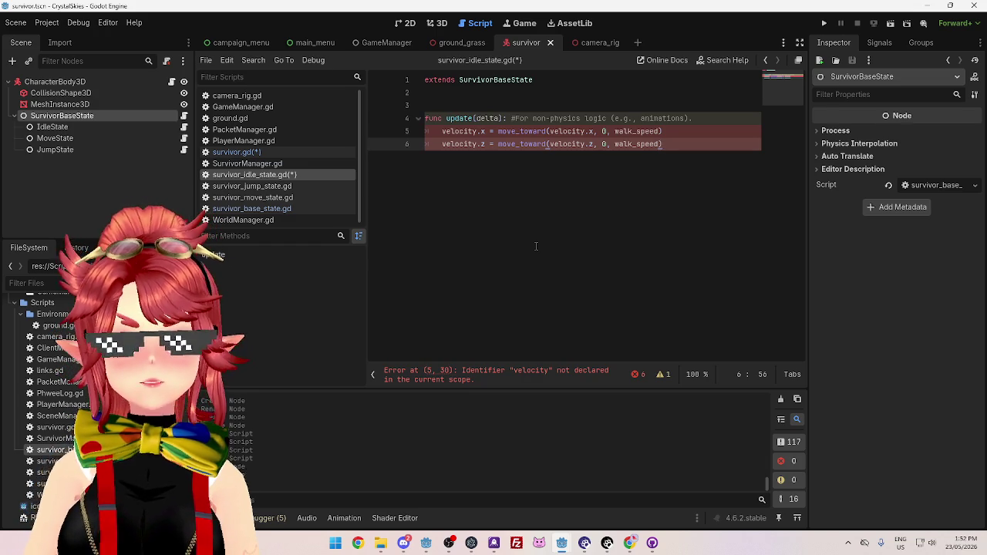
Briefly change func to override on line 4, then revert it to func
left_click_drag(445, 122, 429, 120)
type("override")
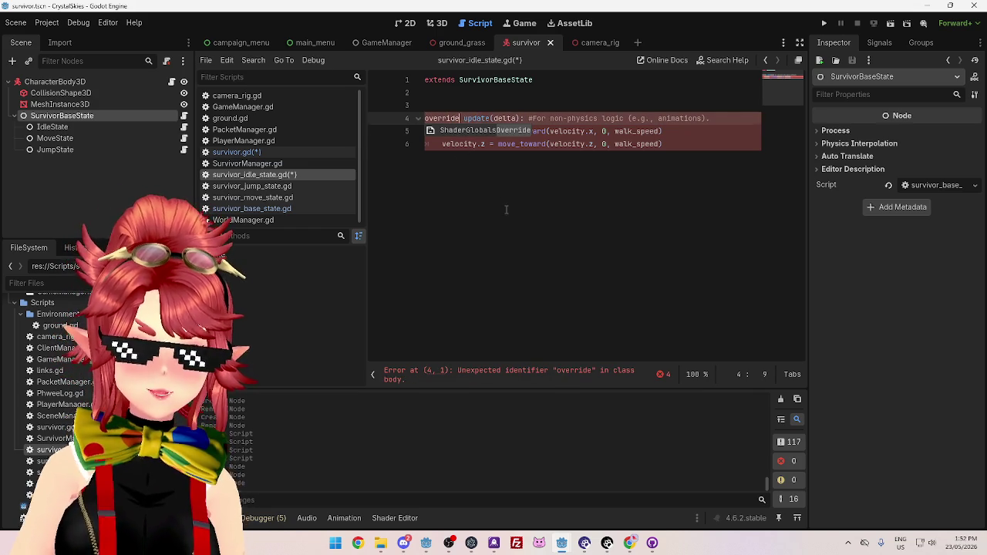
key("Escape")
left_click_drag(461, 119, 423, 123)
type("func")
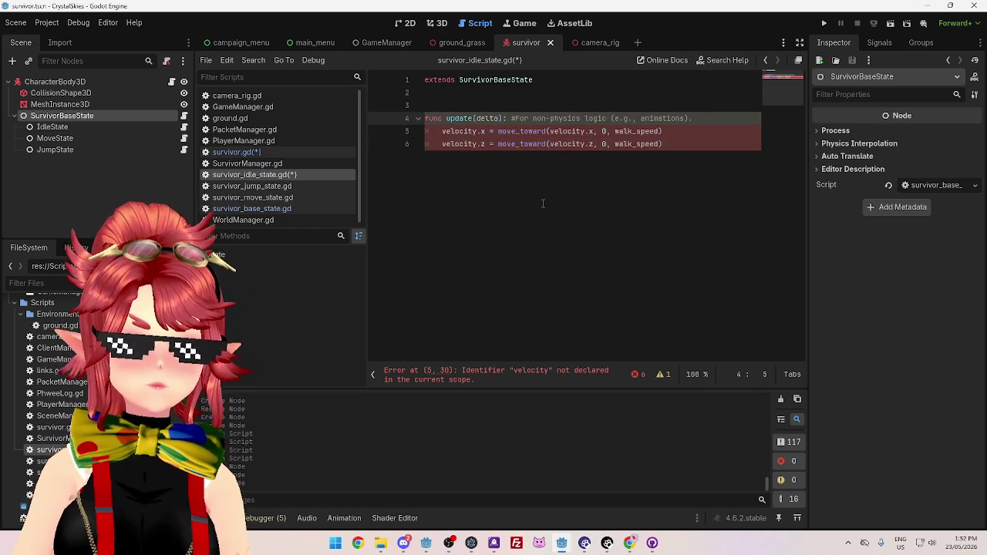
left_click(475, 181)
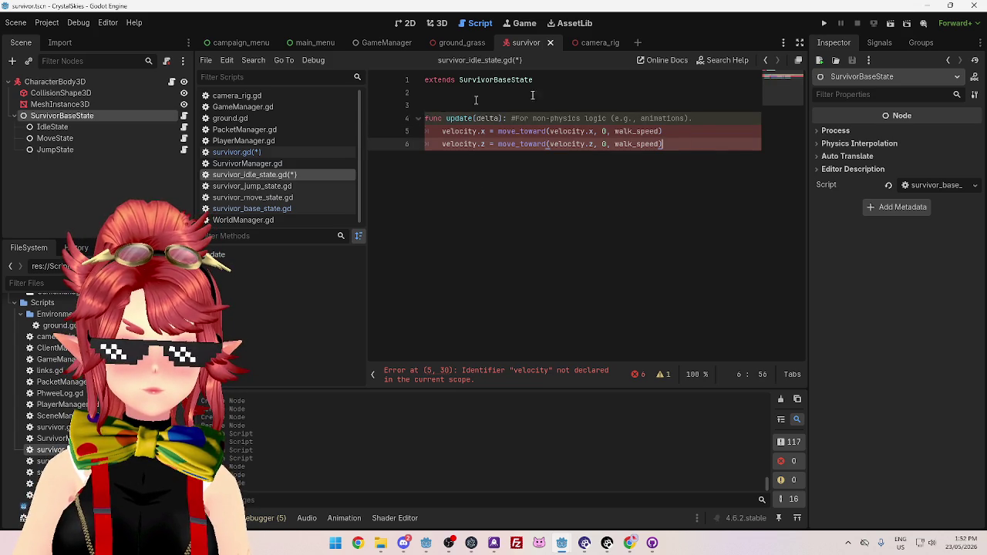
Compare survivor.gd's handle_idle lines with the idle state script, clearing the velocity selection
left_click(239, 152)
scroll(688, 230, "up", 4)
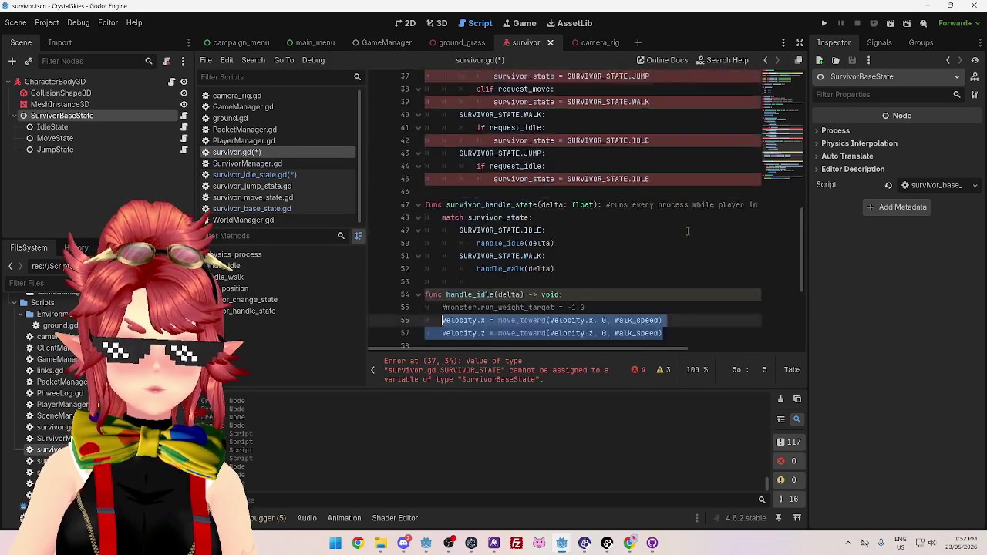
scroll(688, 231, "up", 8)
scroll(676, 233, "down", 7)
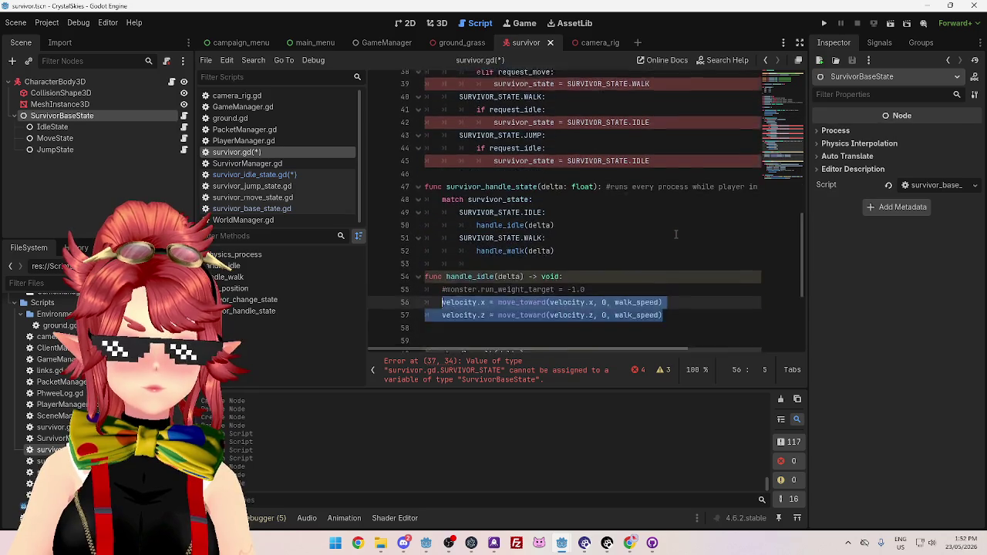
scroll(676, 234, "down", 2)
scroll(584, 231, "down", 1)
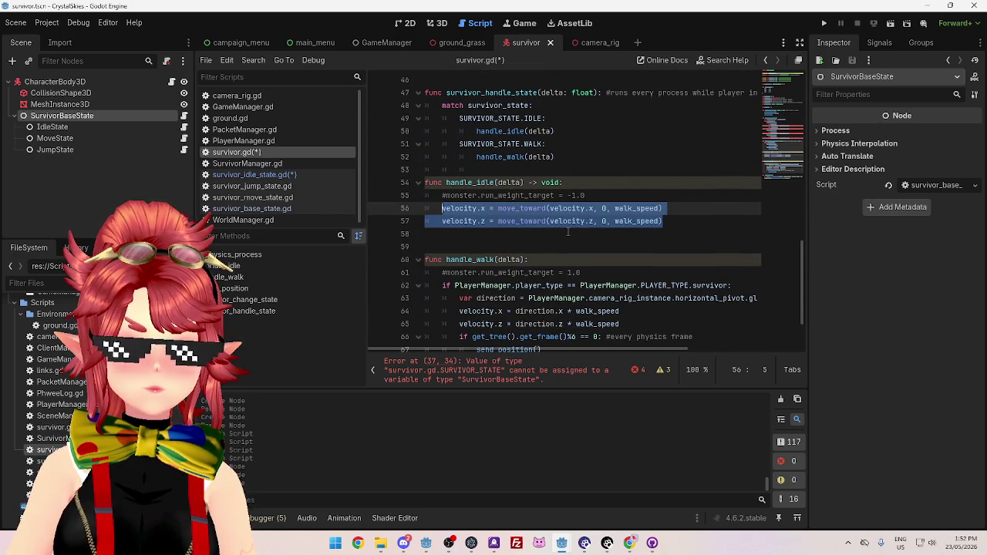
left_click(262, 174)
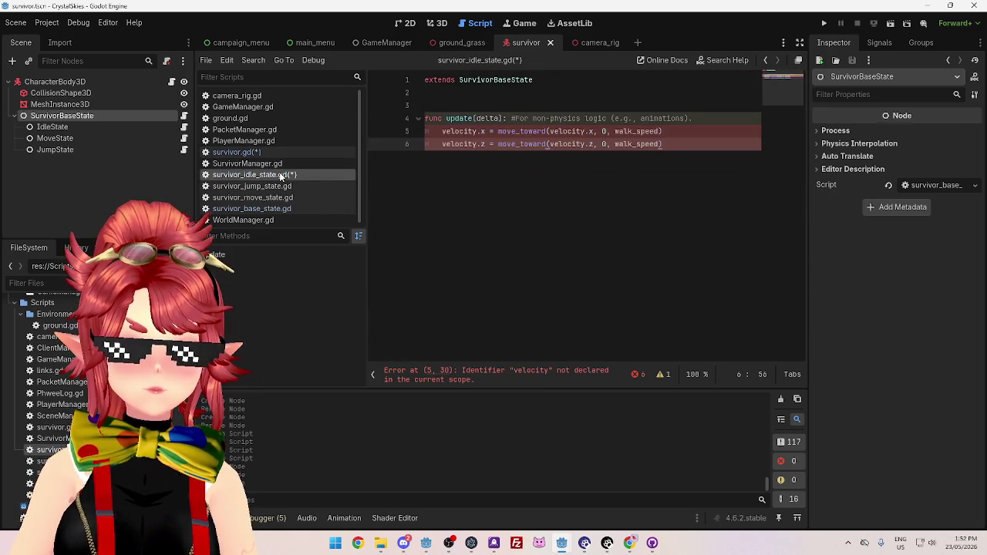
left_click(266, 151)
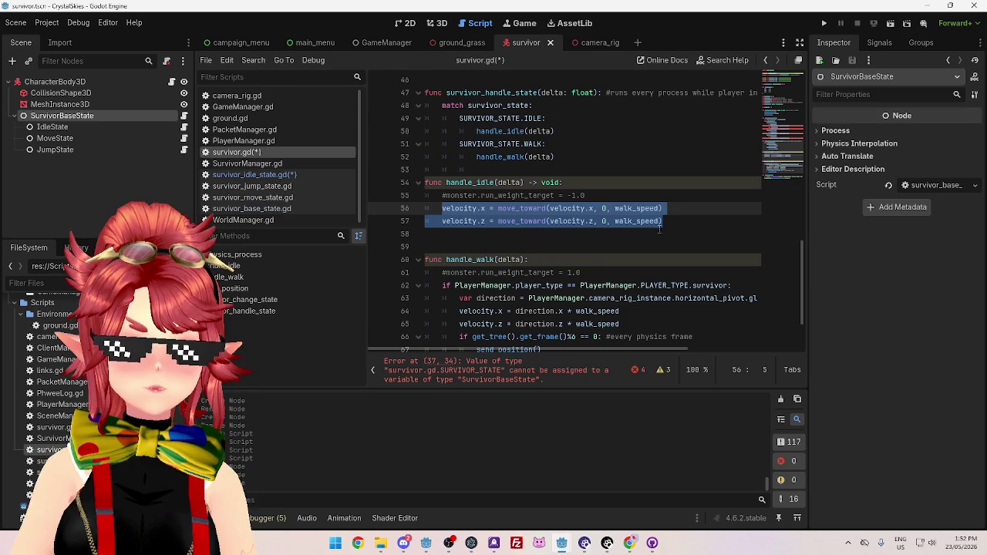
left_click(683, 221)
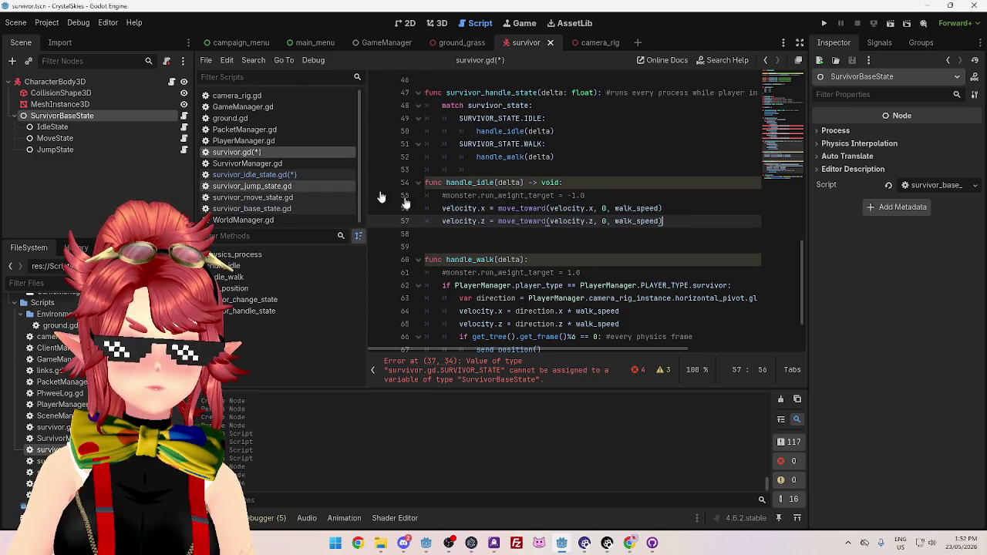
scroll(380, 197, "up", 2)
Scroll through survivor.gd once more, then bring up survivor_idle_state.gd
left_click(285, 176)
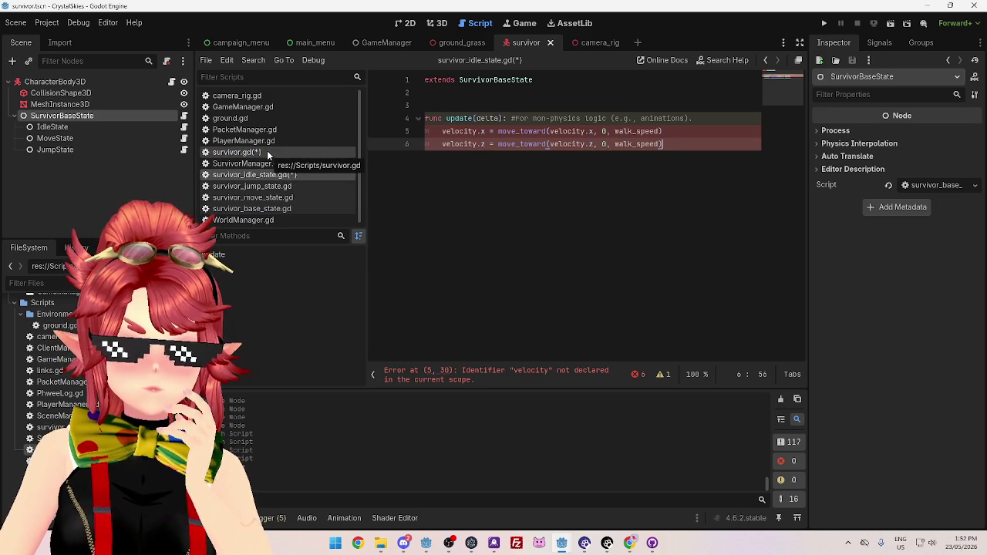
left_click(266, 150)
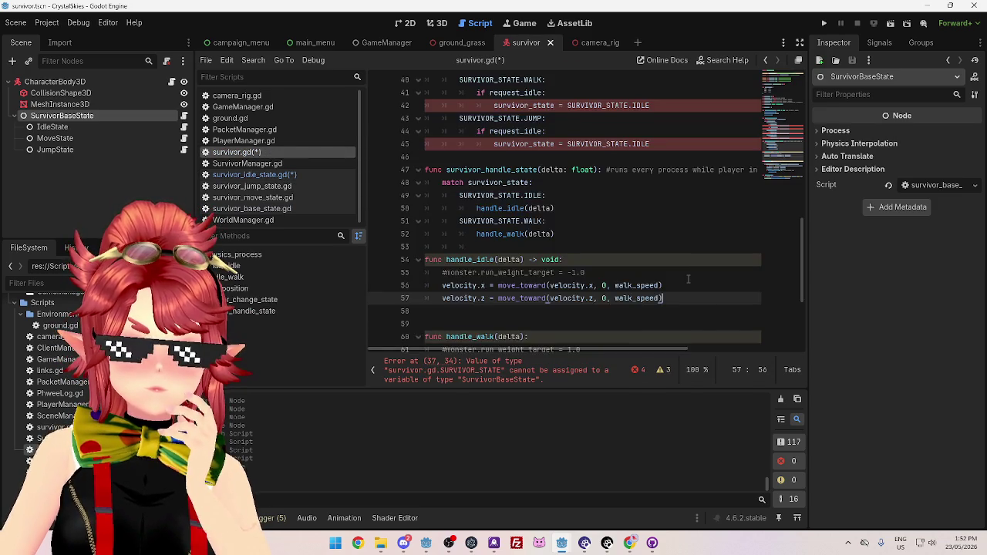
scroll(597, 211, "up", 4)
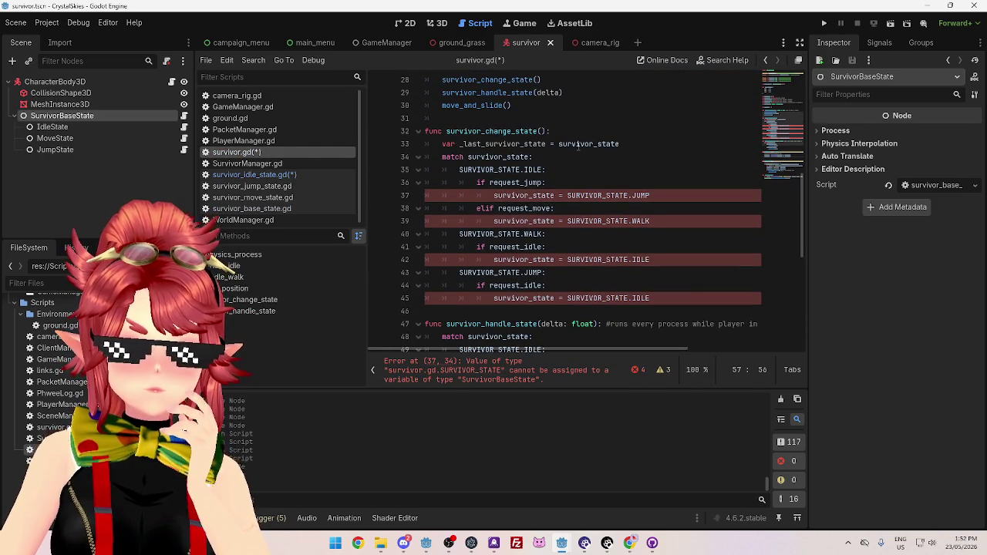
scroll(577, 146, "up", 2)
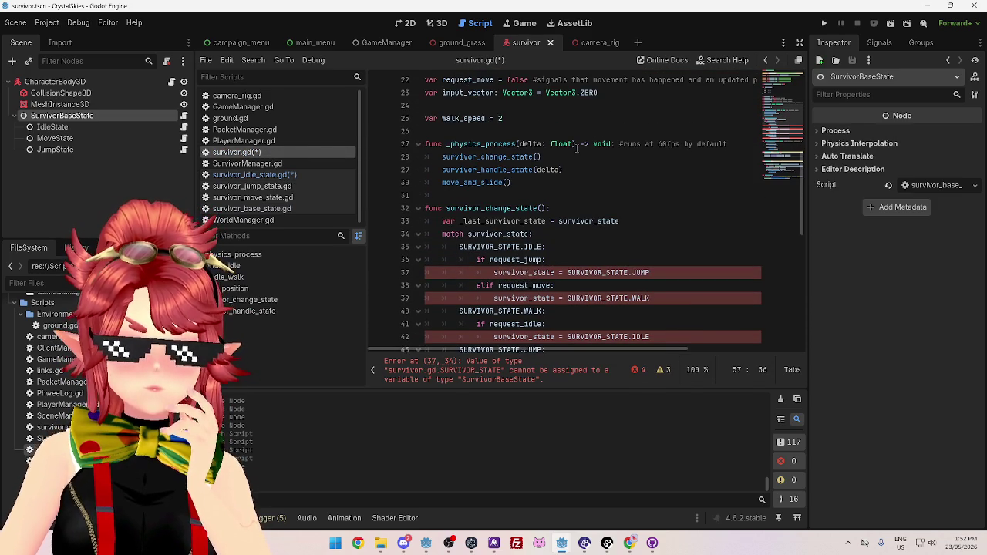
scroll(573, 149, "down", 1)
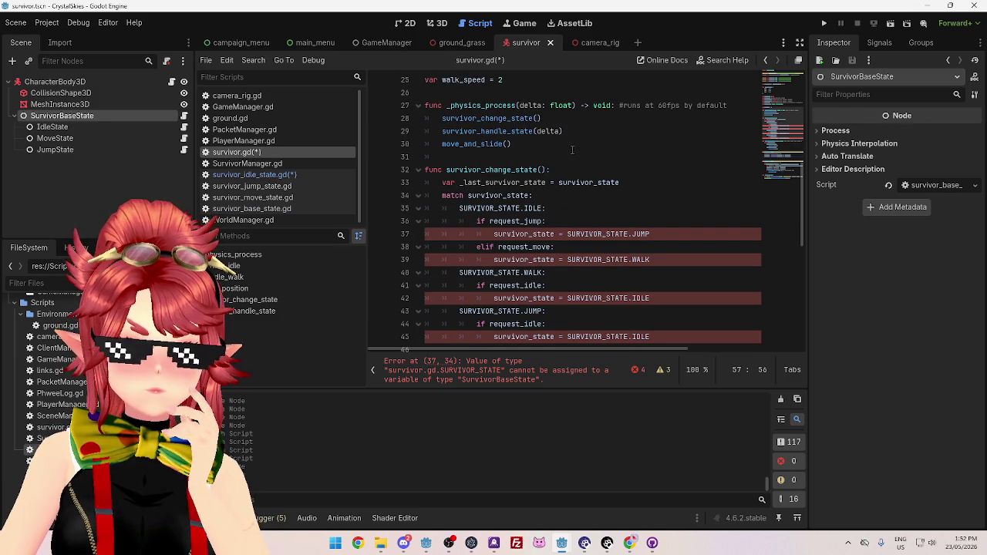
scroll(570, 150, "down", 3)
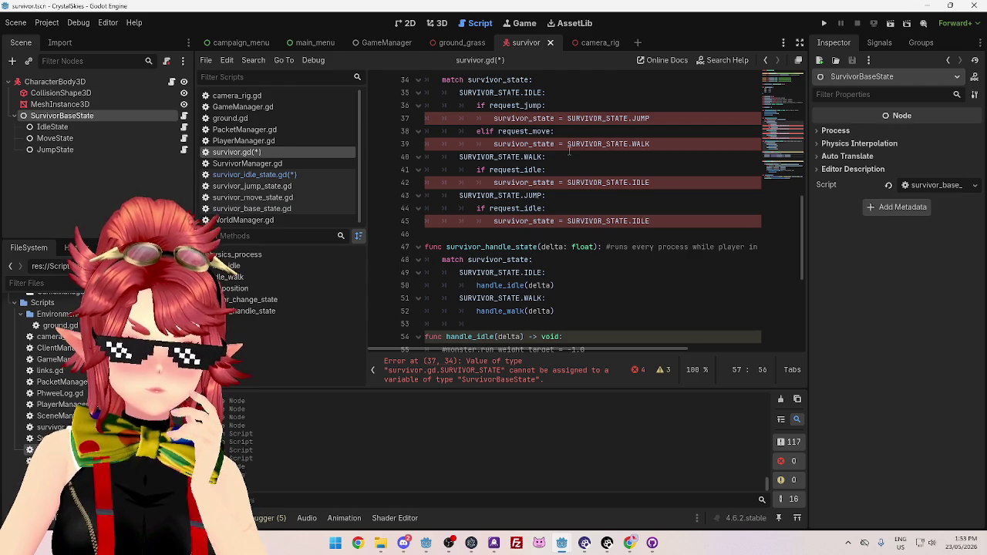
scroll(570, 150, "down", 2)
scroll(570, 151, "up", 4)
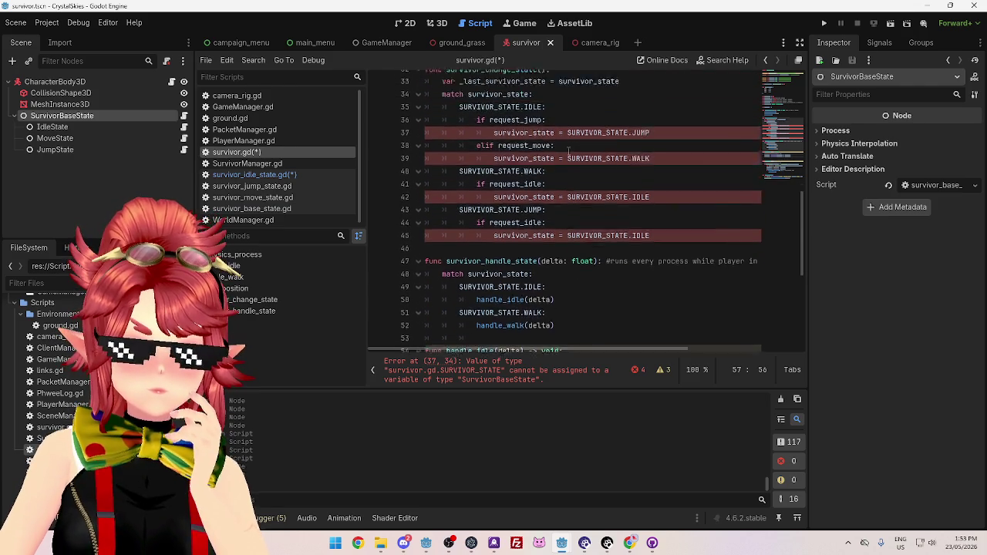
scroll(568, 150, "down", 1)
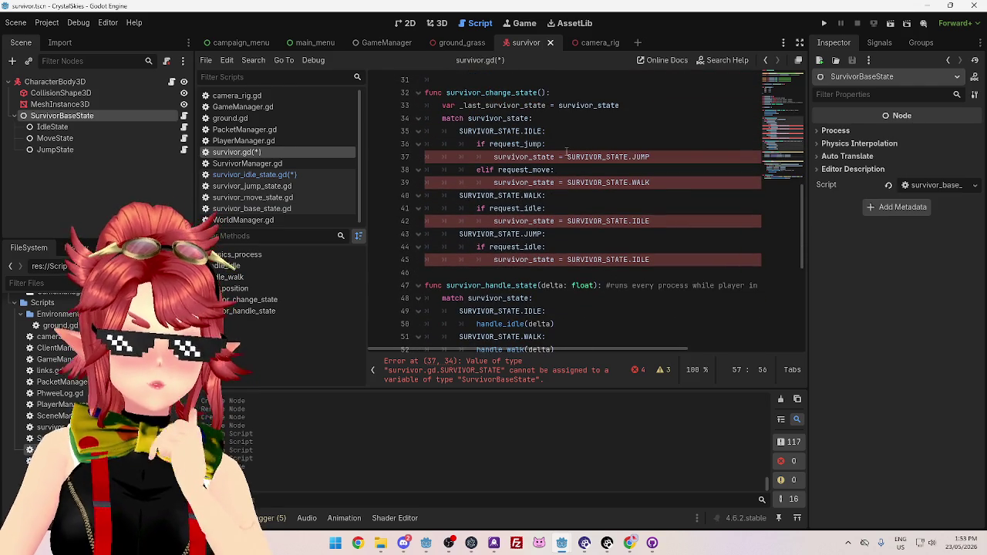
mouse_move(567, 151)
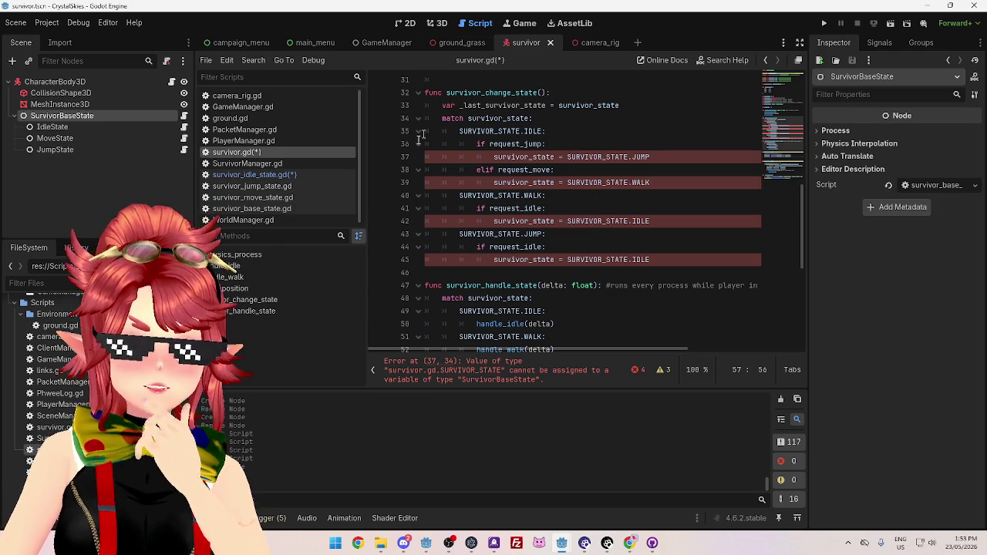
left_click(281, 176)
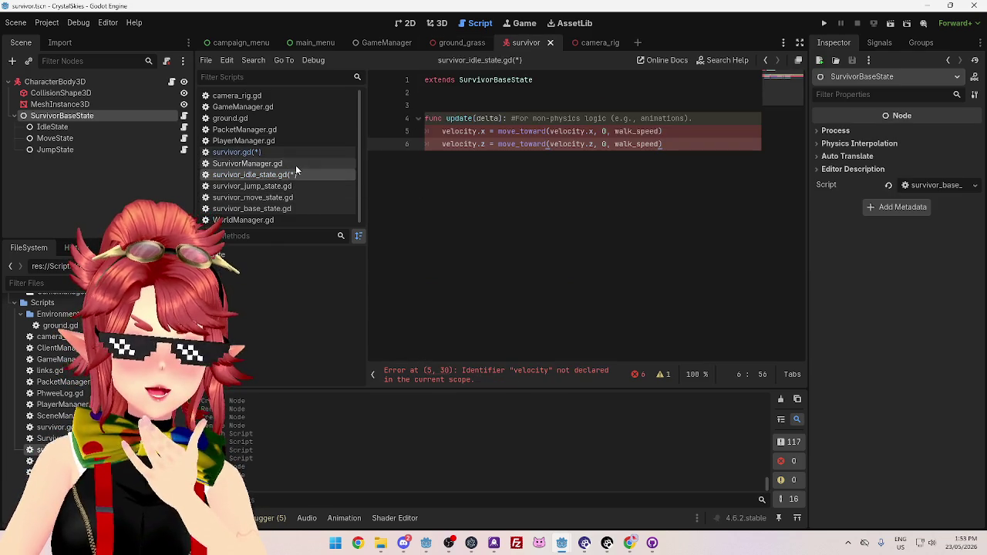
left_click(292, 208)
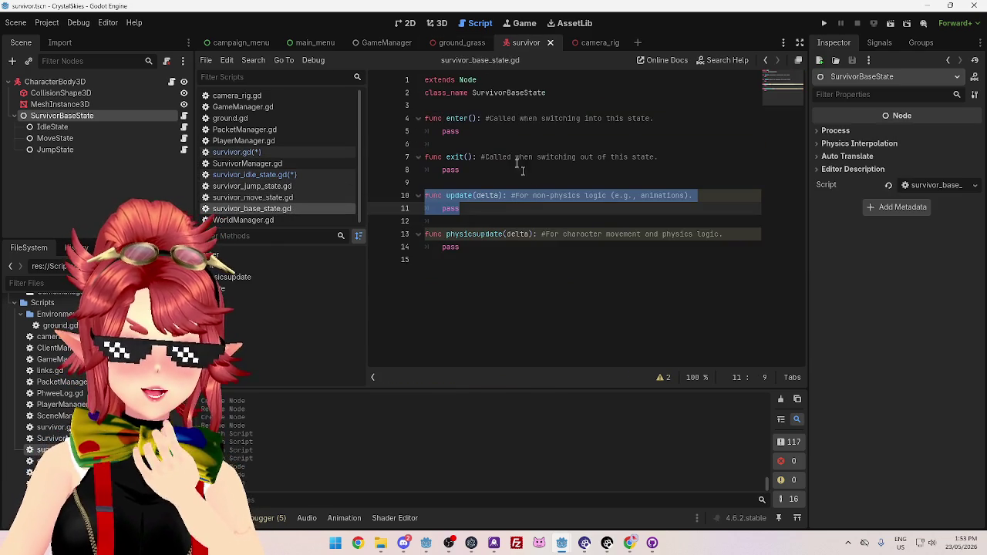
left_click(477, 212)
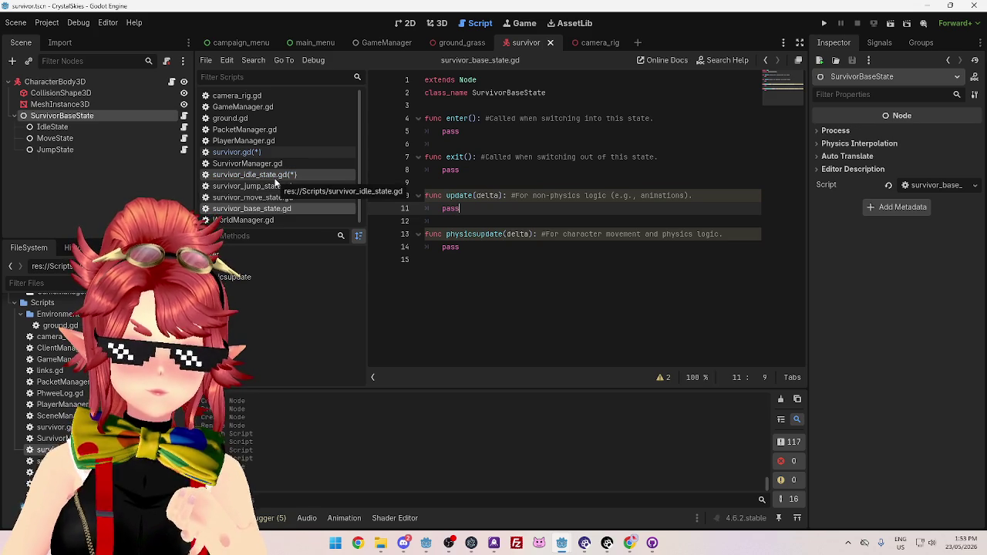
left_click_drag(426, 118, 426, 259)
left_click(271, 177)
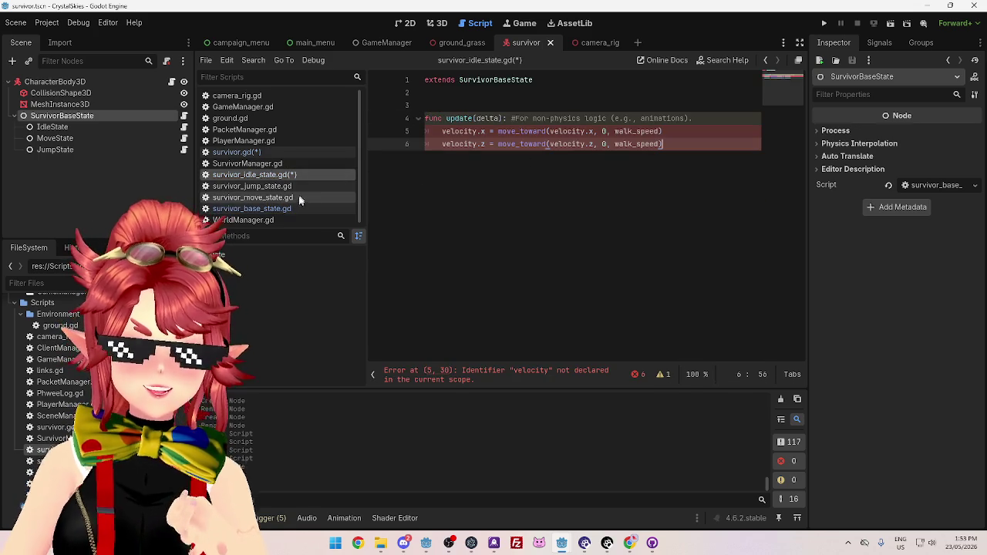
left_click(282, 208)
left_click(285, 177)
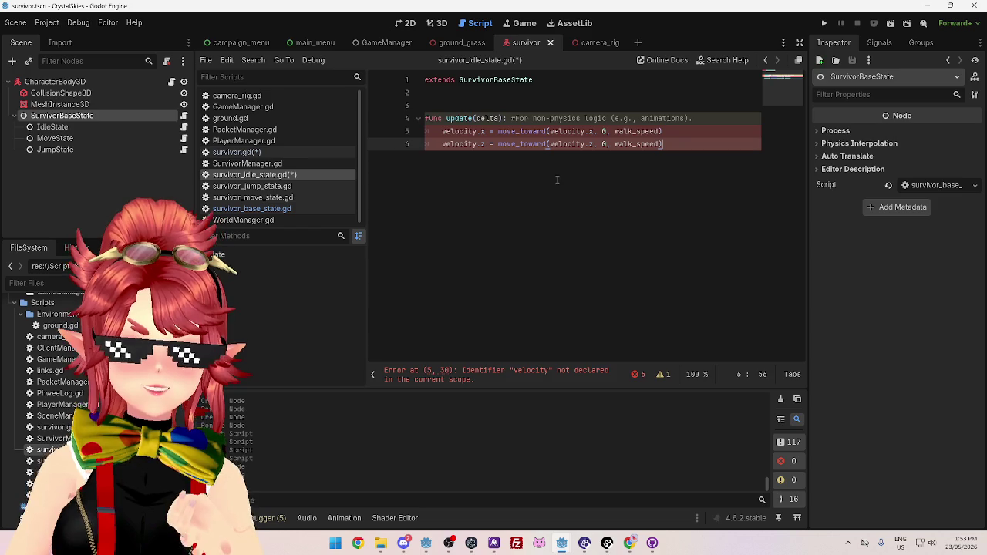
left_click(675, 118)
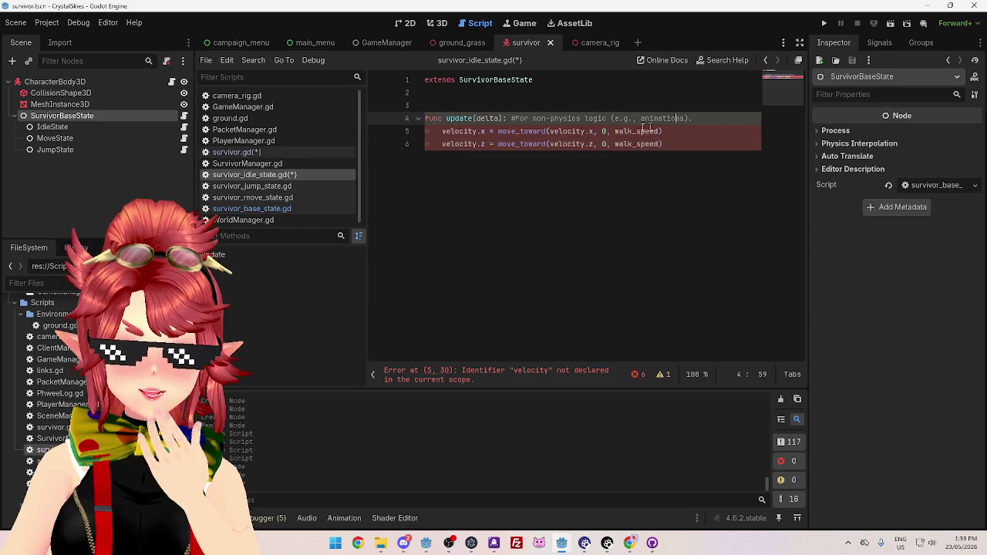
left_click(441, 132)
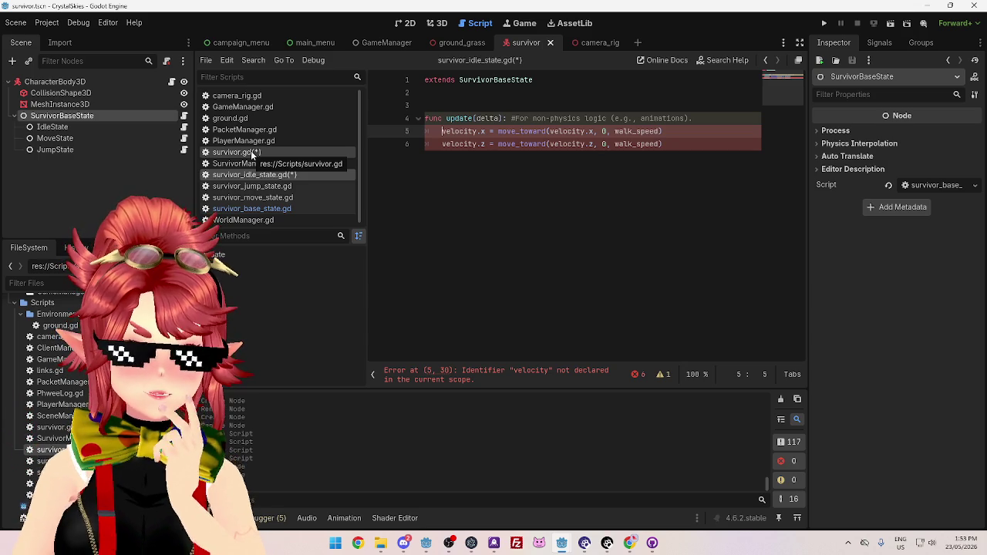
left_click(251, 208)
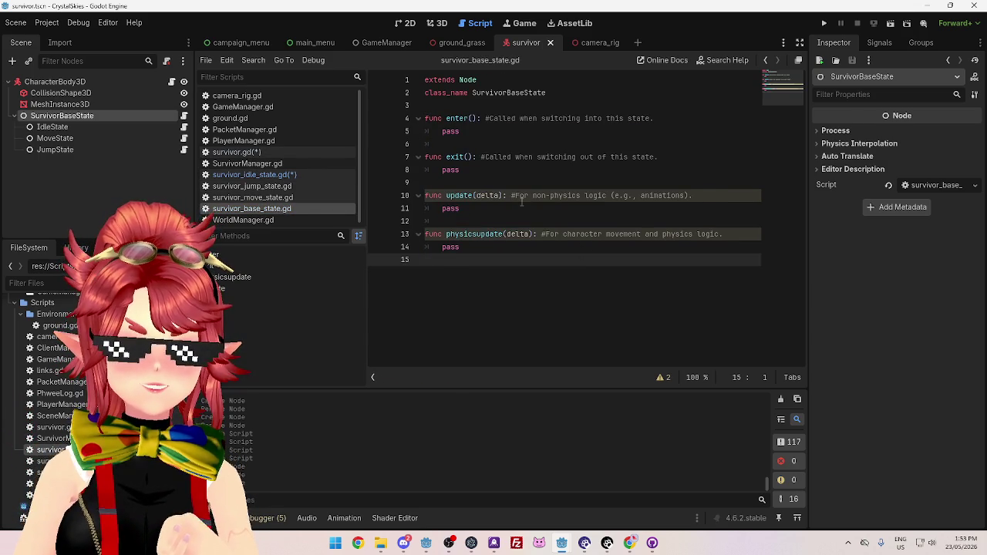
left_click_drag(472, 92, 513, 93)
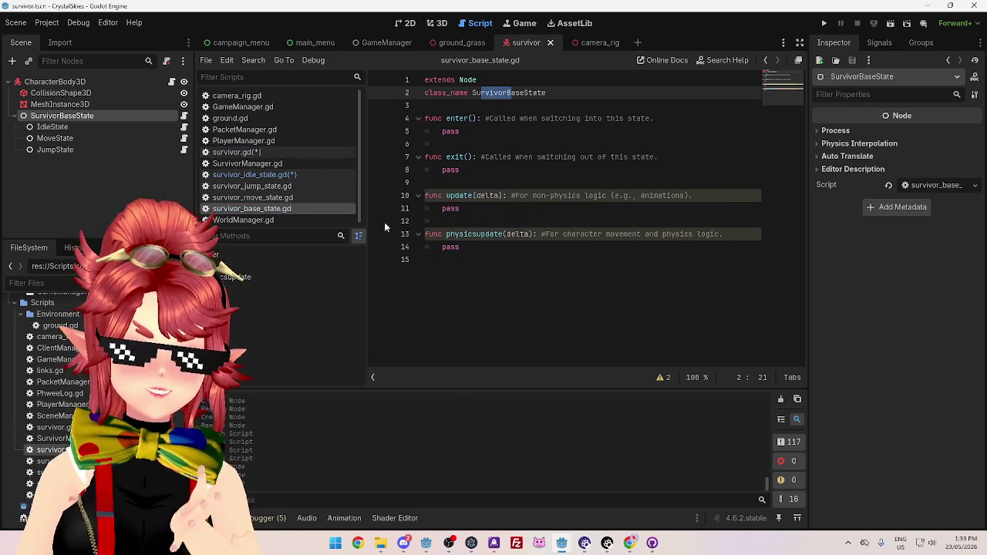
left_click(537, 94)
mouse_move(550, 93)
left_mouse_down()
mouse_move(472, 92)
mouse_move(461, 246)
left_mouse_up()
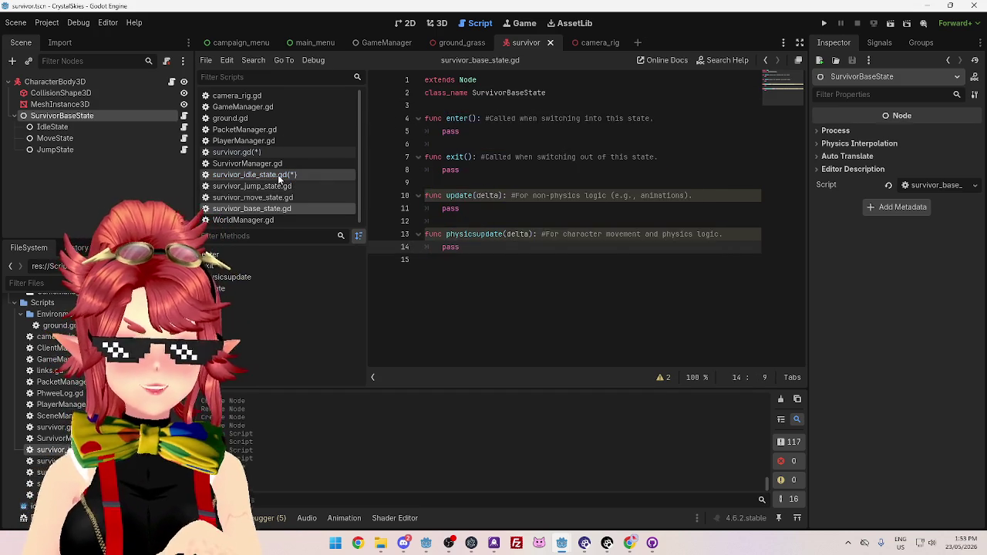
left_click(278, 174)
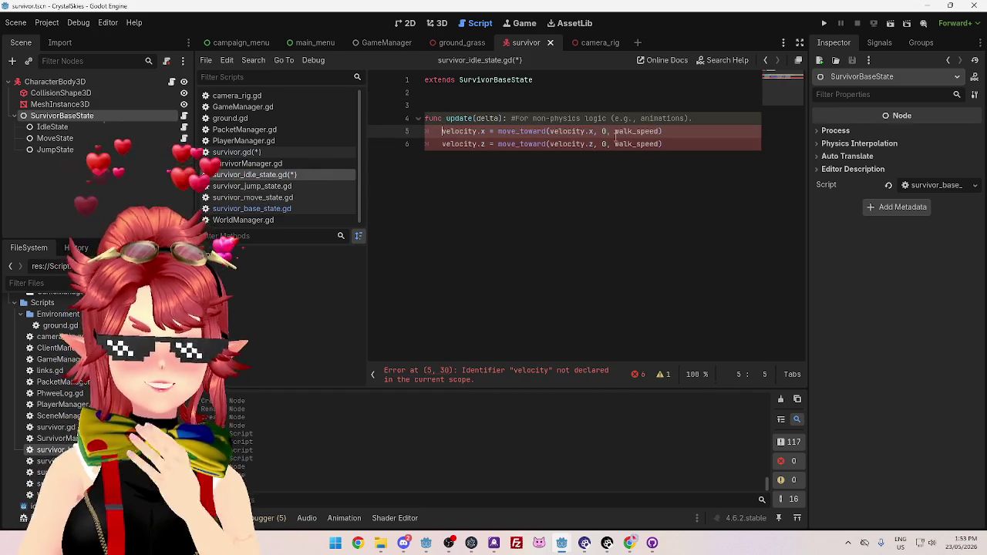
left_click(540, 168)
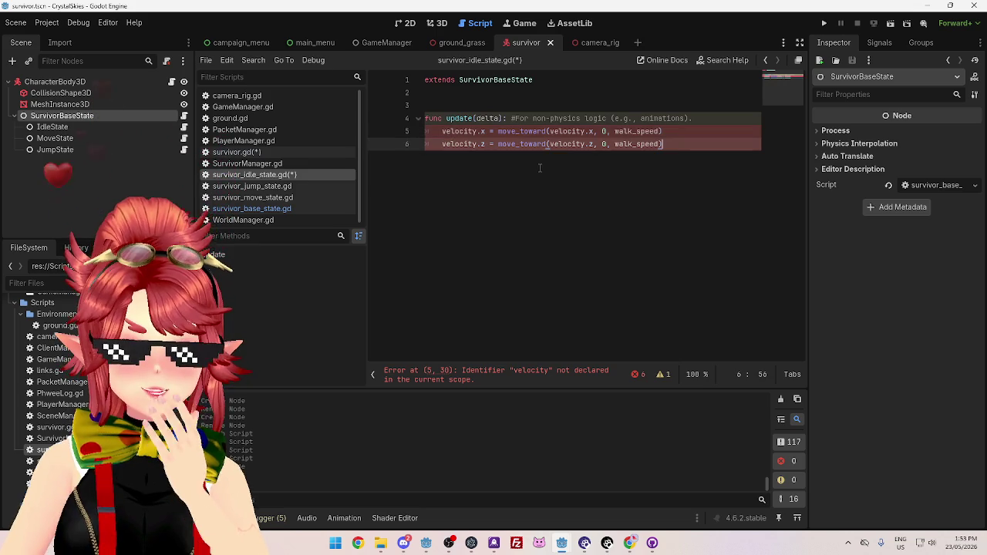
left_click(455, 131)
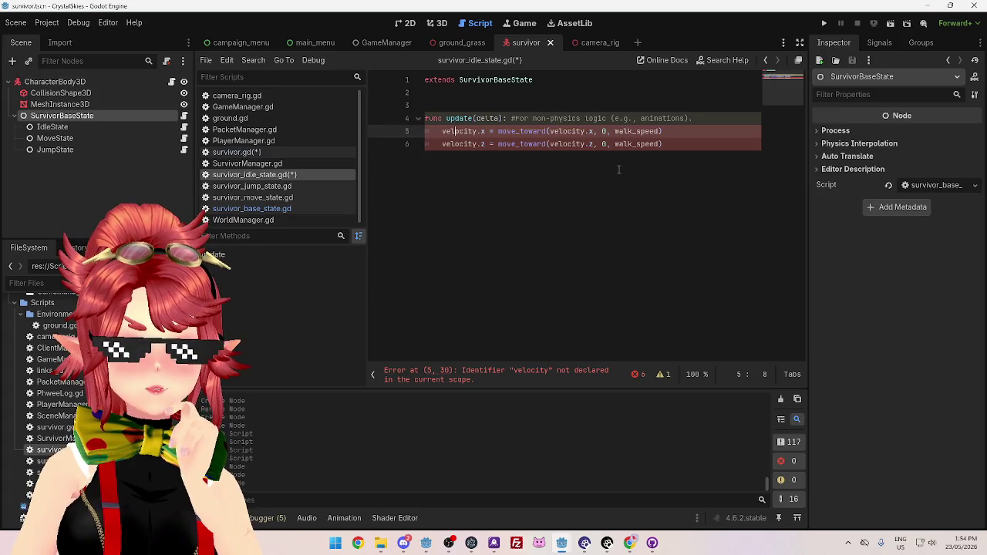
mouse_move(54, 81)
left_mouse_down()
mouse_move(480, 104)
mouse_move(537, 118)
left_mouse_up()
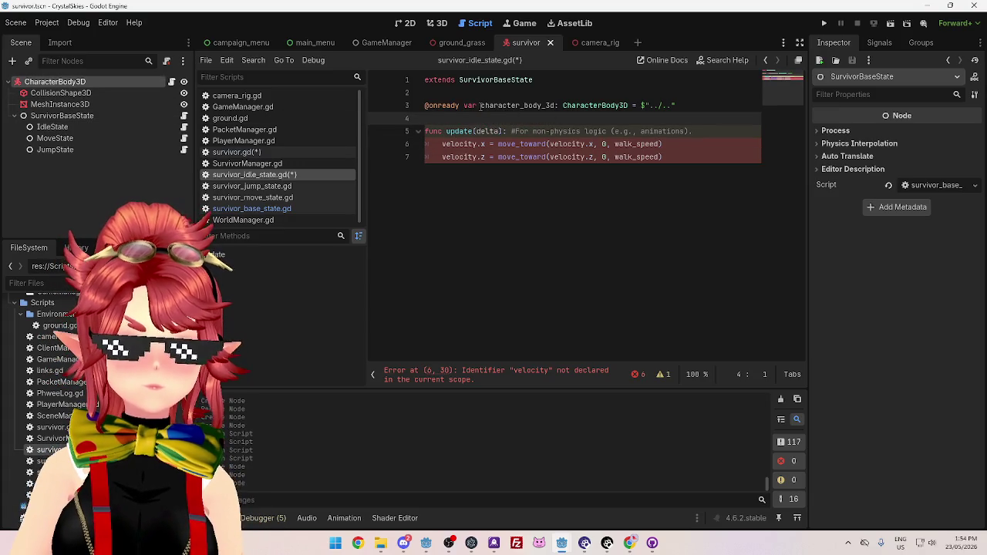
Rename the CharacterBody3D root node to Survivor
left_click_drag(481, 106, 557, 106)
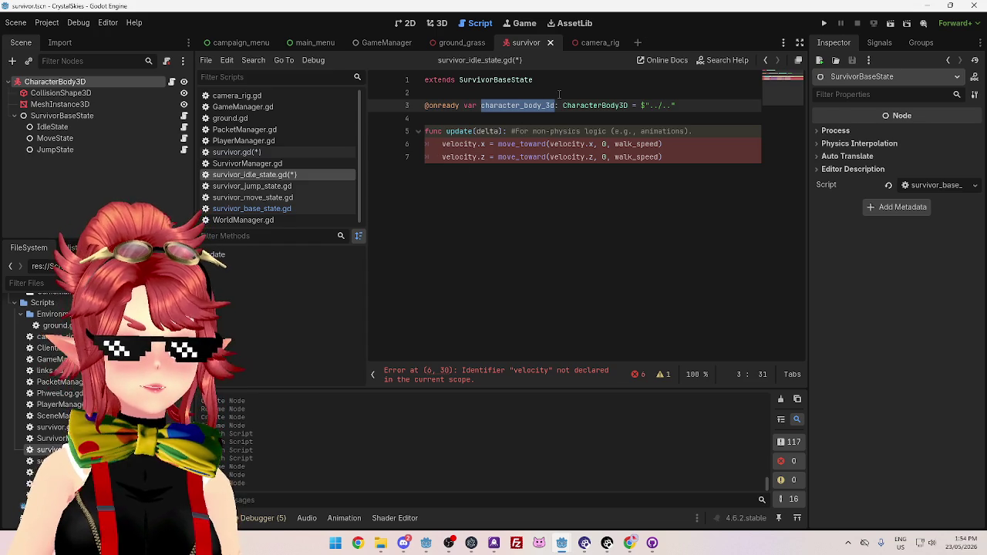
double_click(88, 84)
type("Survivor")
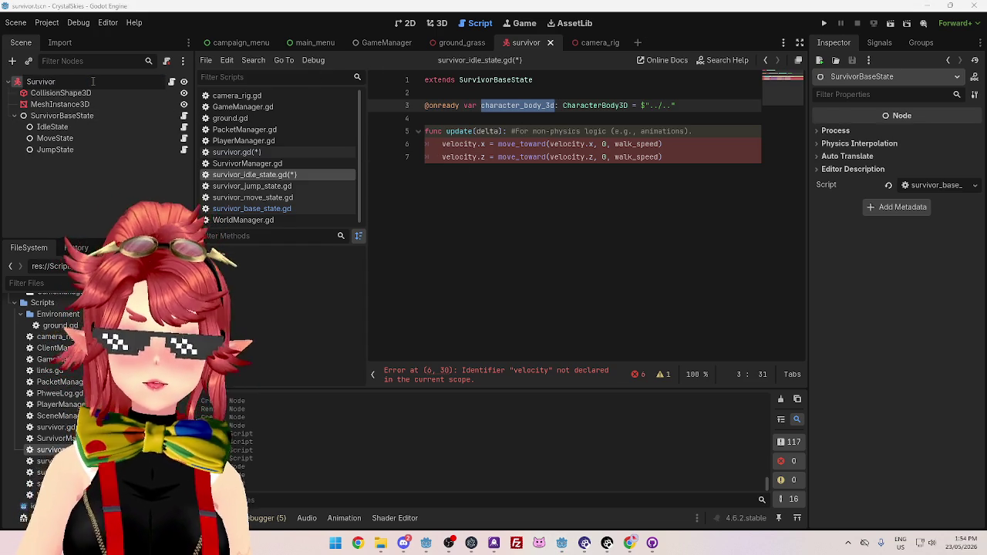
left_click(92, 81)
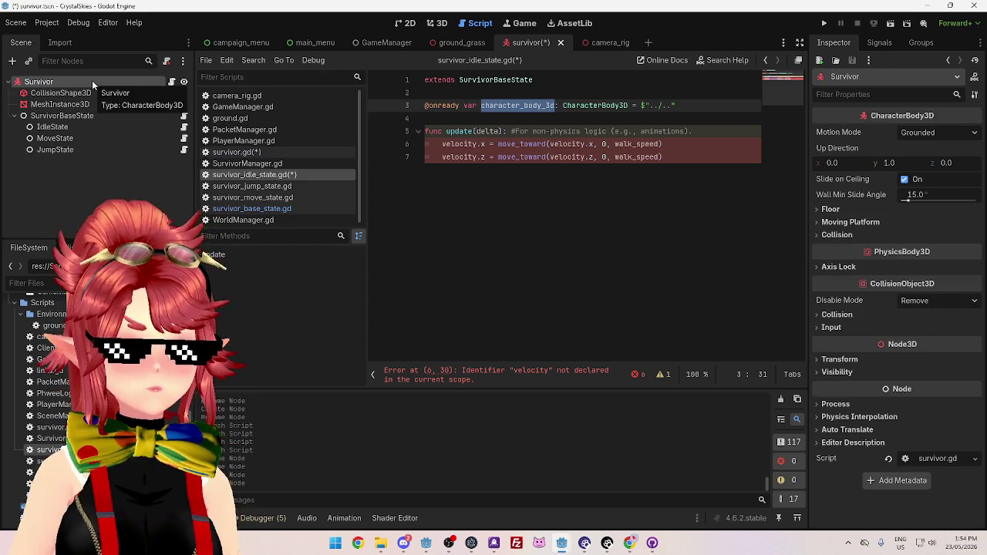
mouse_move(39, 82)
left_mouse_down()
mouse_move(486, 116)
mouse_move(674, 106)
mouse_move(422, 106)
left_mouse_up()
key("BackSpace")
key("BackSpace")
left_click(494, 105)
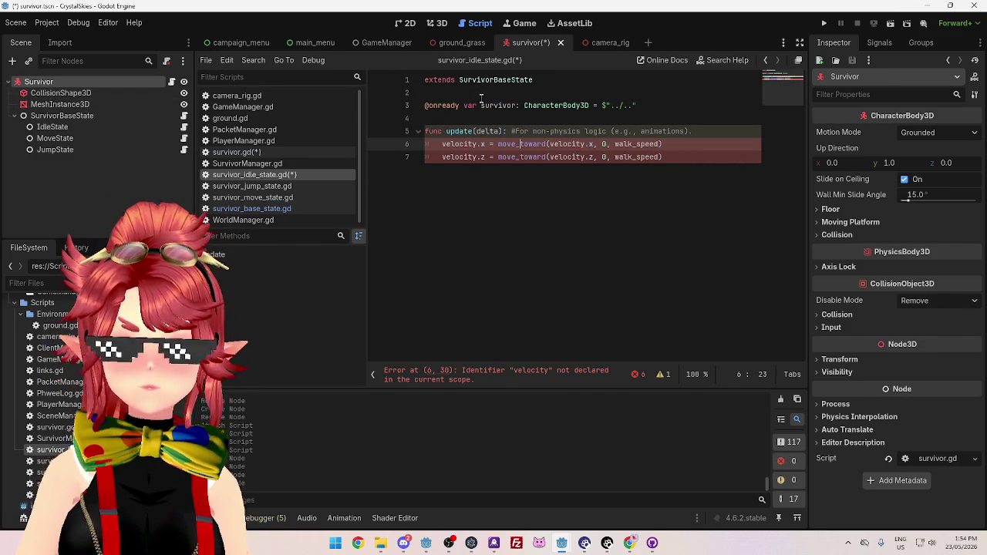
double_click(498, 105)
Prefix all four velocity references in the idle update with survivor
left_click(442, 145)
type("survivor.")
left_click(442, 158)
type("survivor.")
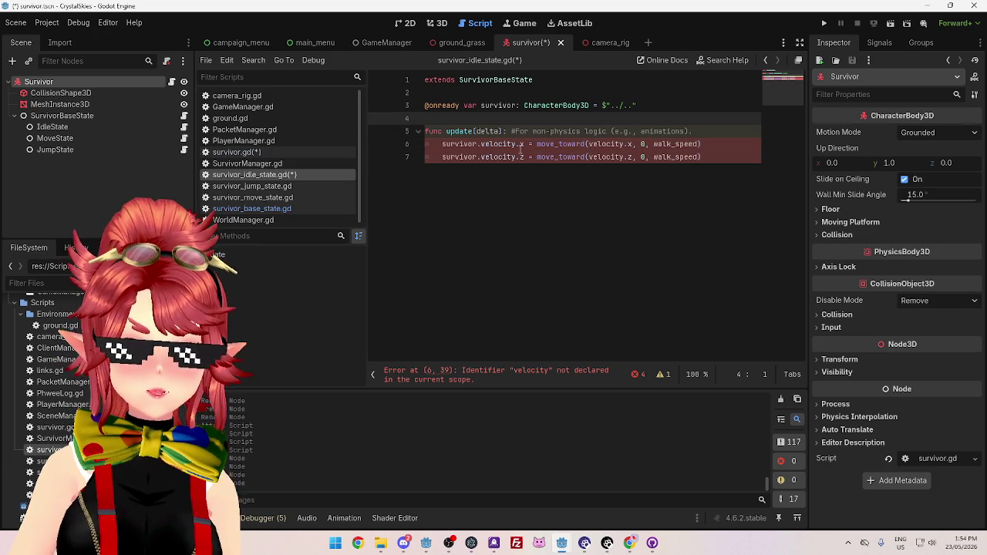
left_click(590, 144)
type("survivor.")
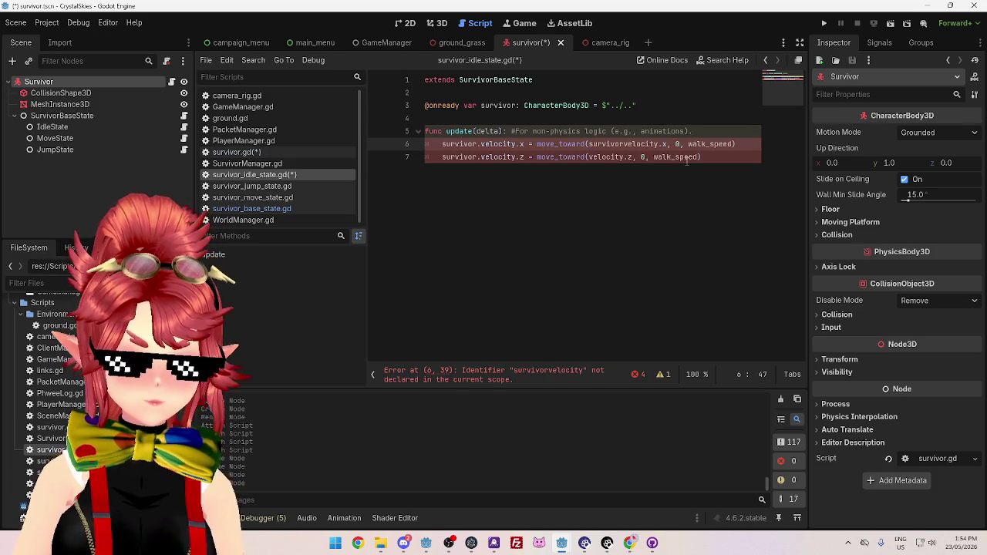
left_click(589, 157)
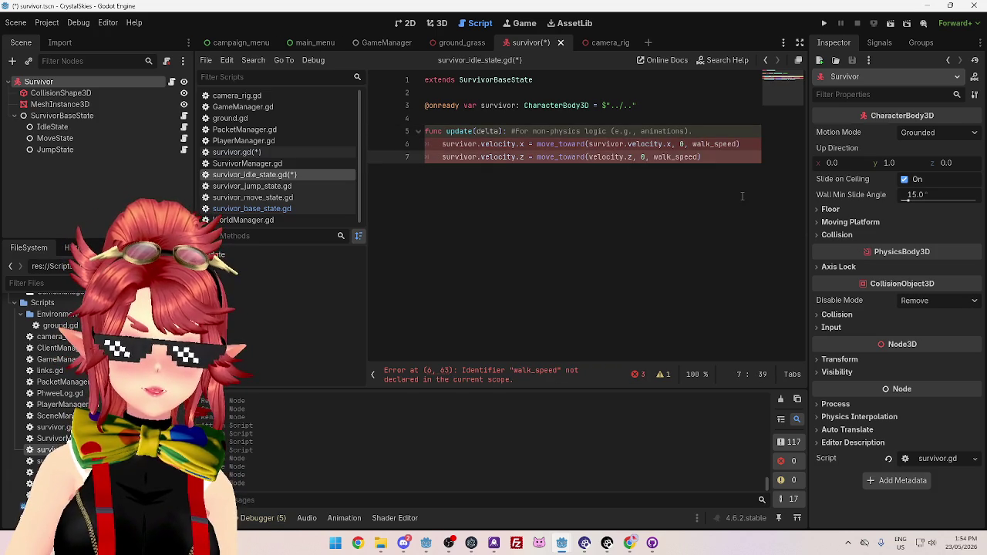
type("survivor.")
key("End")
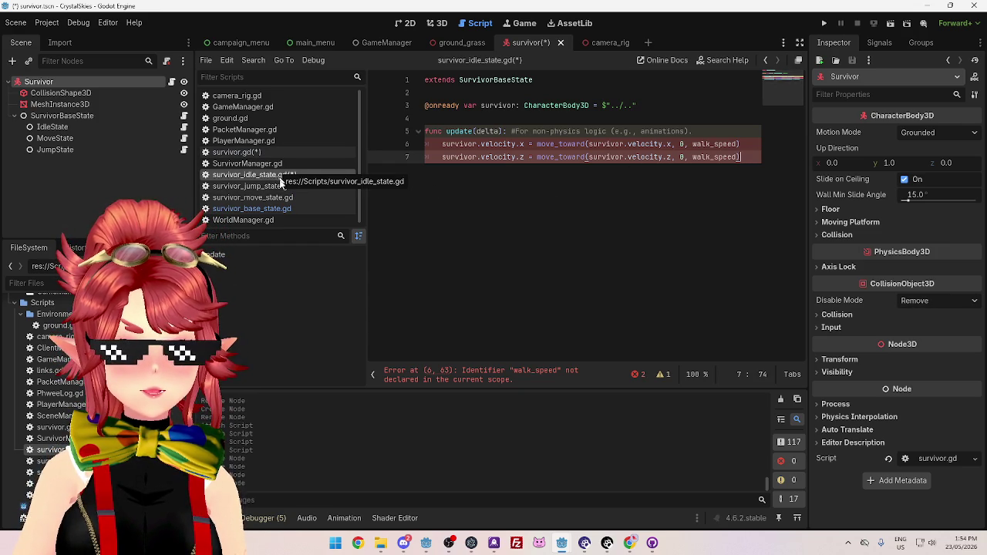
mouse_move(664, 145)
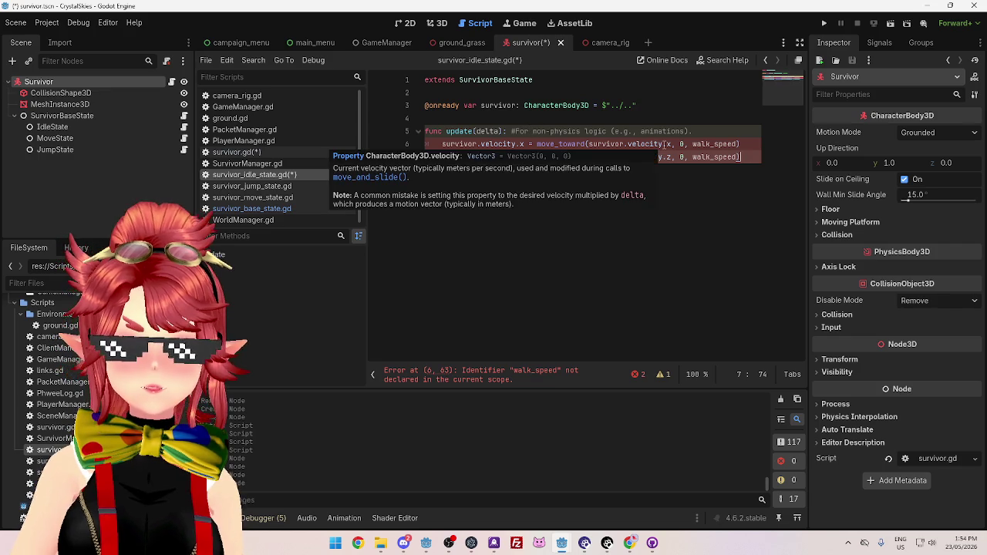
left_click(532, 120)
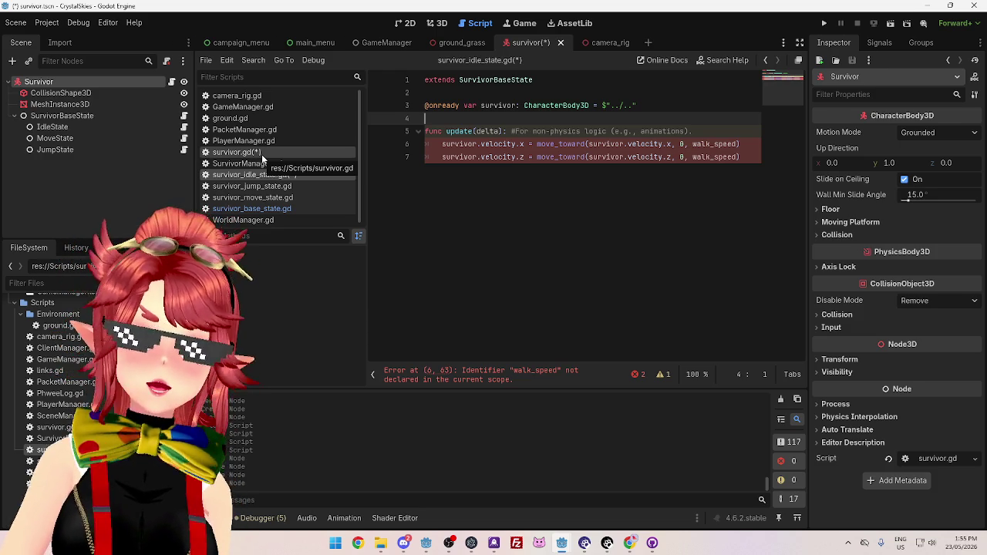
left_click(261, 154)
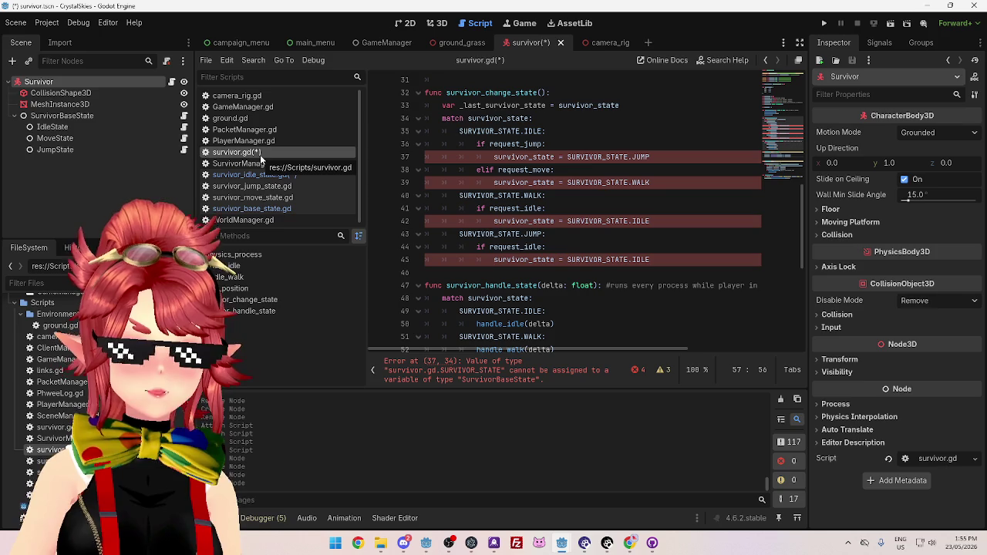
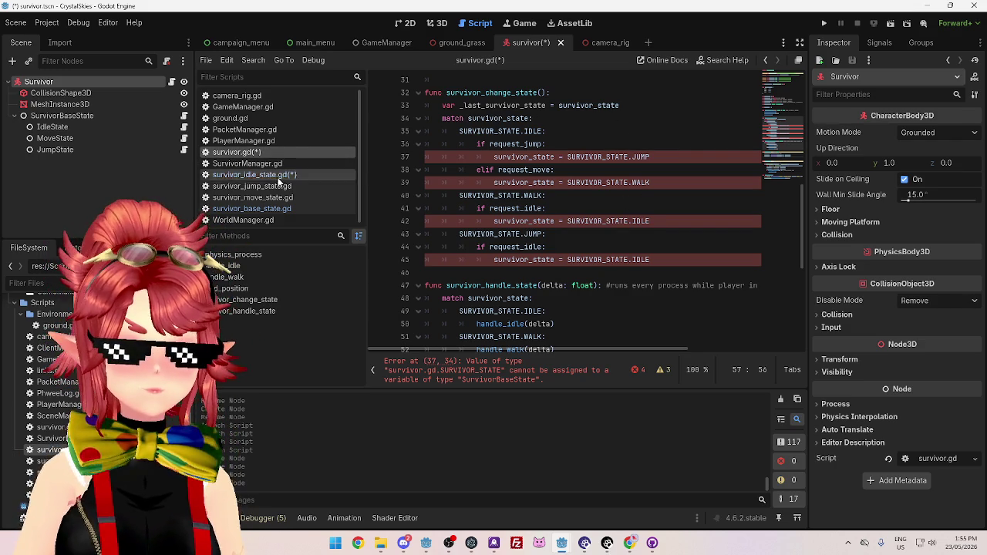
Review survivor.gd alongside survivor_idle_state.gd
left_click(283, 175)
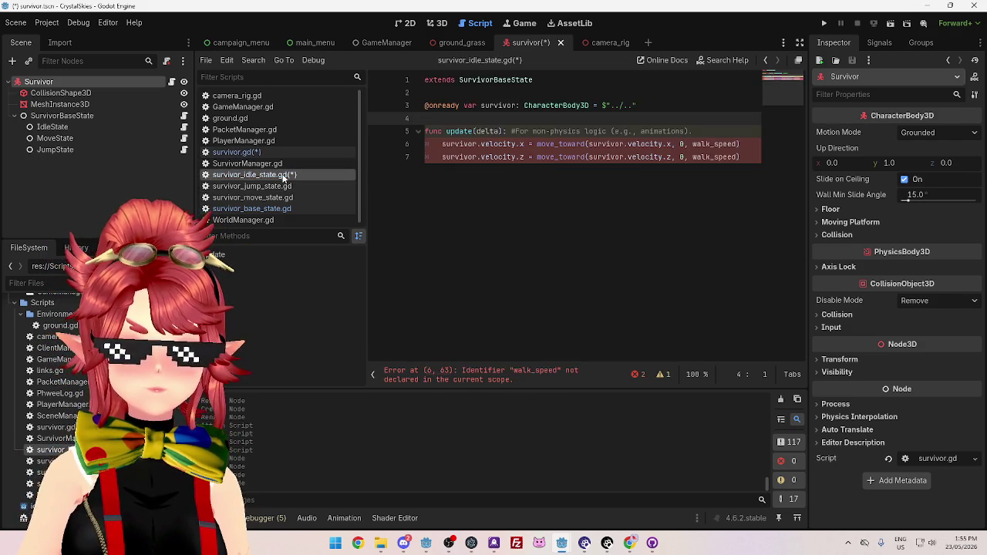
left_click(280, 152)
scroll(577, 202, "up", 8)
scroll(577, 202, "up", 2)
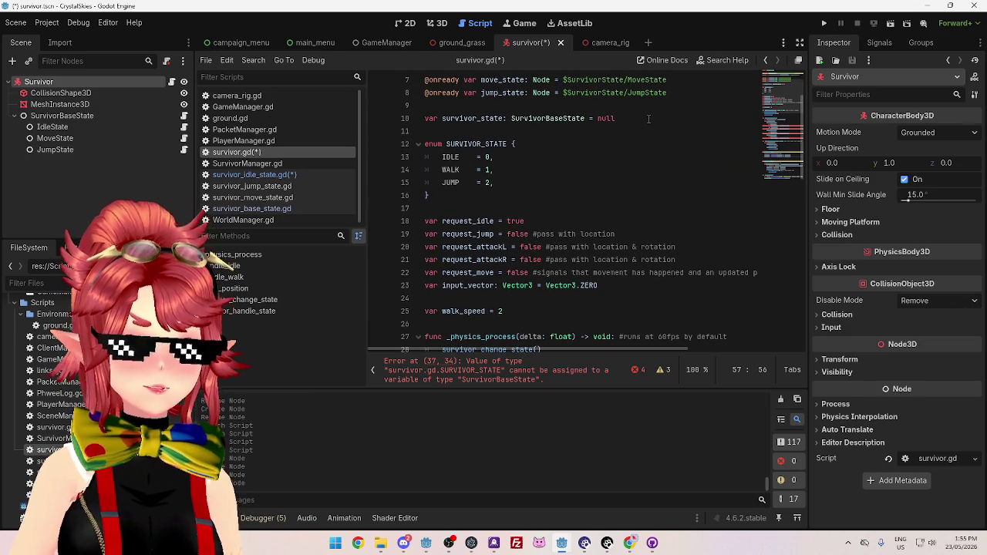
scroll(586, 138, "up", 1)
left_click(275, 171)
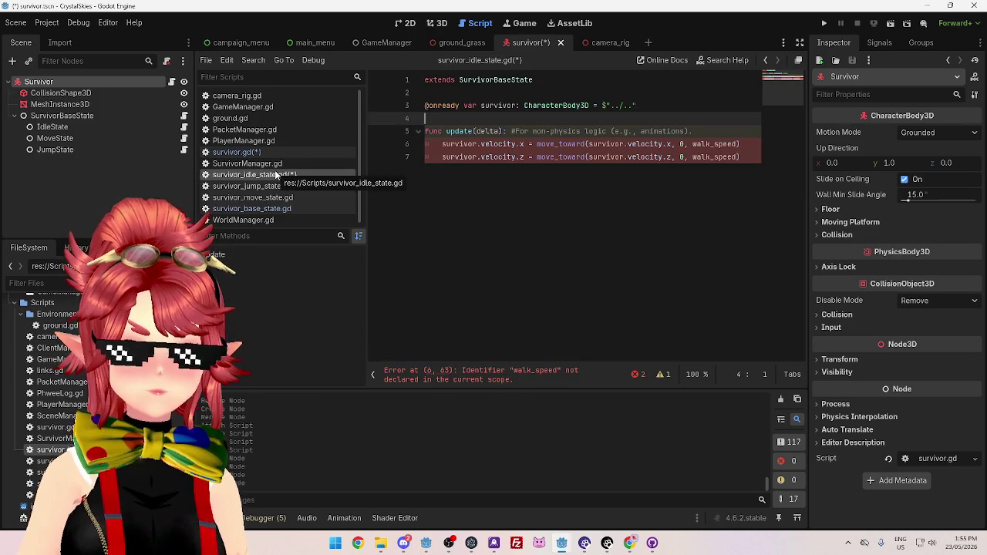
left_click(497, 106)
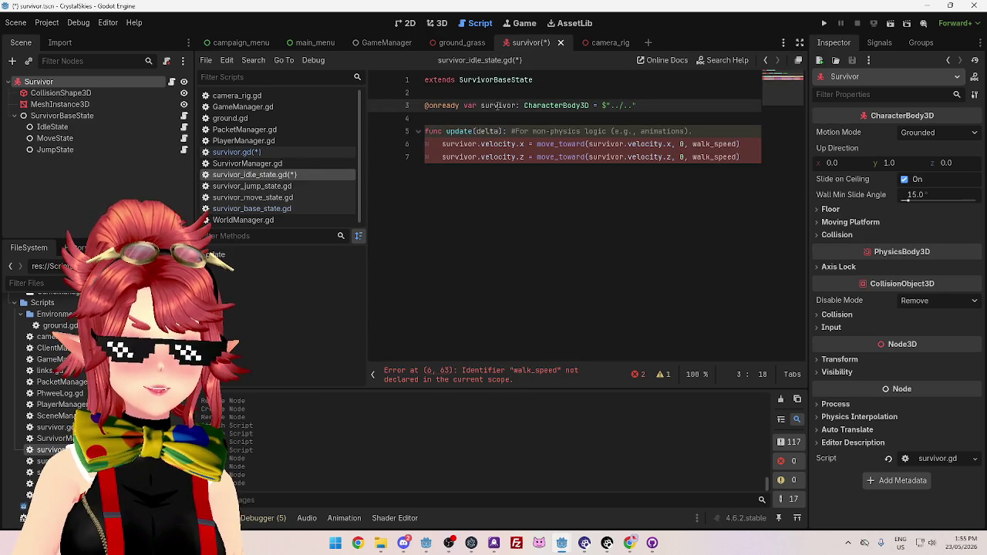
left_click_drag(679, 110, 425, 106)
key("ctrl+c")
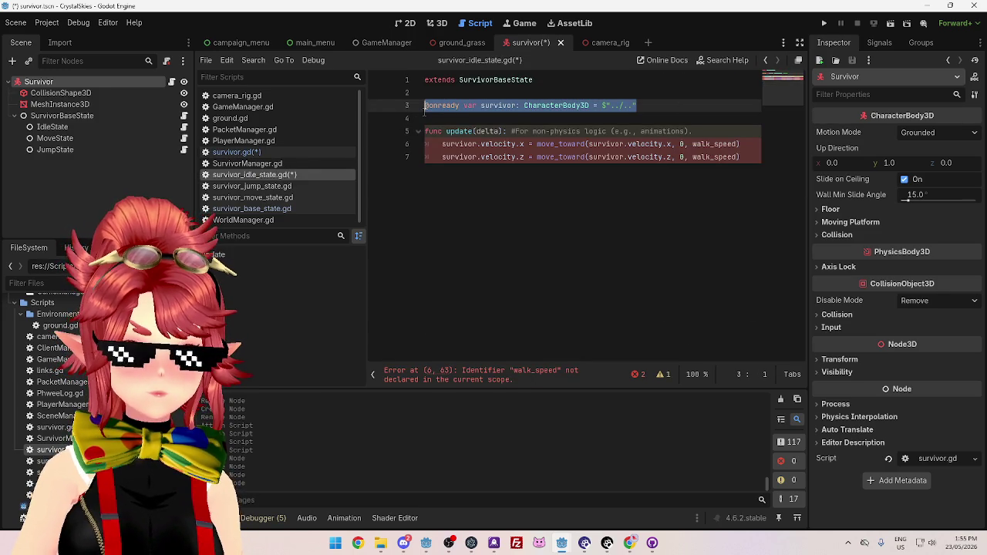
key("BackSpace")
left_click(285, 208)
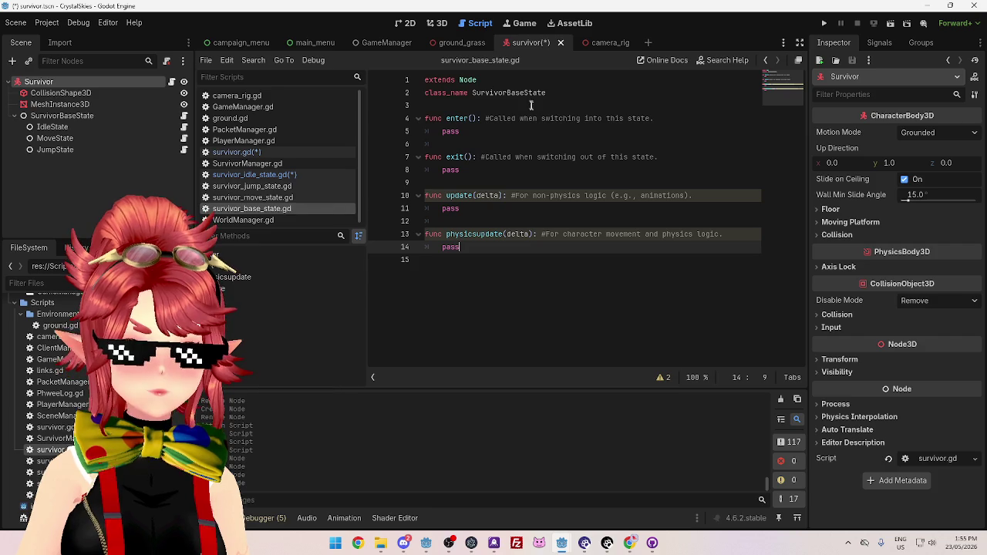
key("ctrl+v")
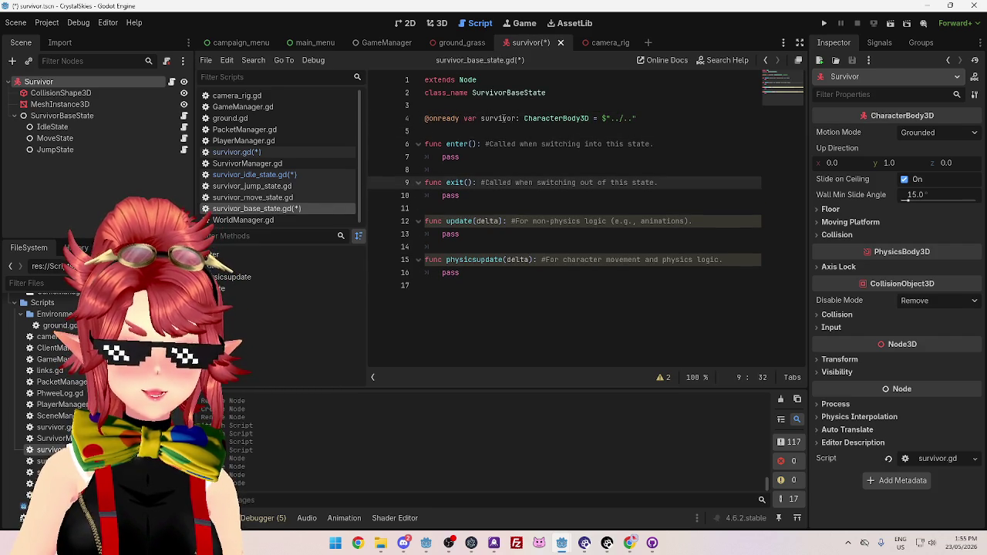
left_click(426, 130)
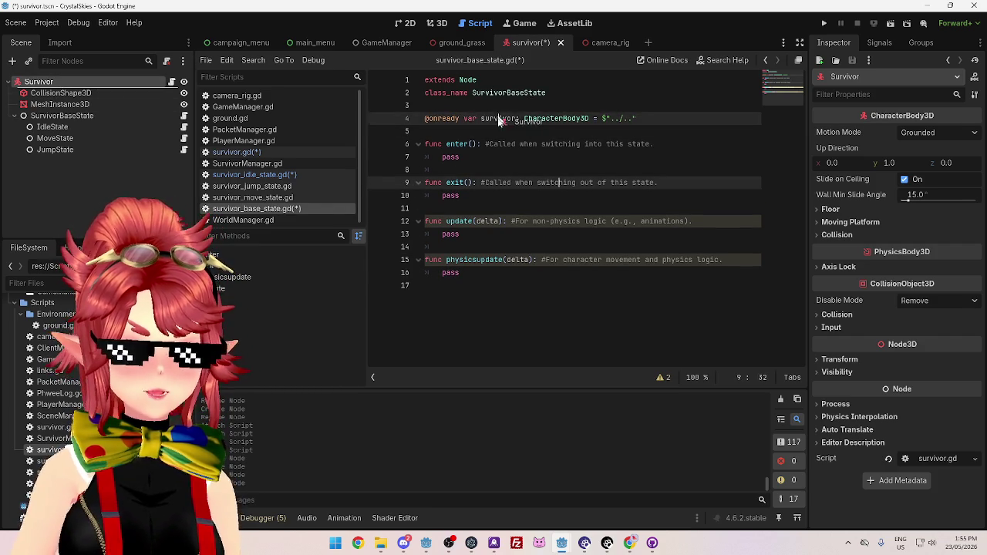
type("@onready var survivor: CharacterBody3D = $\"..\"")
left_click_drag(642, 116, 425, 118)
key("BackSpace")
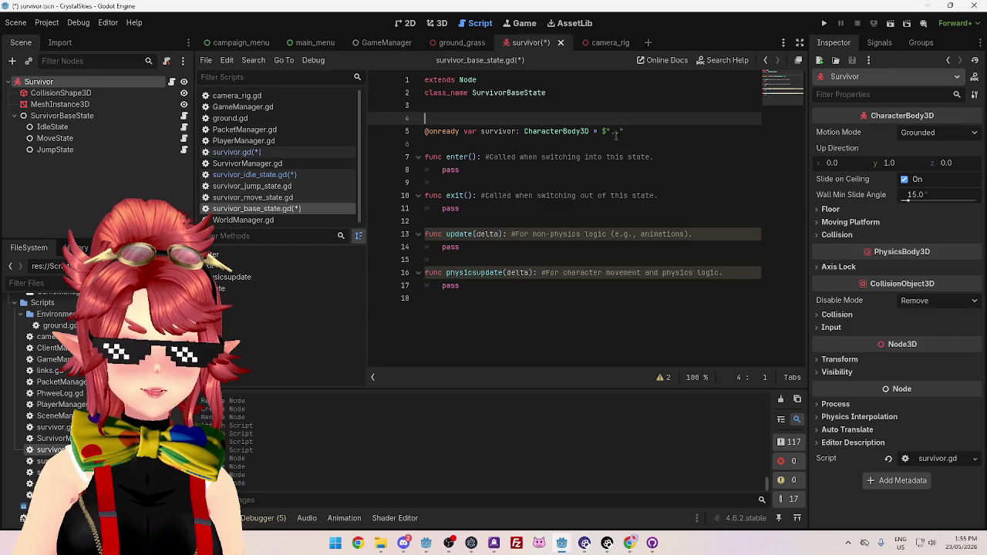
key("BackSpace")
left_click(462, 157)
key("ctrl+s")
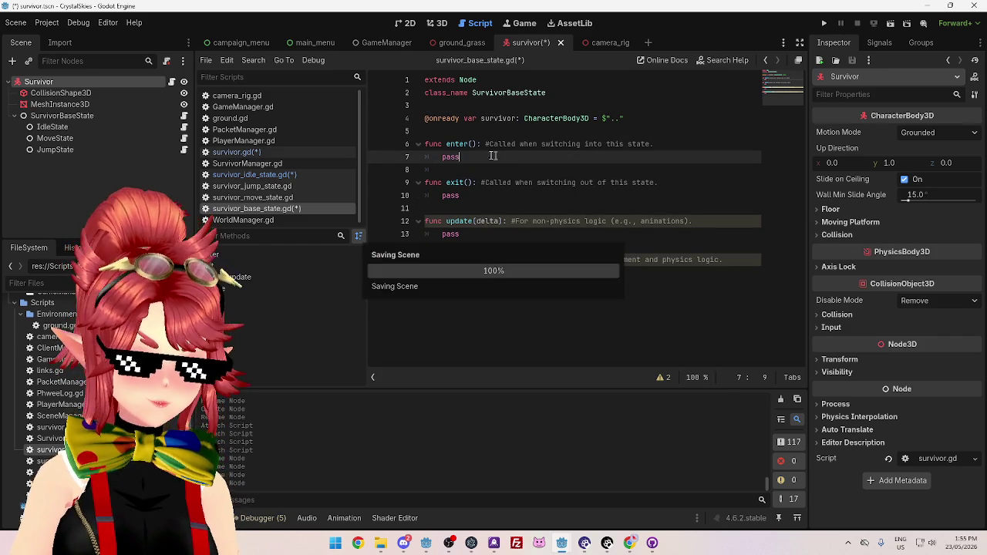
left_click(285, 175)
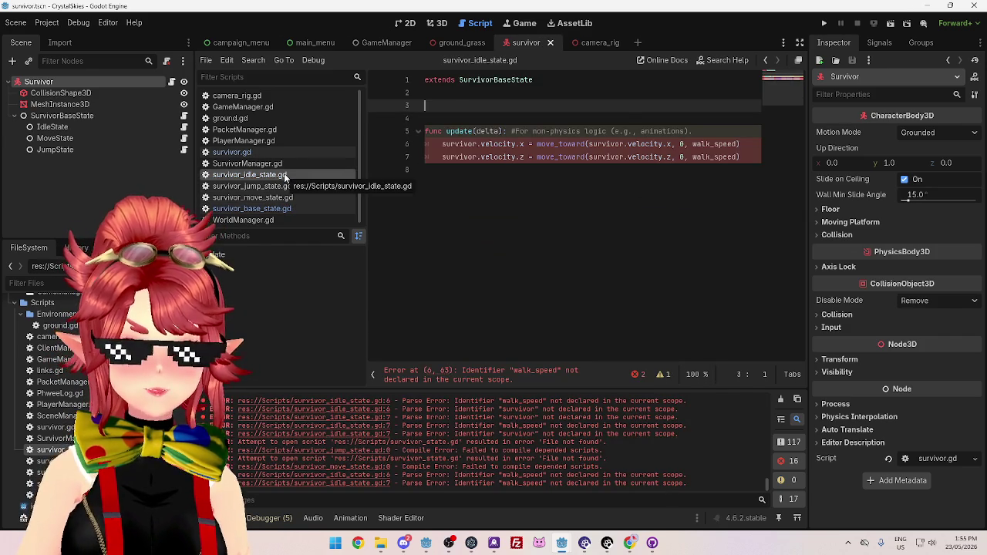
In survivor_idle_state.gd, remove blank line 3 and make line 5 start with base.velocity.x
key("BackSpace")
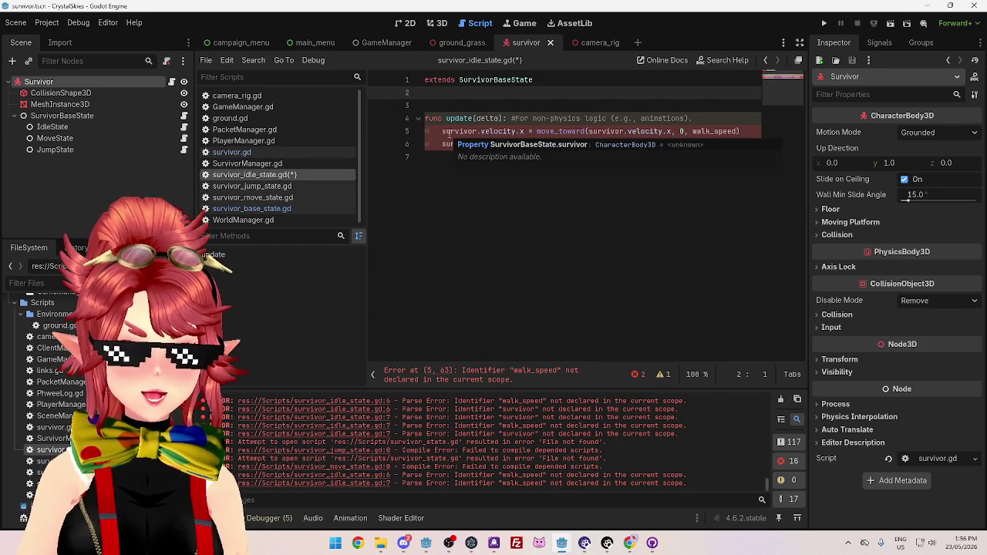
left_click_drag(442, 131, 477, 131)
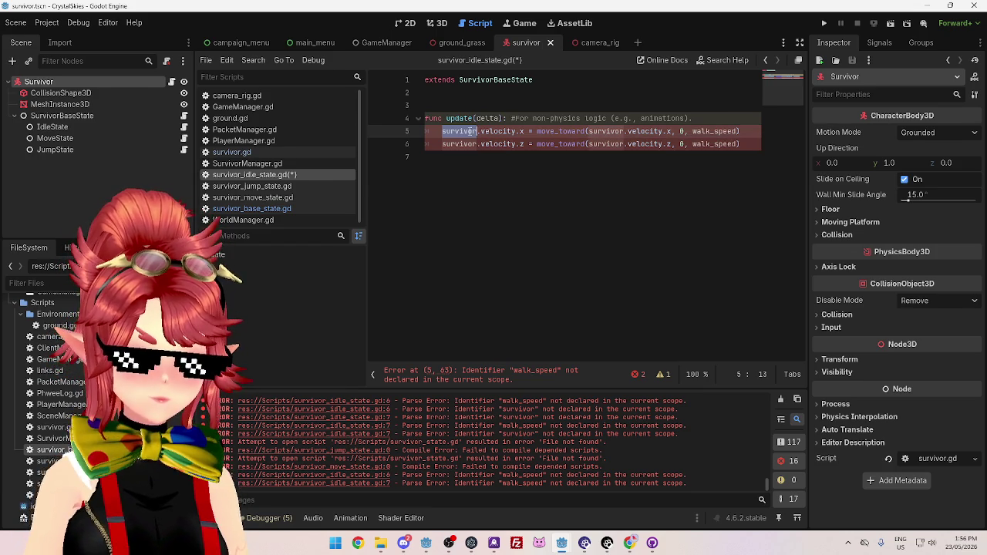
type("Surv")
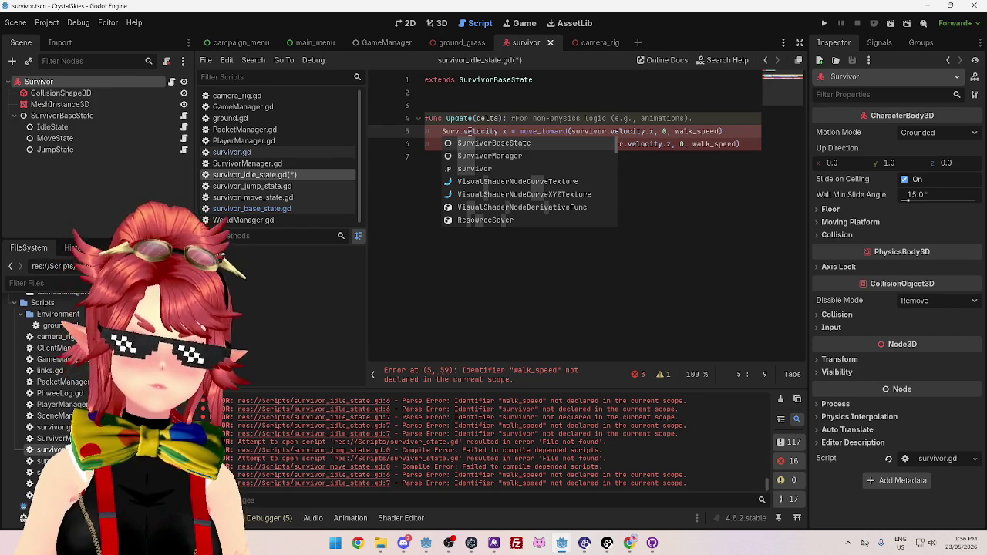
key("BackSpace")
key("BackSpace")
key("BackSpace")
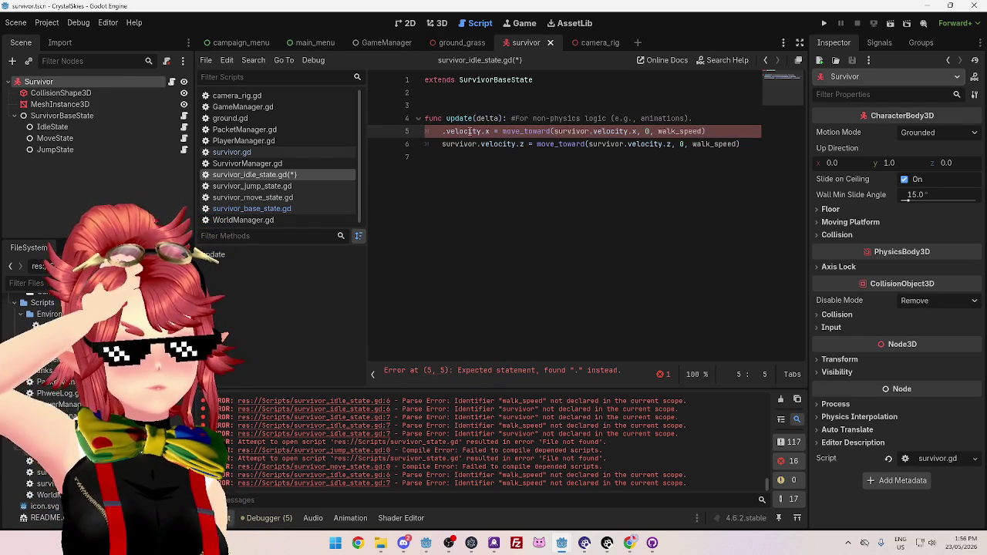
key("Delete")
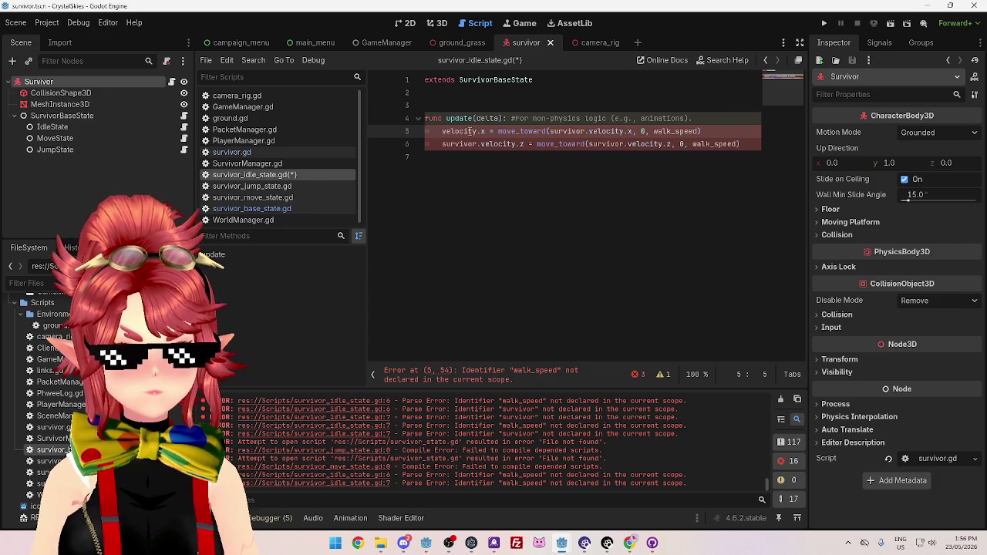
type("base.")
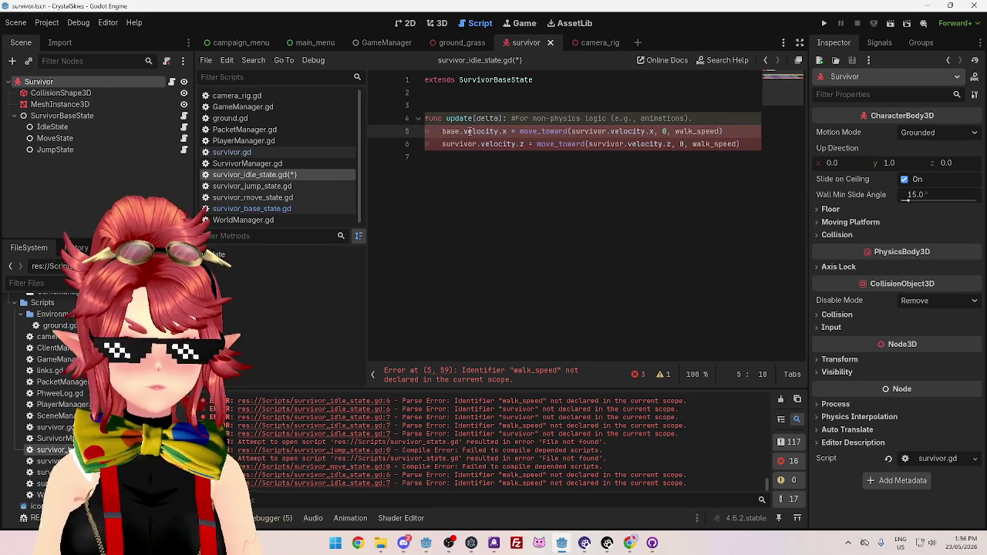
left_click(486, 131)
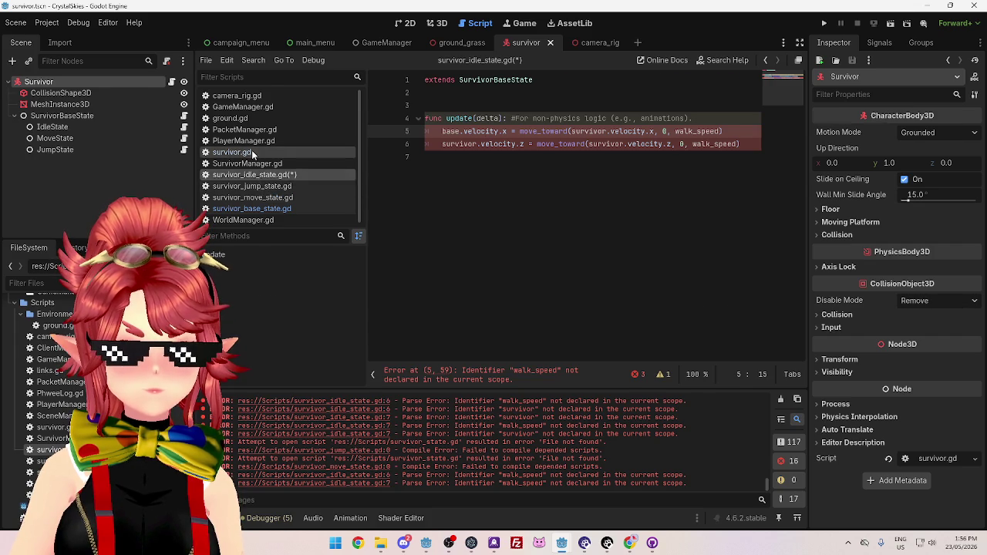
left_click(251, 150)
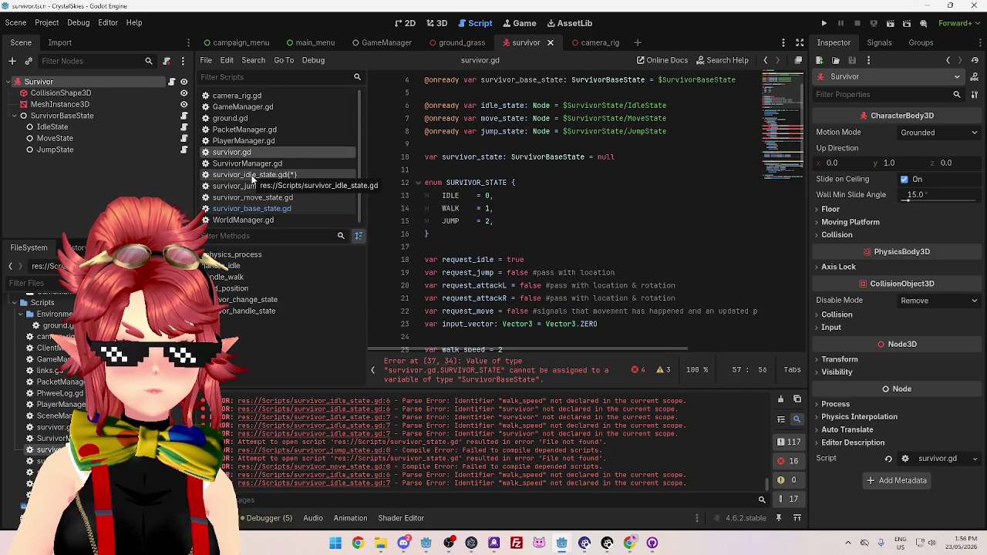
left_click(251, 176)
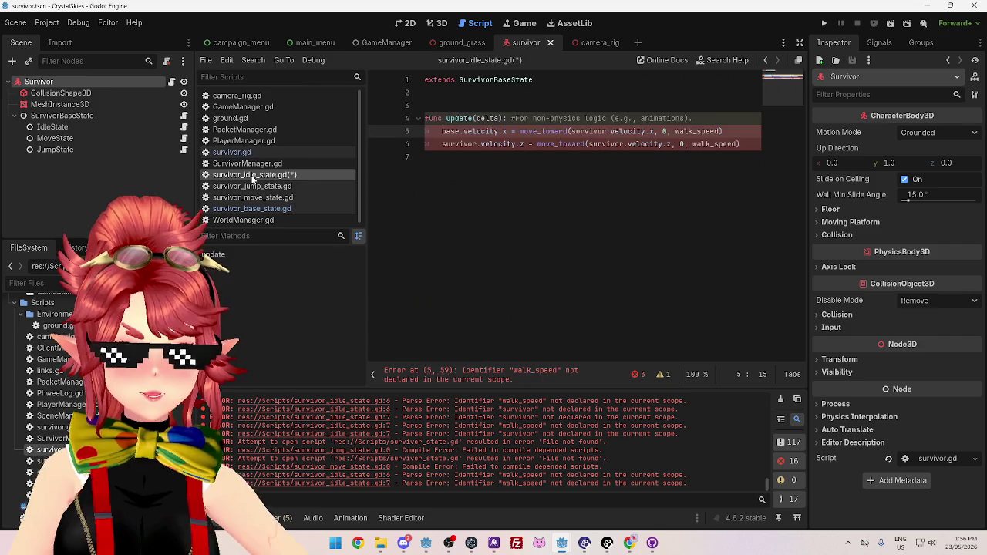
left_click(77, 116)
left_click(87, 82)
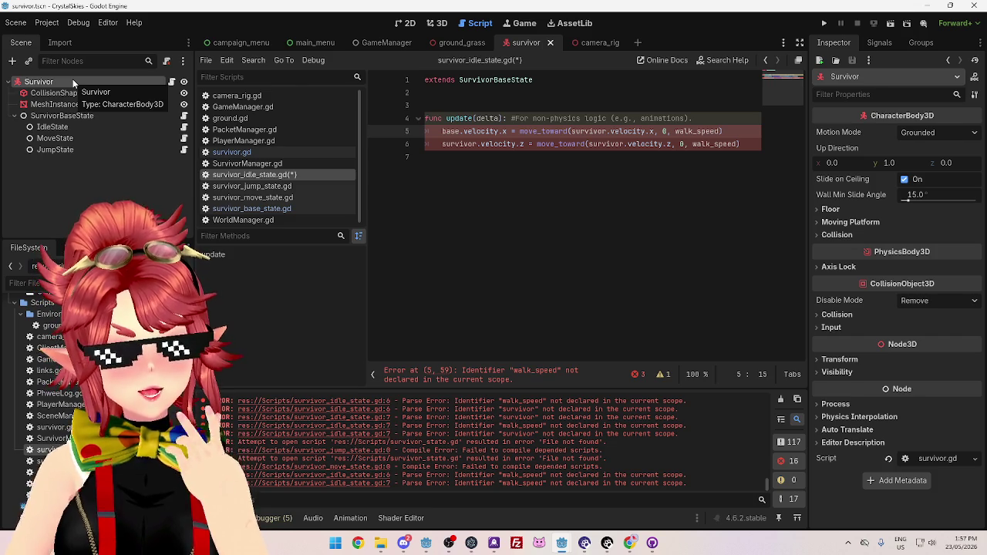
left_click(78, 123)
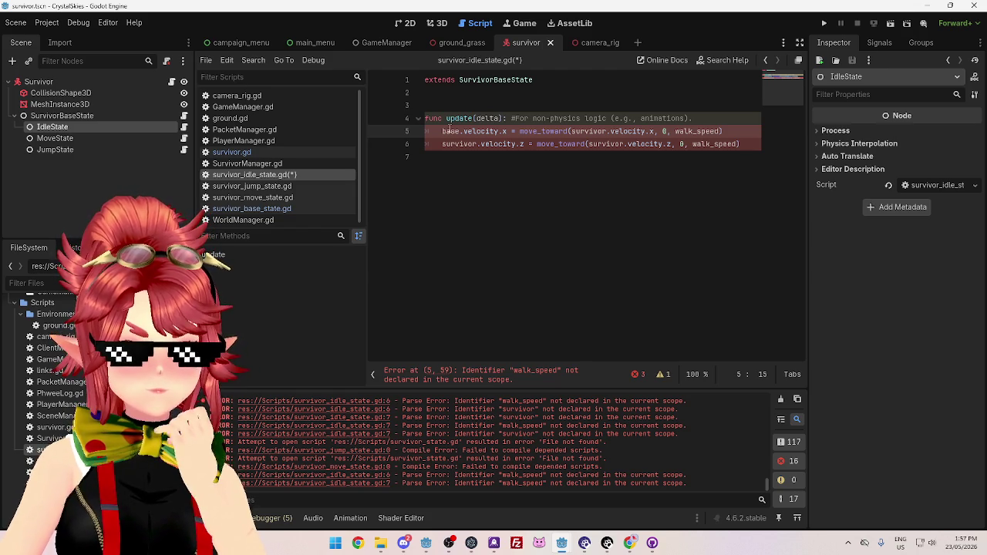
mouse_move(447, 124)
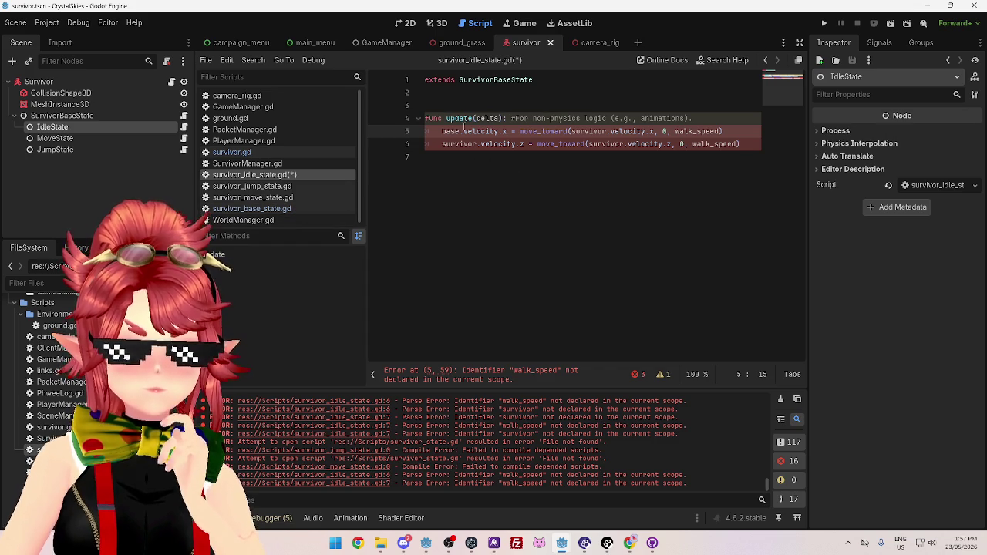
left_click(91, 85)
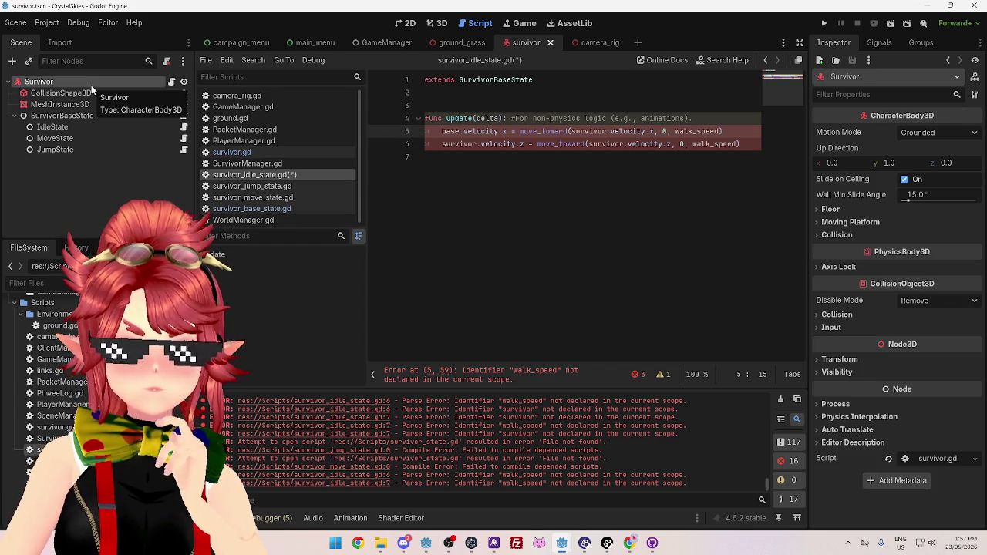
left_click(93, 128)
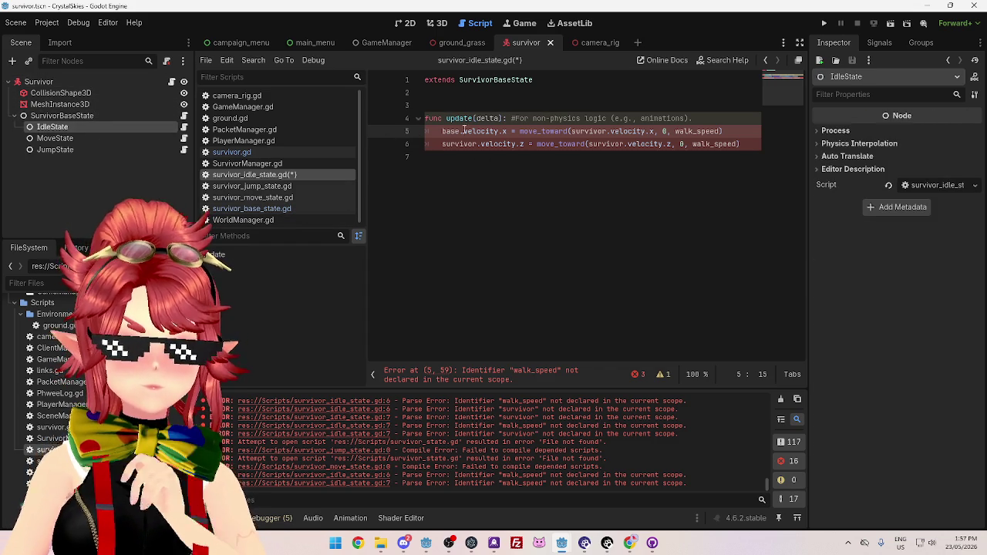
left_click(288, 151)
left_click(301, 174)
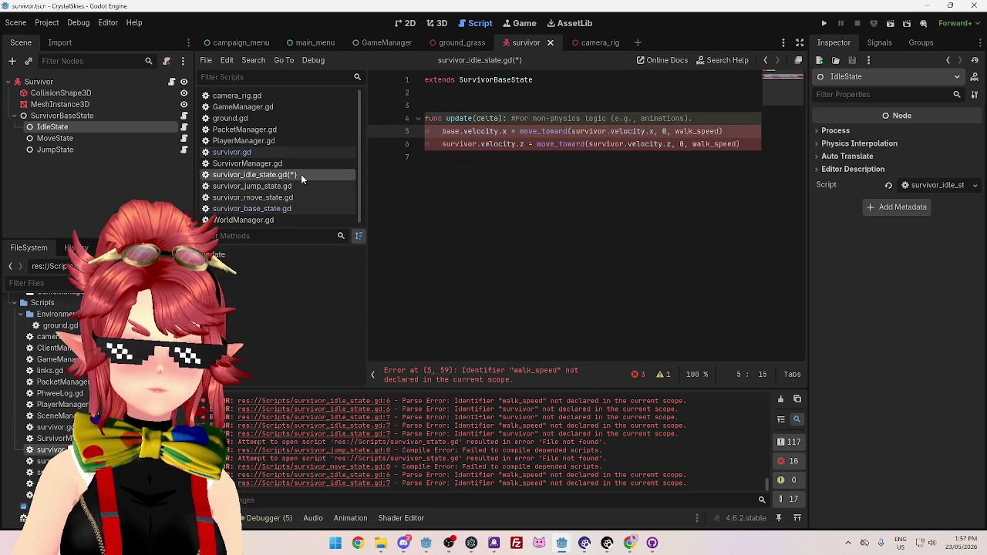
left_click(288, 206)
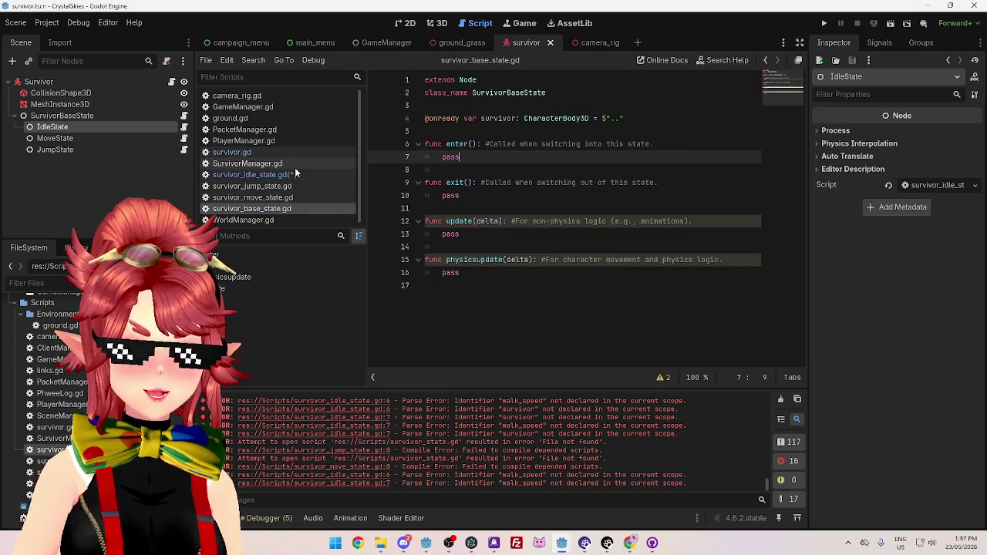
left_click(295, 174)
left_click(282, 155)
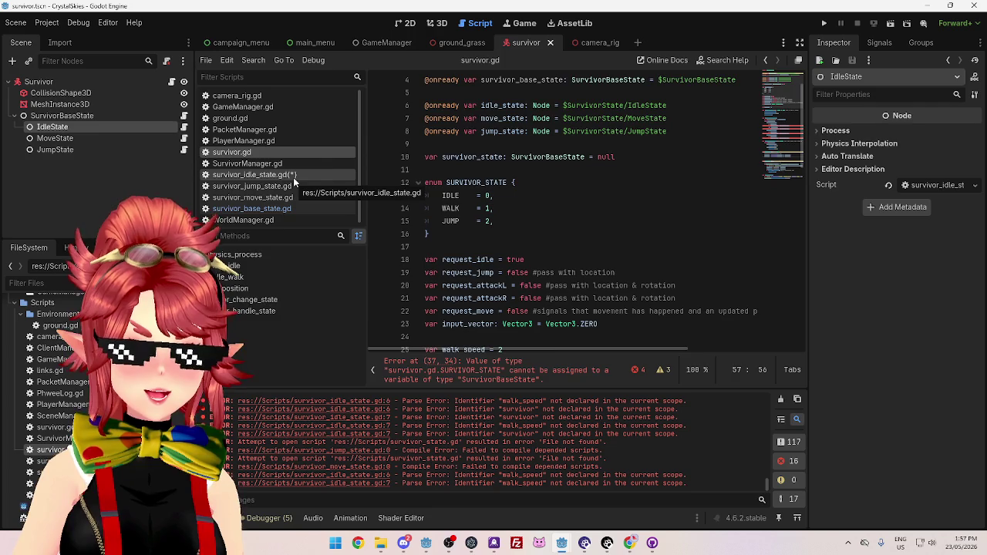
left_click(293, 176)
left_click(285, 152)
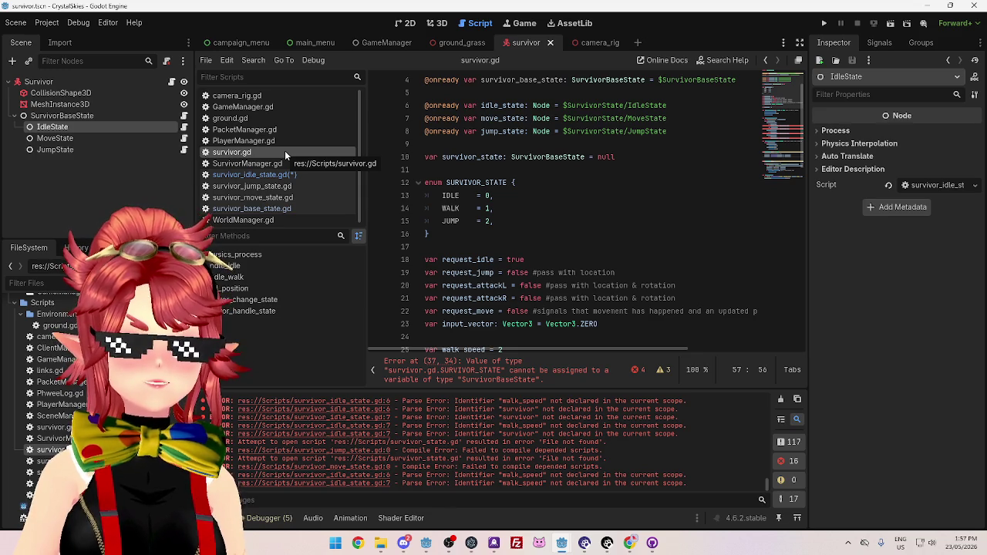
left_click(294, 173)
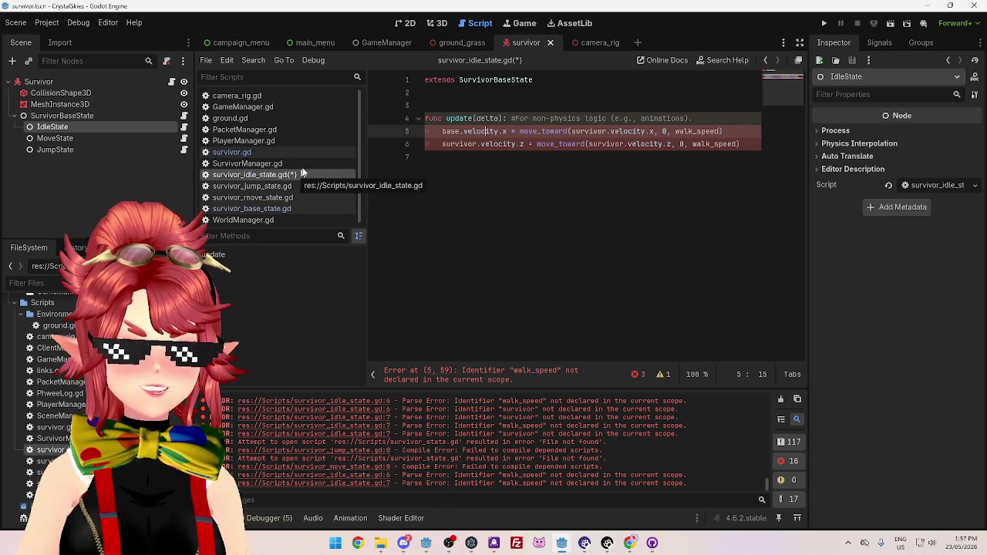
left_click(517, 103)
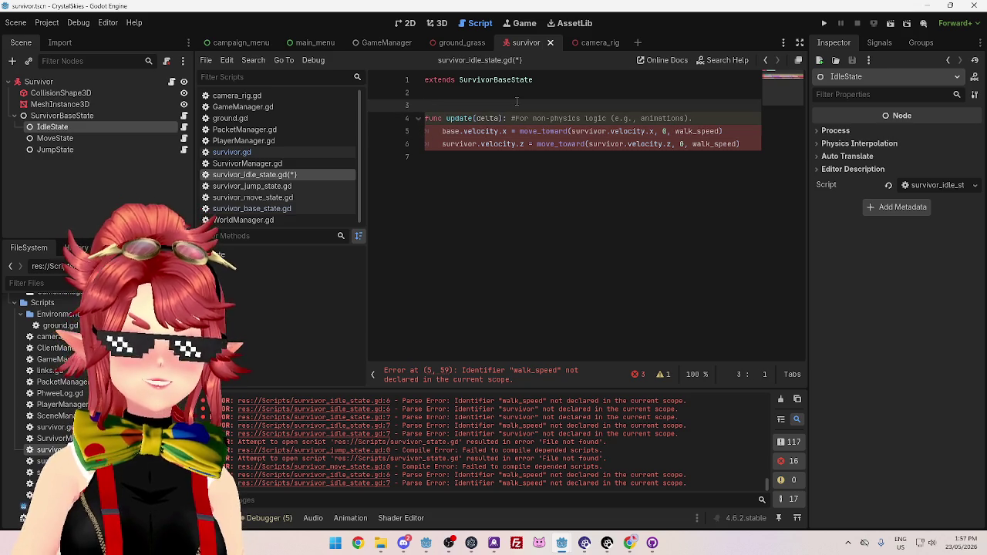
Insert blank lines above update in survivor_idle_state.gd, comparing it with survivor.gd
key("Return")
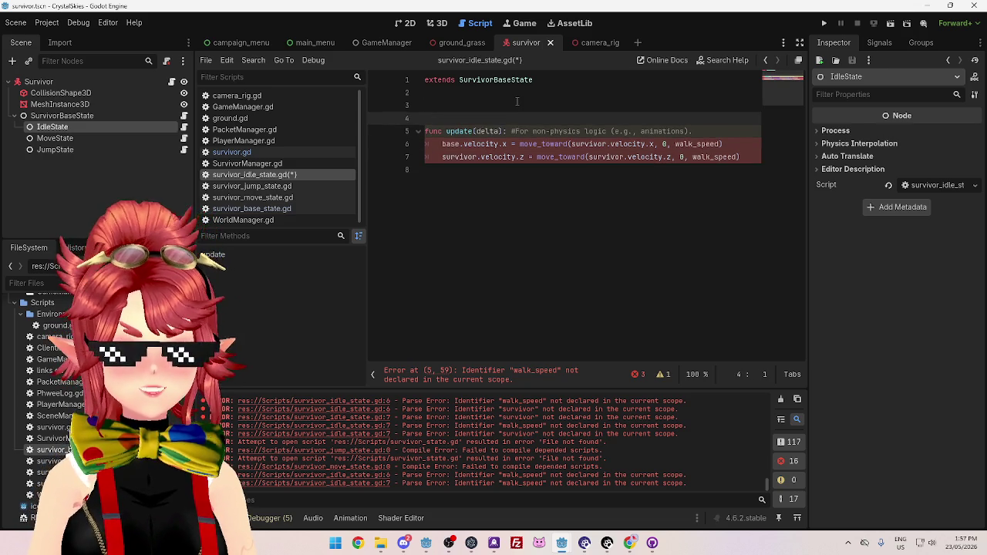
key("Up")
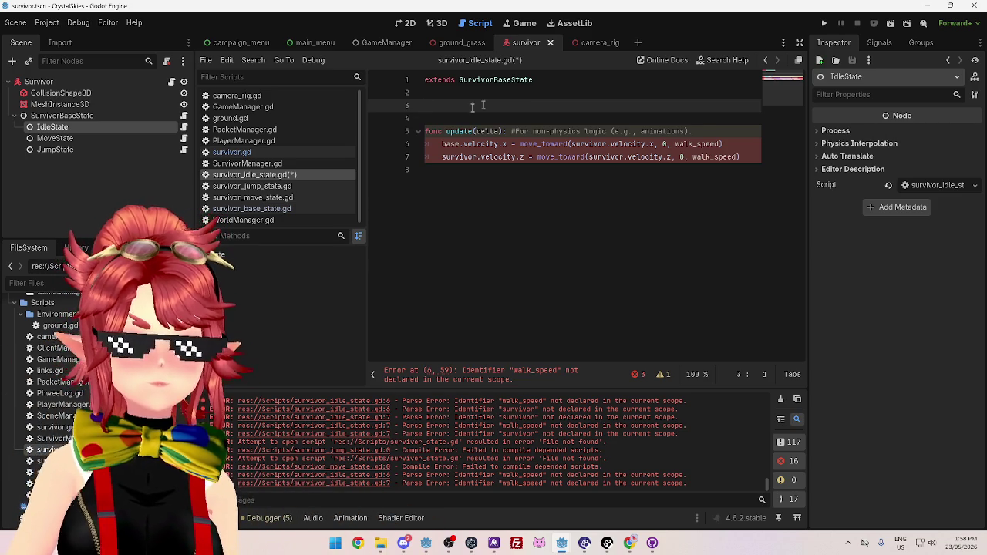
left_click(256, 153)
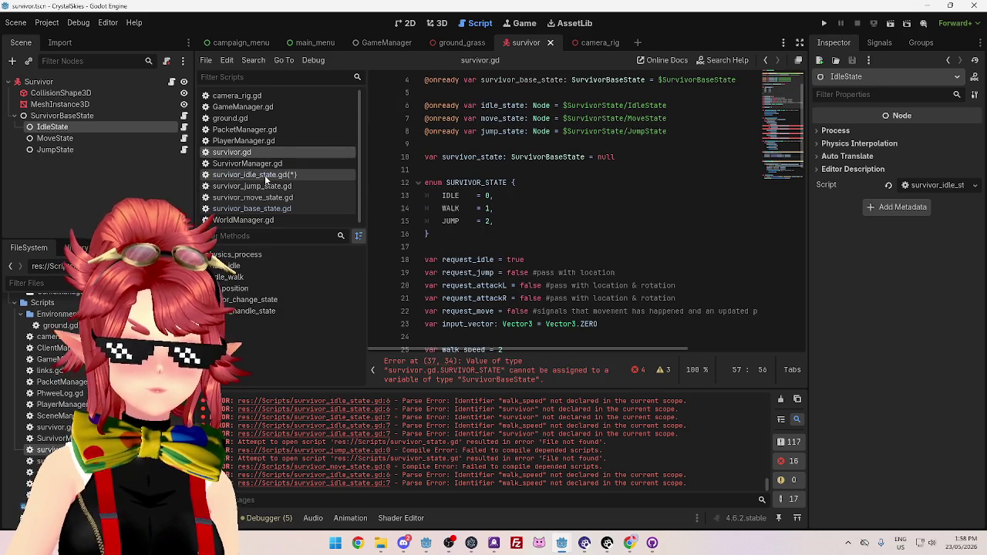
left_click(262, 175)
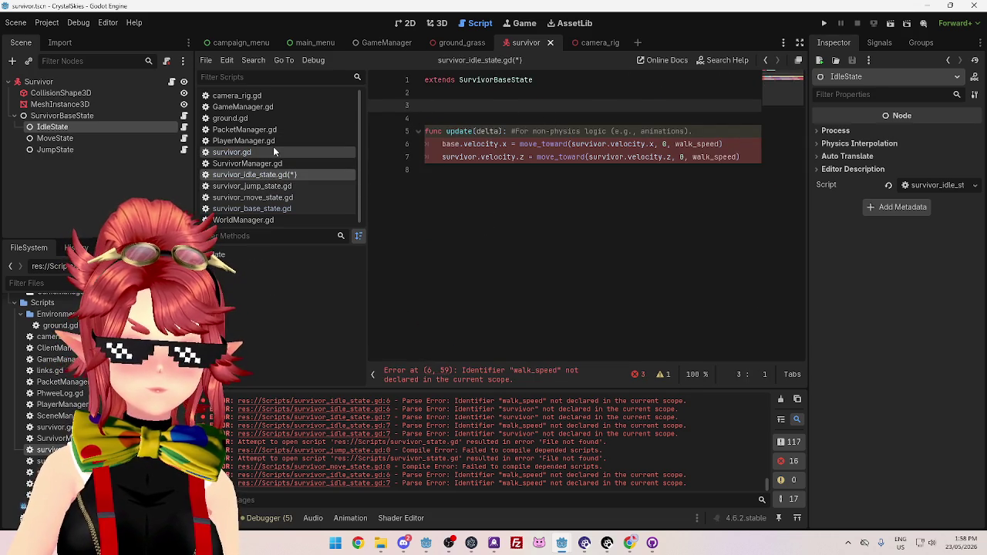
left_click(272, 150)
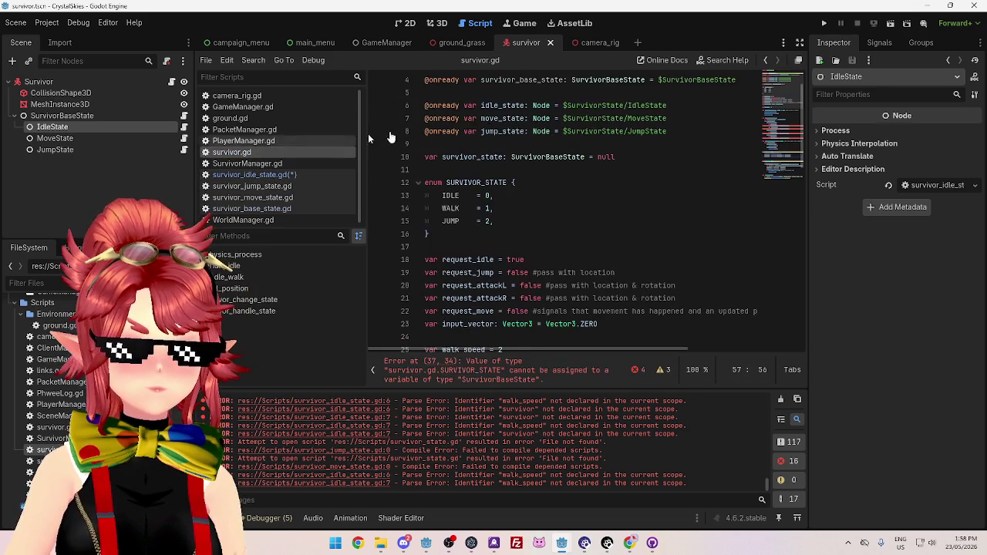
left_click(296, 174)
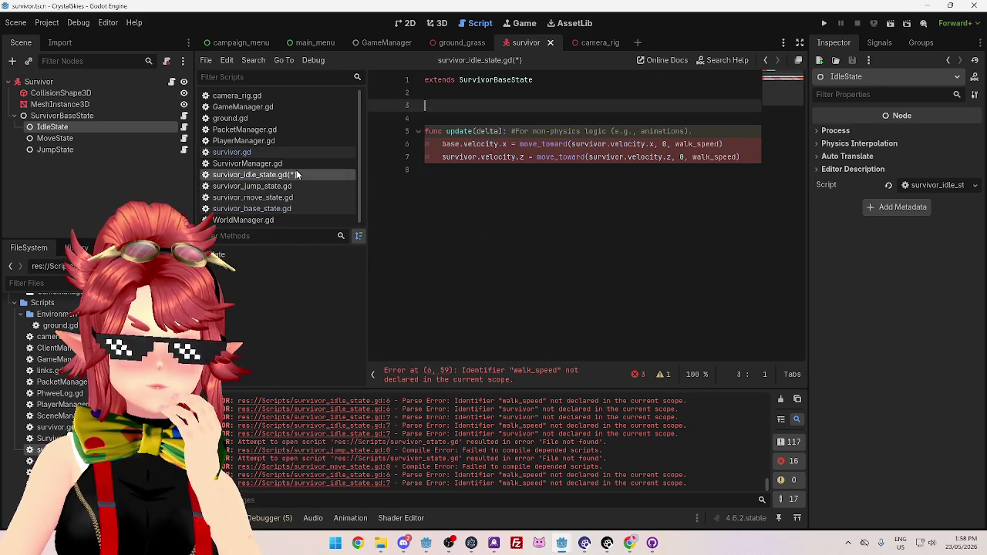
left_click(289, 158)
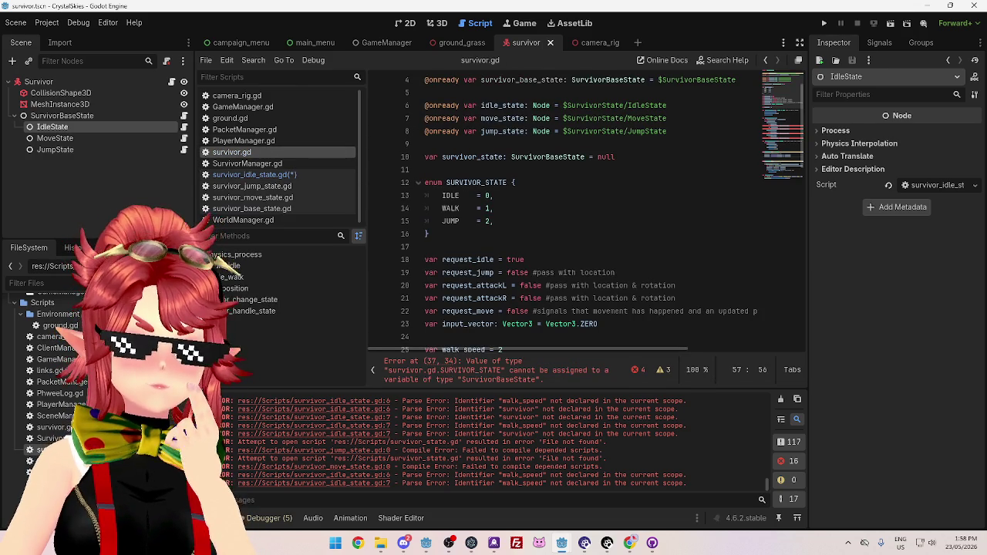
left_click(297, 174)
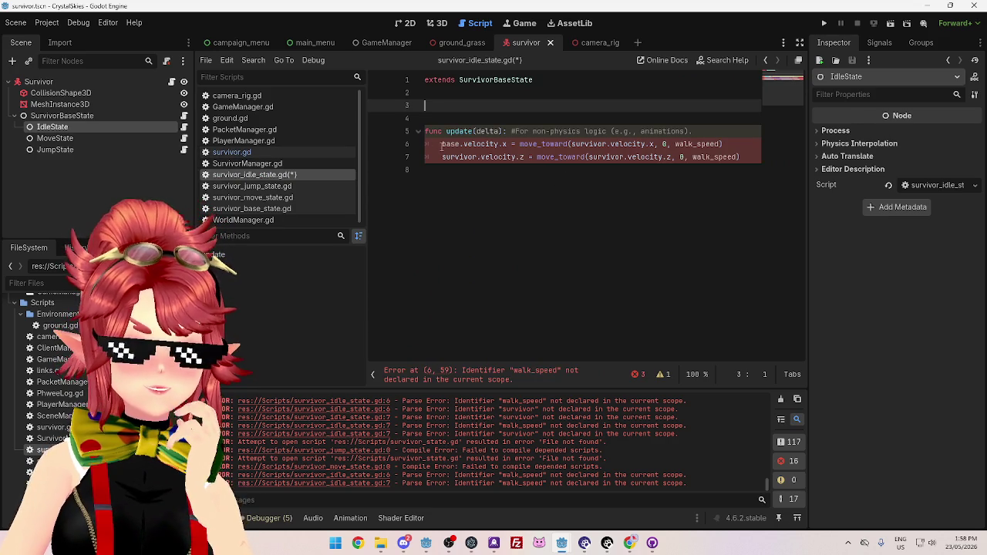
Delete the base. prefix so line 6 assigns velocity.x directly, then inspect walk_speed
left_click_drag(442, 144, 462, 145)
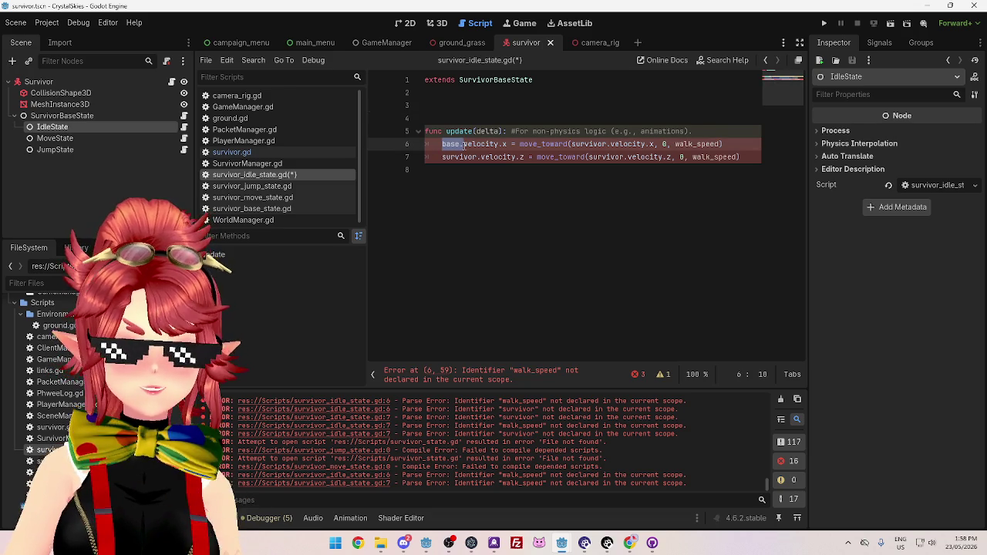
key("Delete")
key("Delete")
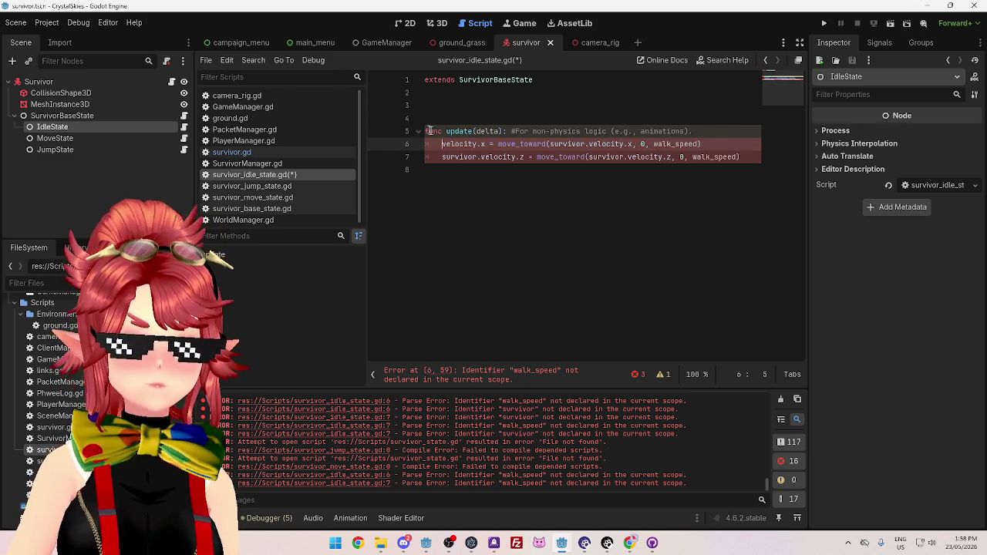
left_click(557, 184)
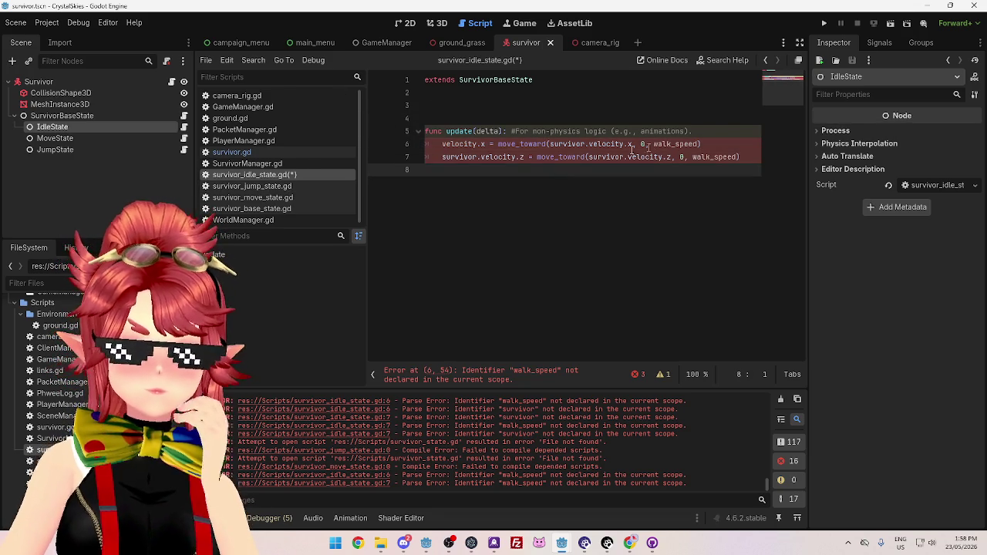
left_click(519, 156)
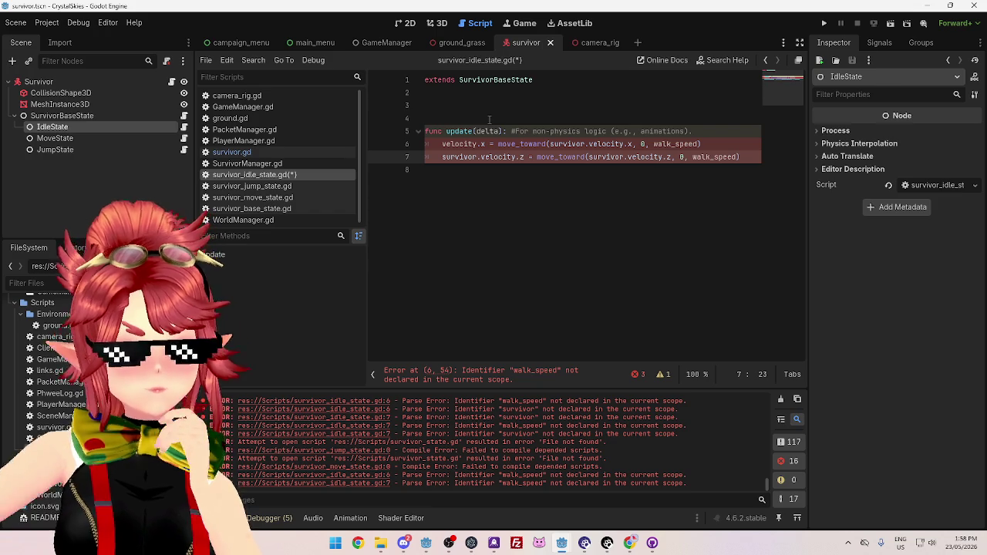
left_click(698, 144)
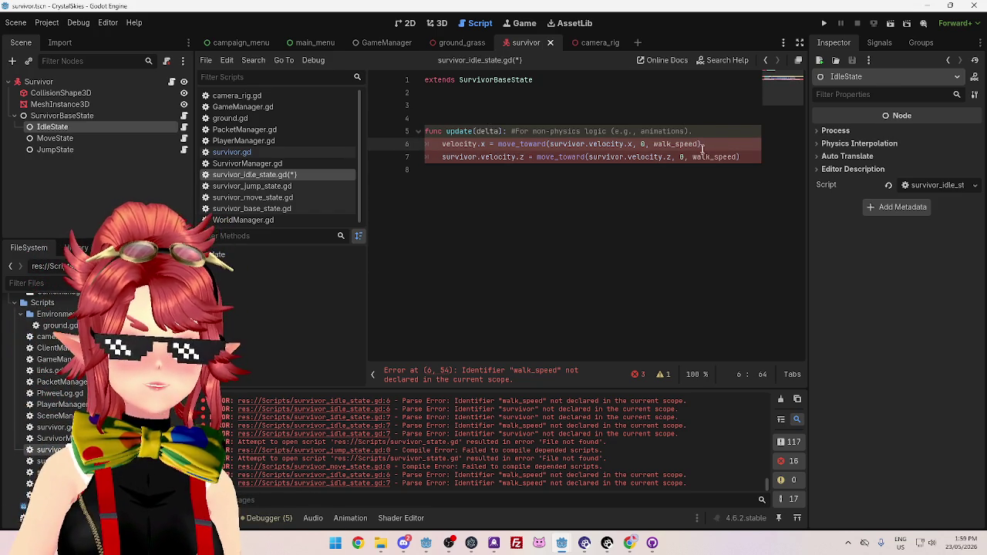
mouse_move(698, 144)
left_mouse_down()
mouse_move(629, 145)
mouse_move(653, 145)
left_mouse_up()
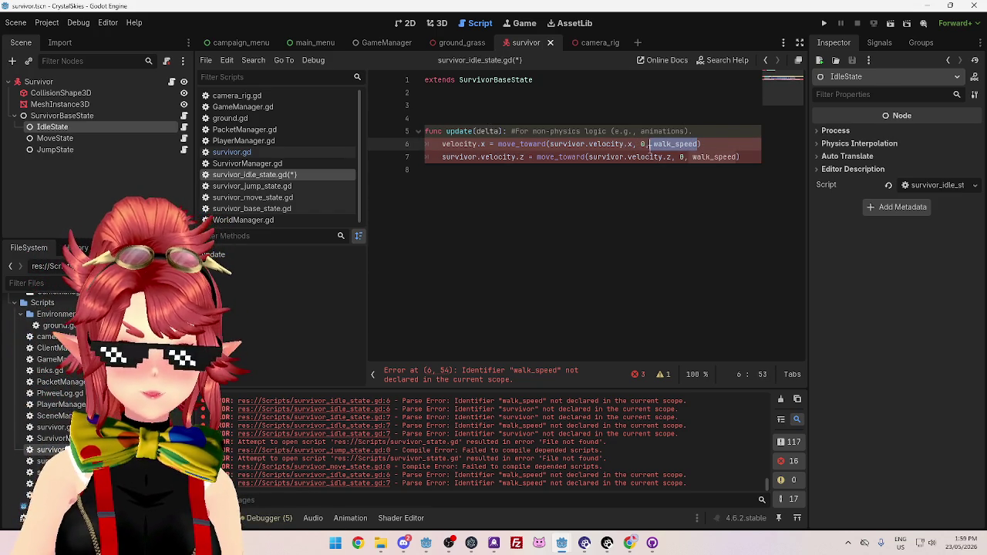
left_click(697, 158)
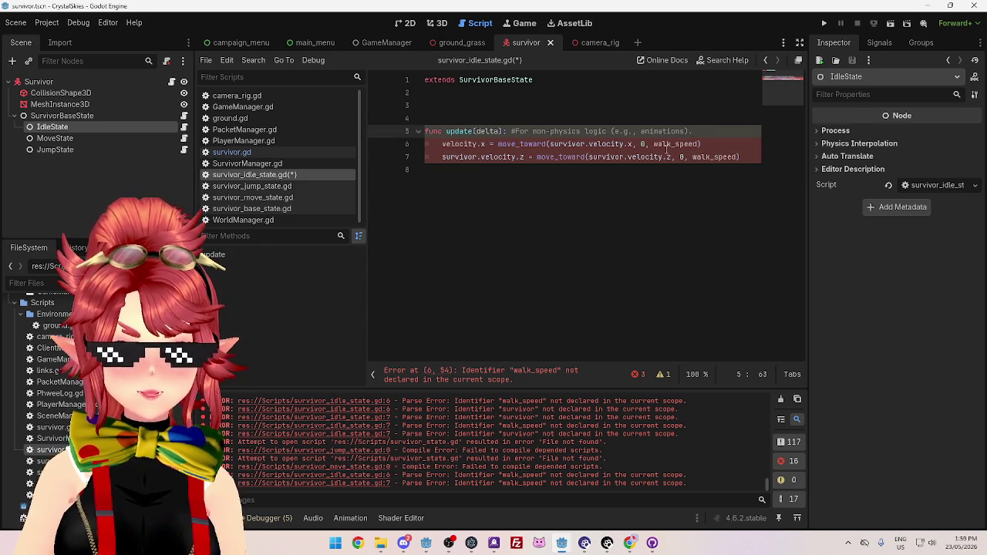
left_click(584, 107)
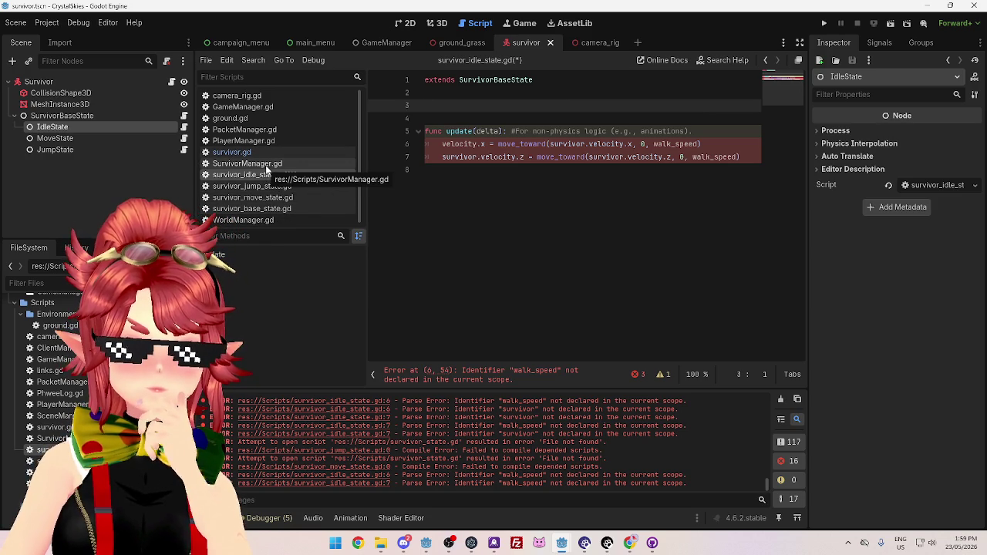
left_click_drag(654, 144, 696, 141)
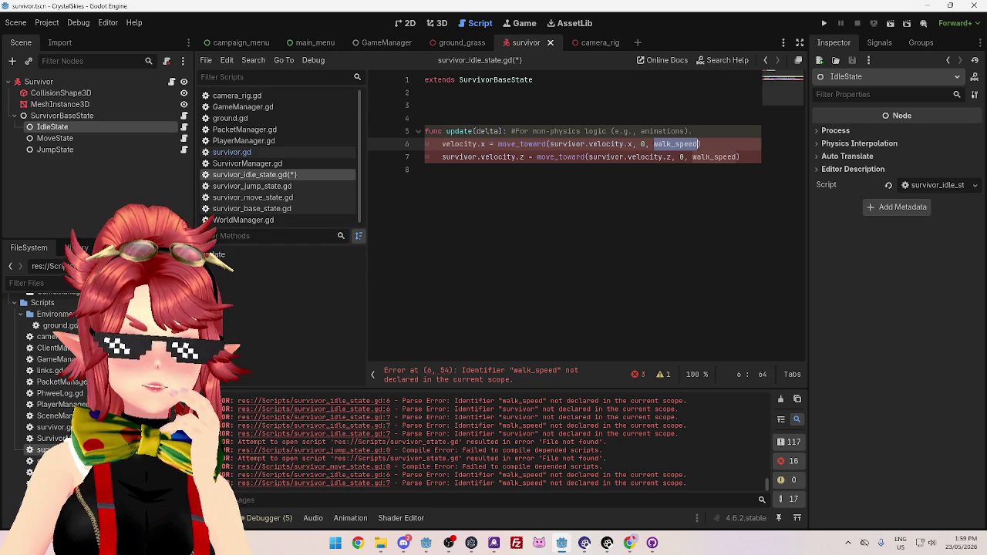
left_click(625, 200)
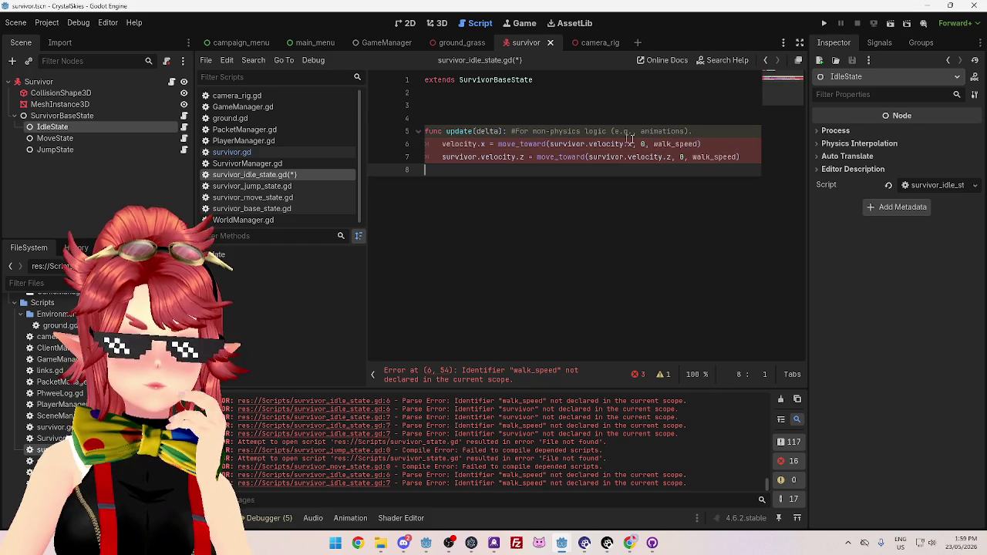
left_click_drag(655, 144, 699, 143)
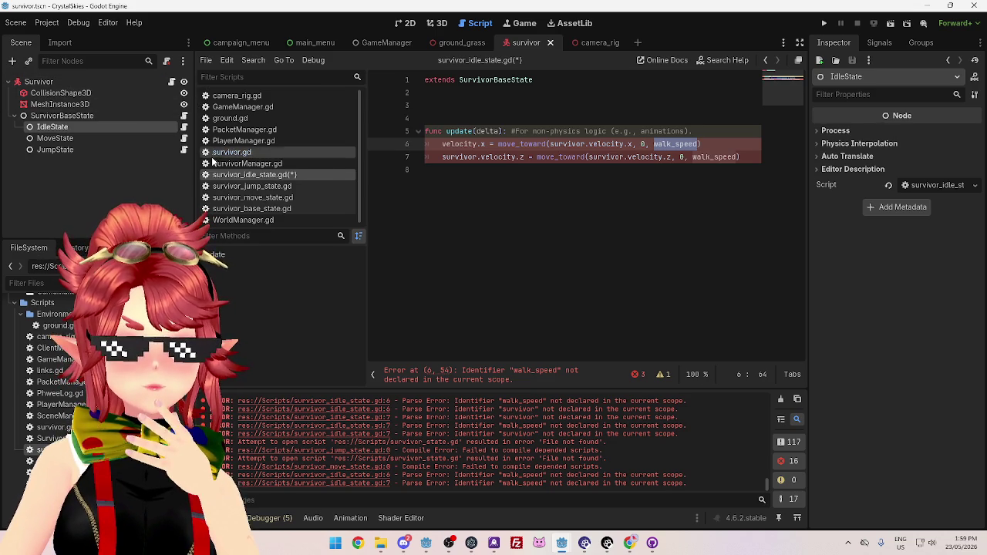
left_click(232, 152)
Drag the Survivor node into survivor_idle_state.gd, then delete the added reference line
left_click(64, 81)
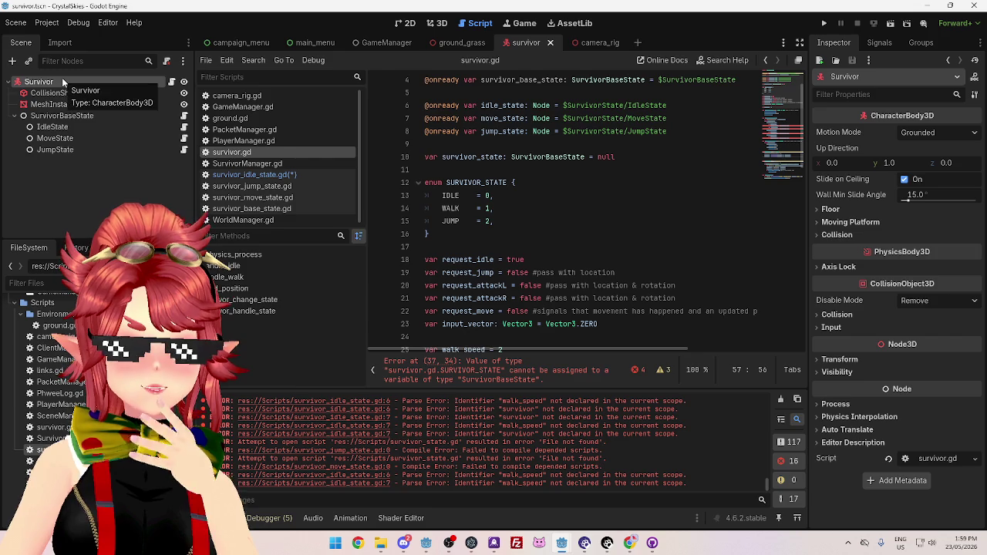
scroll(637, 210, "down", 4)
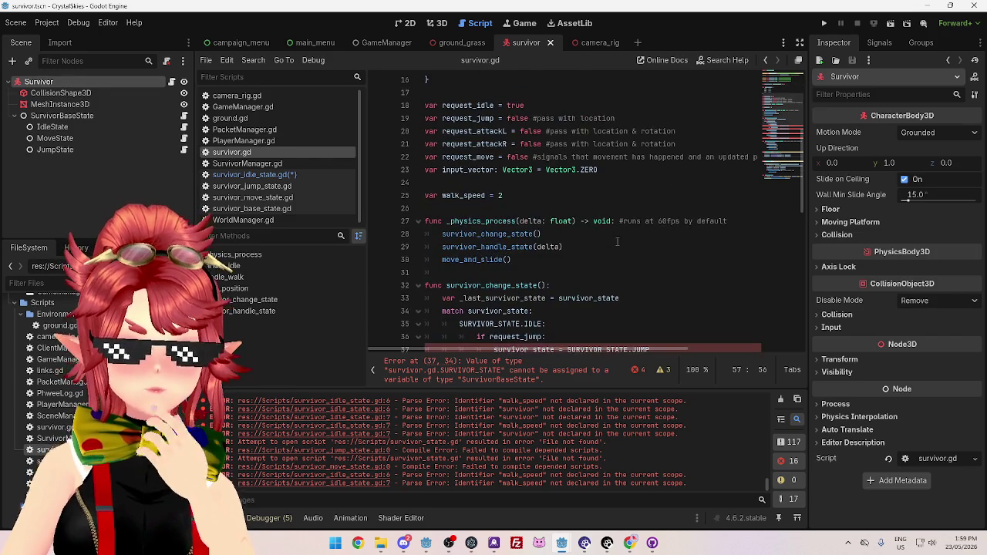
left_click(255, 175)
left_click(676, 157)
left_click(657, 143)
mouse_move(39, 82)
left_mouse_down()
mouse_move(359, 77)
mouse_move(469, 105)
left_mouse_up()
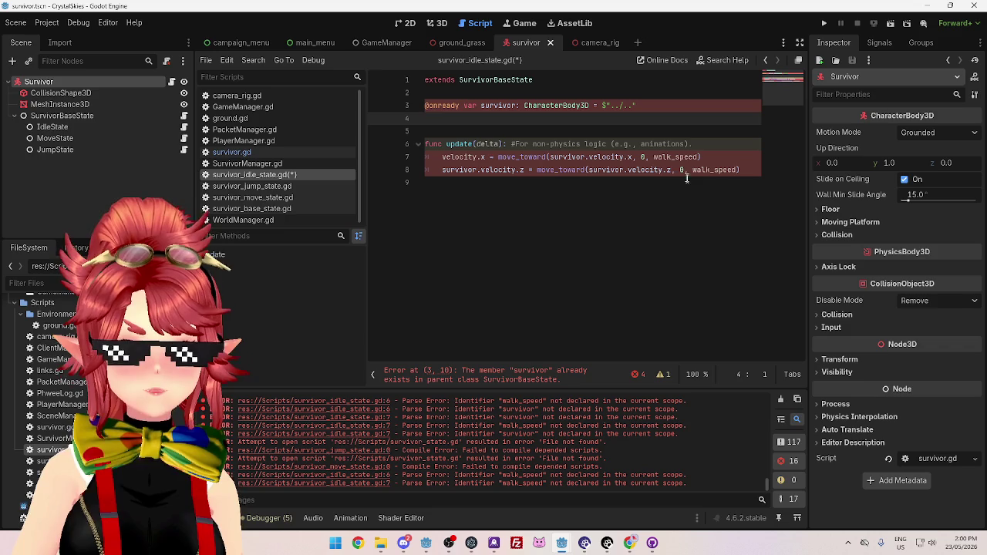
left_click(654, 157)
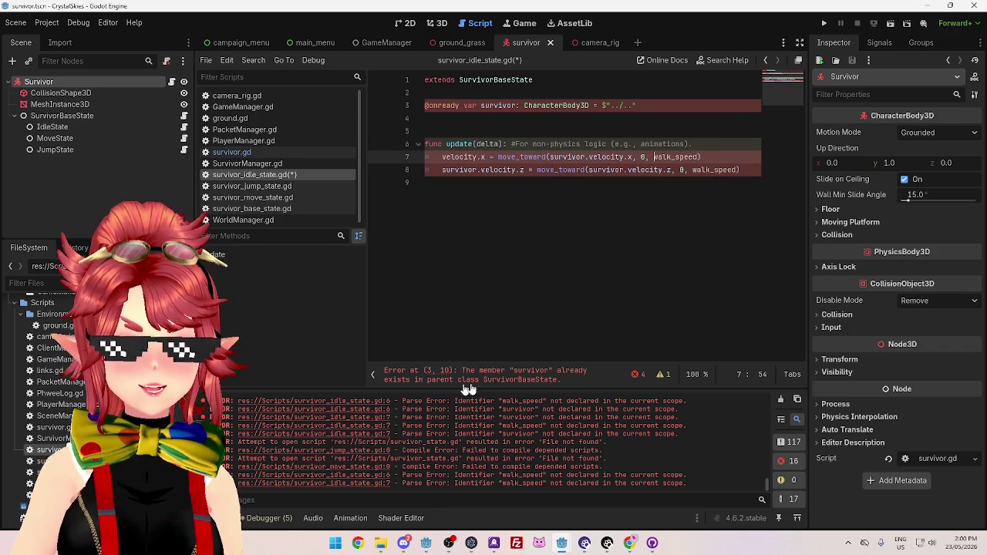
left_click_drag(637, 106, 426, 94)
key("BackSpace")
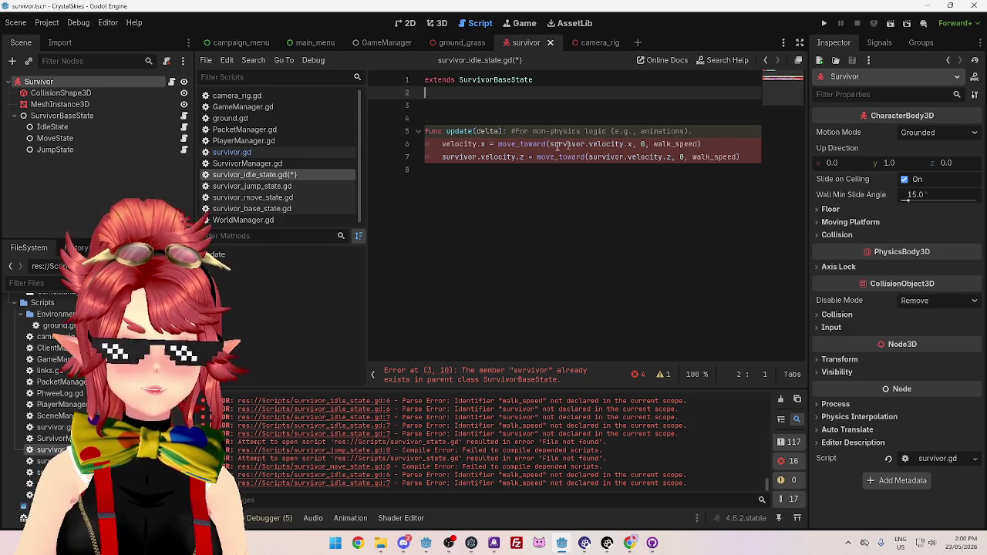
left_click(426, 106)
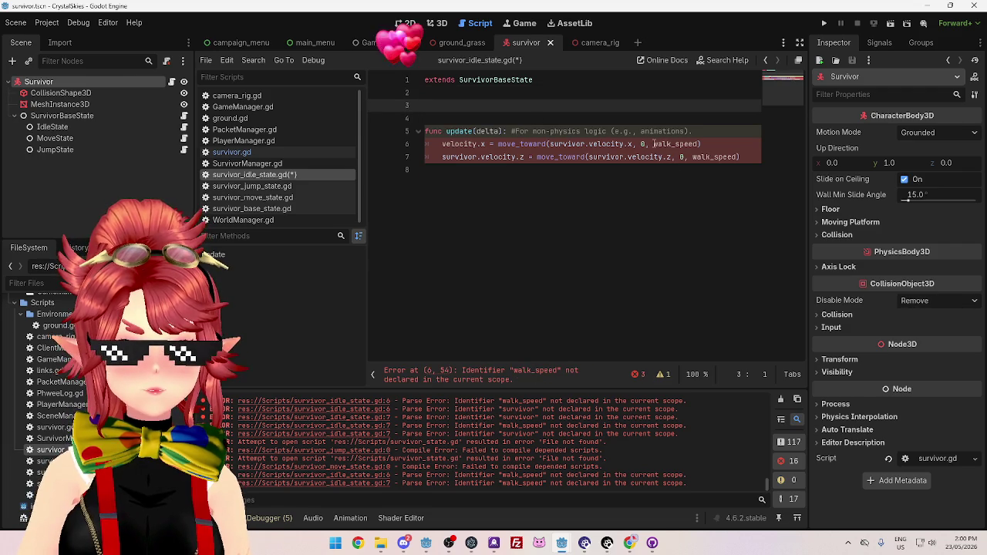
Prefix walk_speed on line 6 with survivor
left_click(654, 144)
type("survivor.")
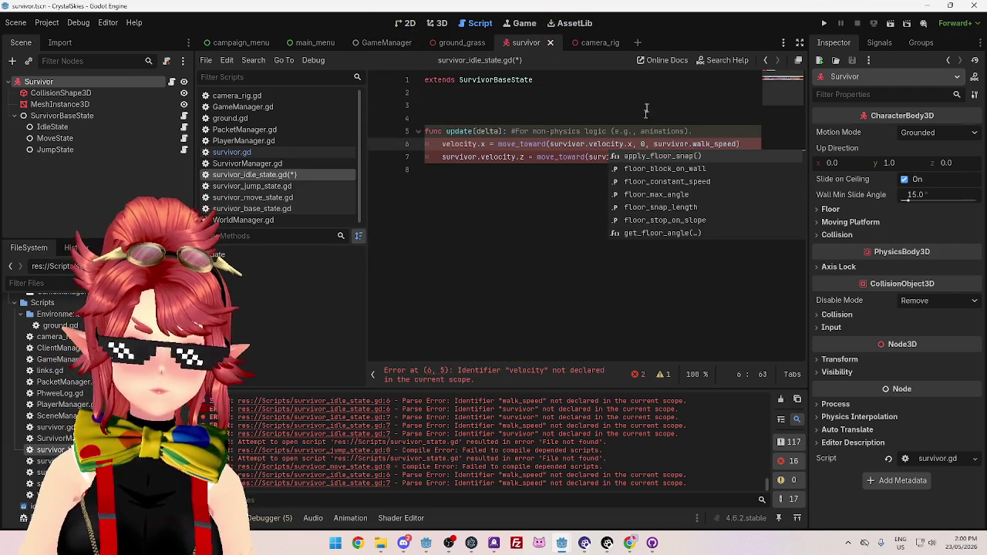
key("Escape")
key("Up")
key("Up")
key("Up")
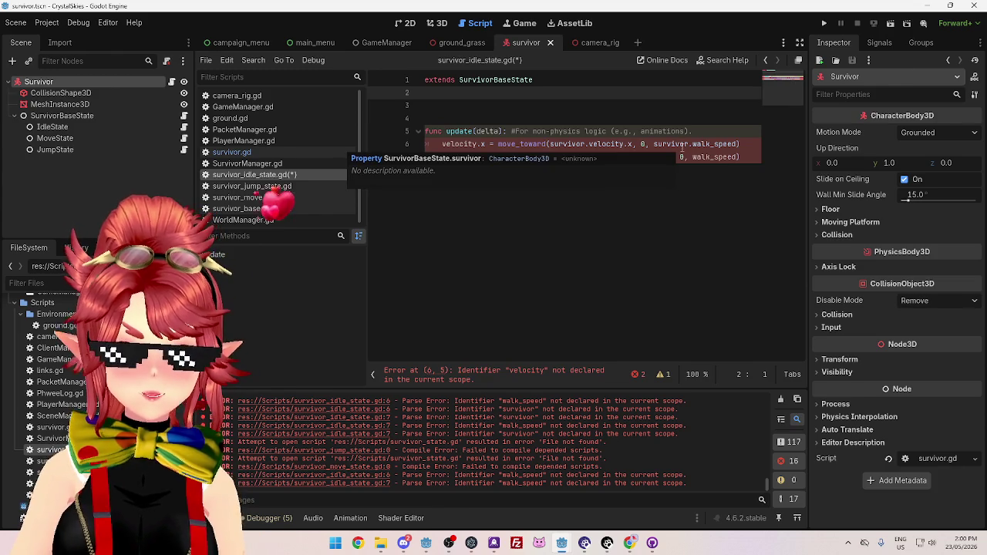
left_click(682, 146)
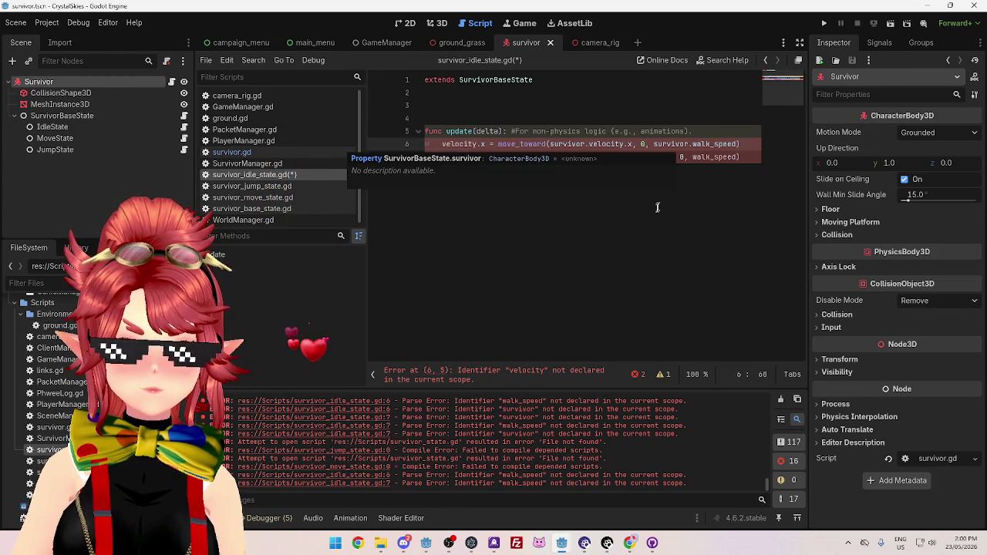
left_click(663, 179)
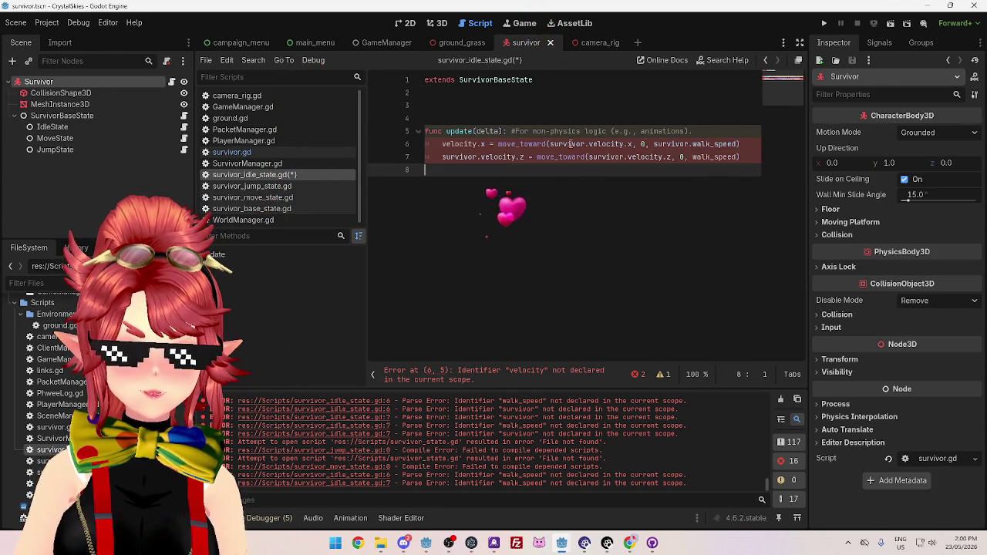
Make line 6 assign survivor.velocity.x instead of velocity.x
left_click(443, 145)
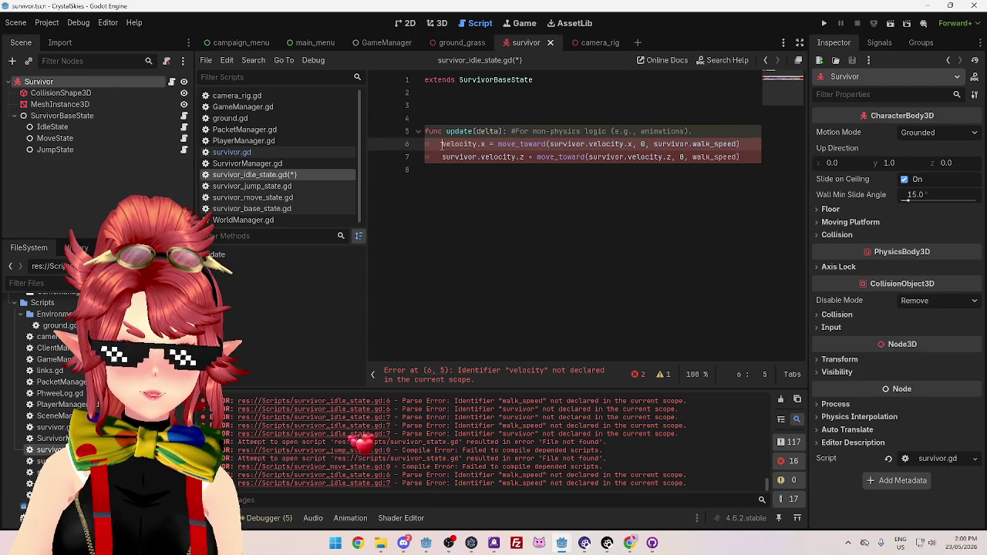
double_click(568, 144)
key("ctrl+c")
left_click(445, 145)
key("ctrl+v")
type(".")
left_click(504, 207)
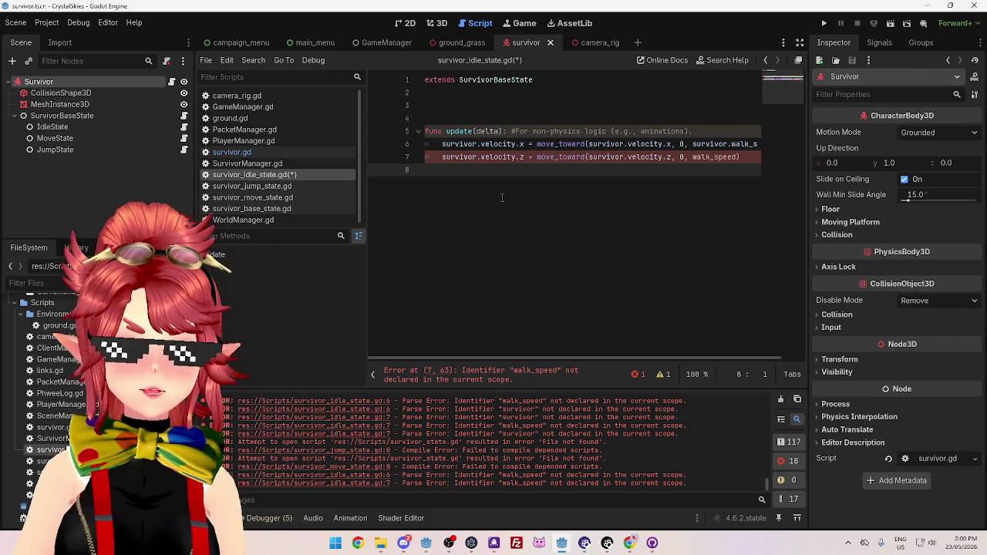
Prefix walk_speed on the velocity.z line with survivor. and save the script
left_click(270, 209)
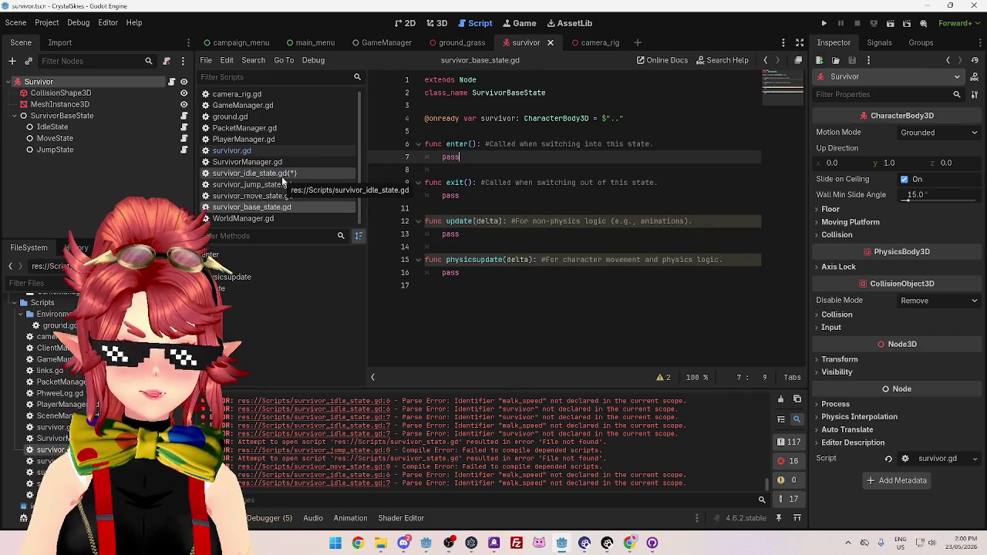
left_click(282, 177)
left_click(474, 156)
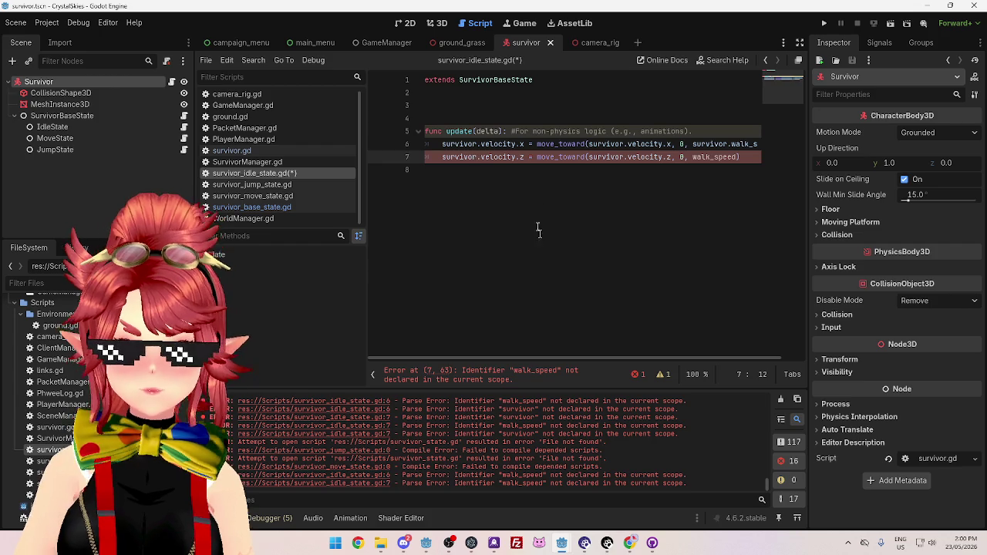
double_click(710, 145)
key("ctrl+c")
left_click(693, 157)
key("ctrl+v")
left_click(501, 105)
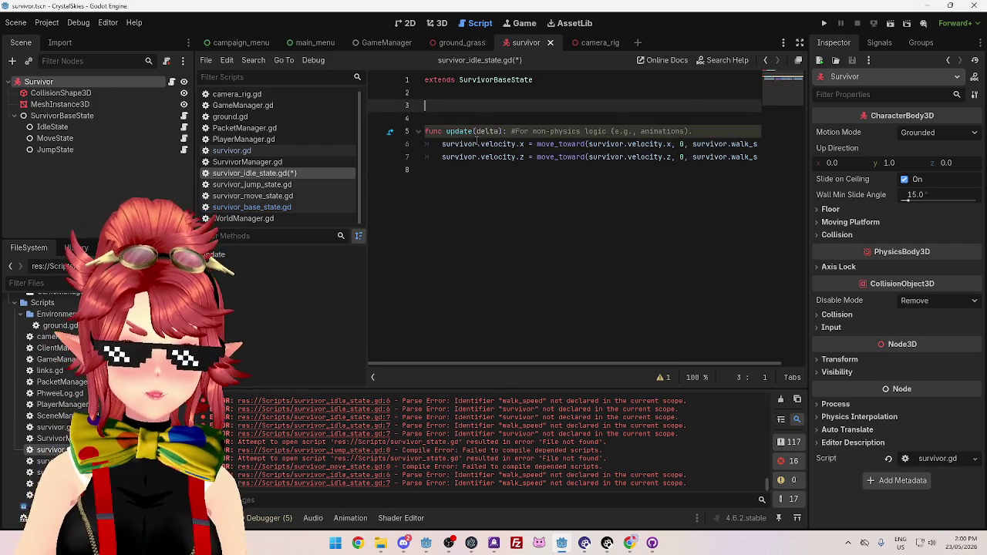
left_click(523, 226)
key("ctrl+s")
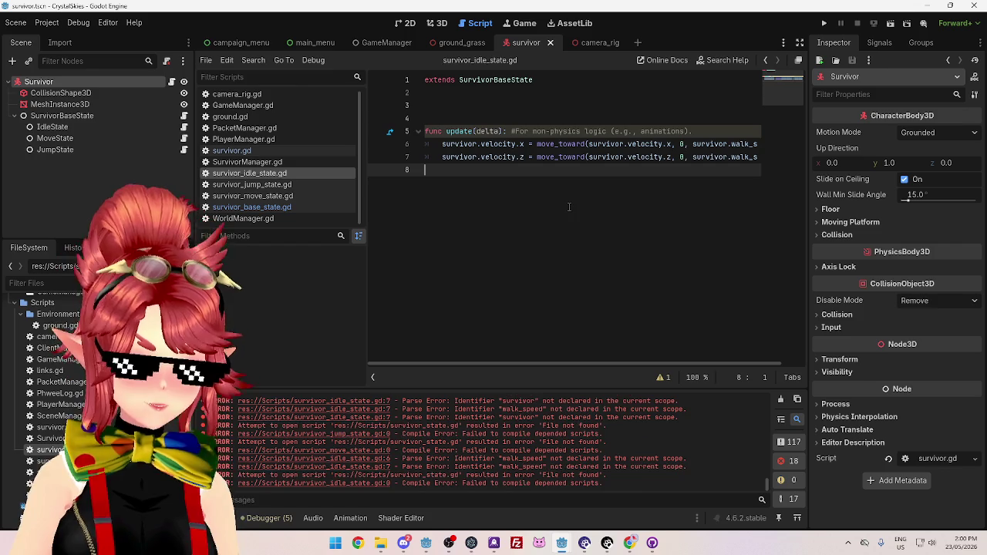
left_click(510, 105)
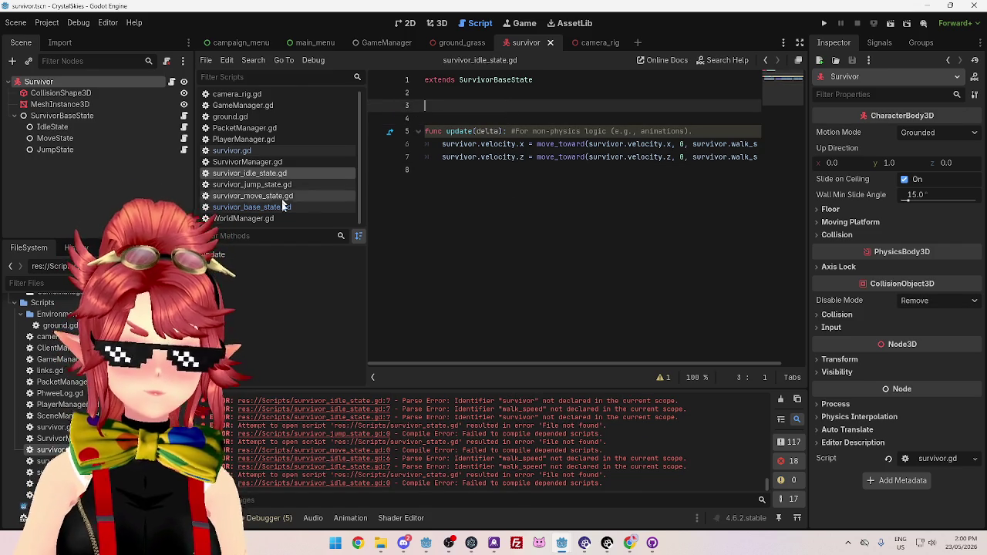
Select the player-movement lines 62–67 in survivor.gd's handle_walk function
left_click(278, 151)
left_click(283, 174)
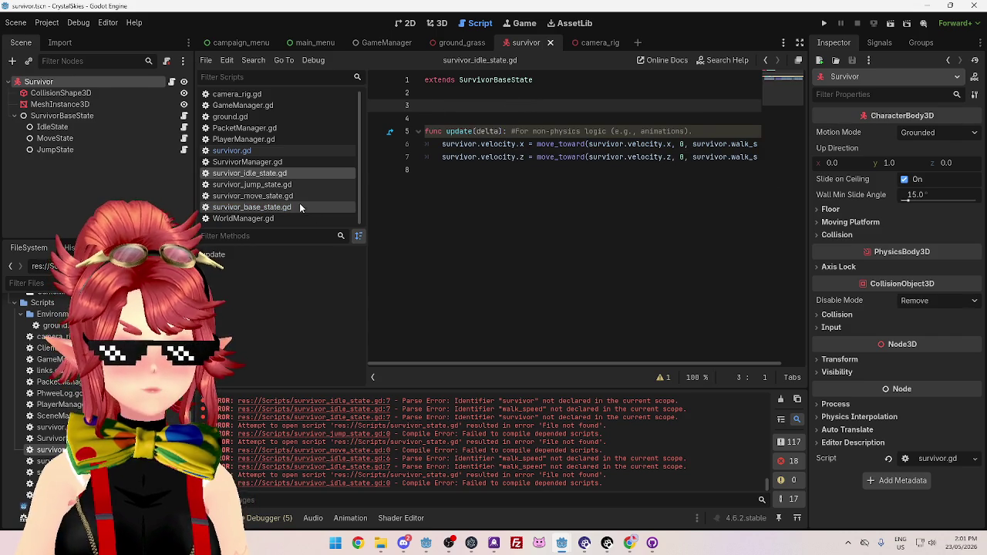
left_click(270, 150)
scroll(553, 209, "down", 5)
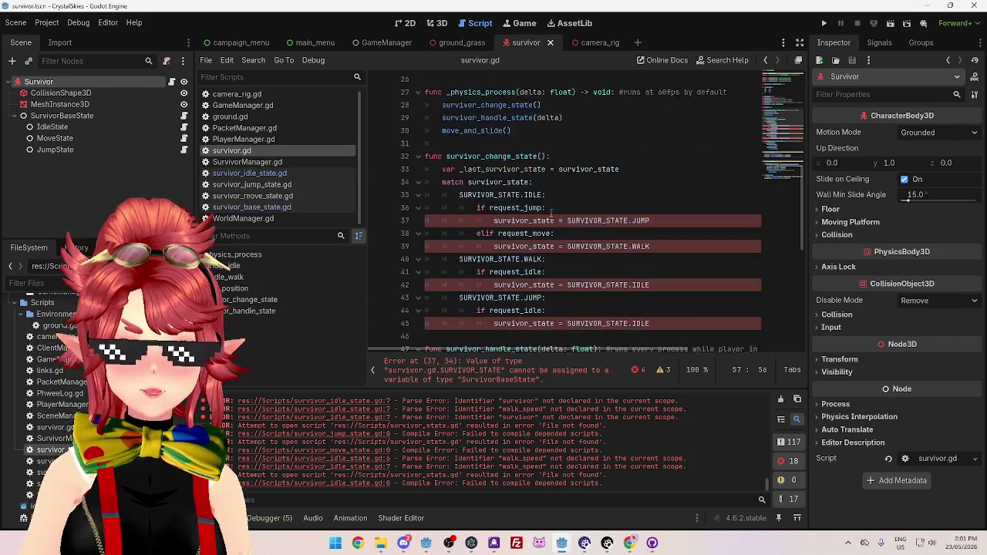
scroll(494, 150, "down", 2)
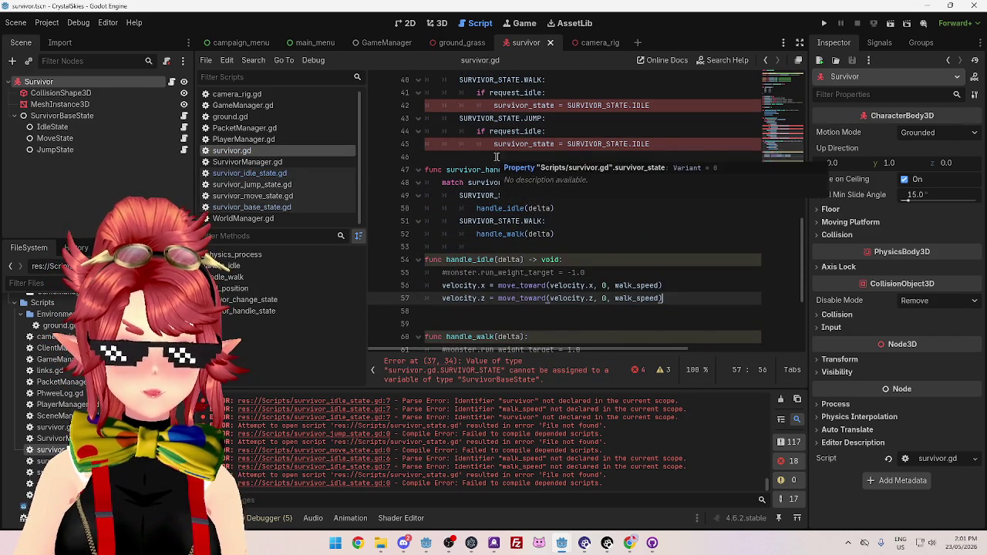
scroll(563, 245, "down", 5)
mouse_move(542, 312)
left_mouse_down()
mouse_move(463, 298)
mouse_move(420, 235)
mouse_move(442, 247)
left_mouse_up()
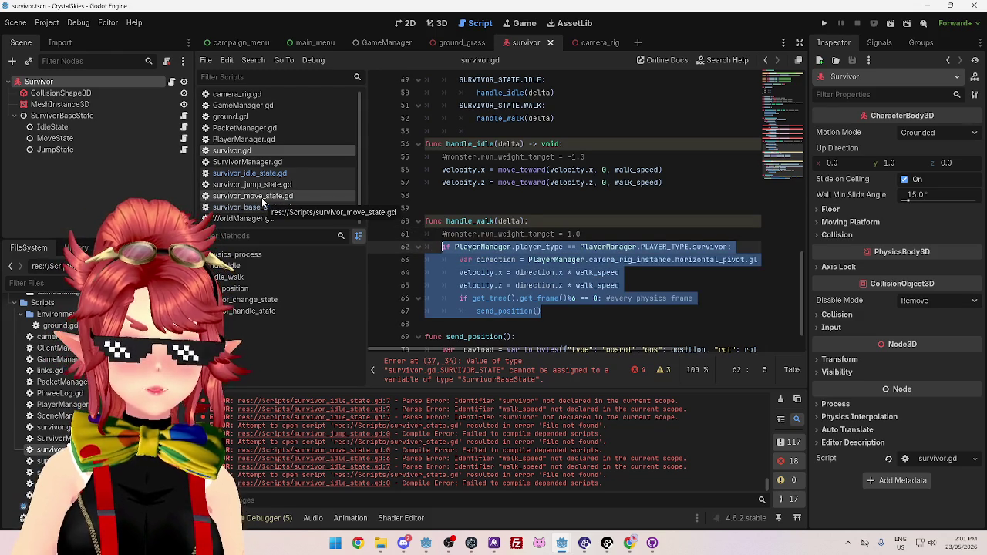
left_click(101, 142)
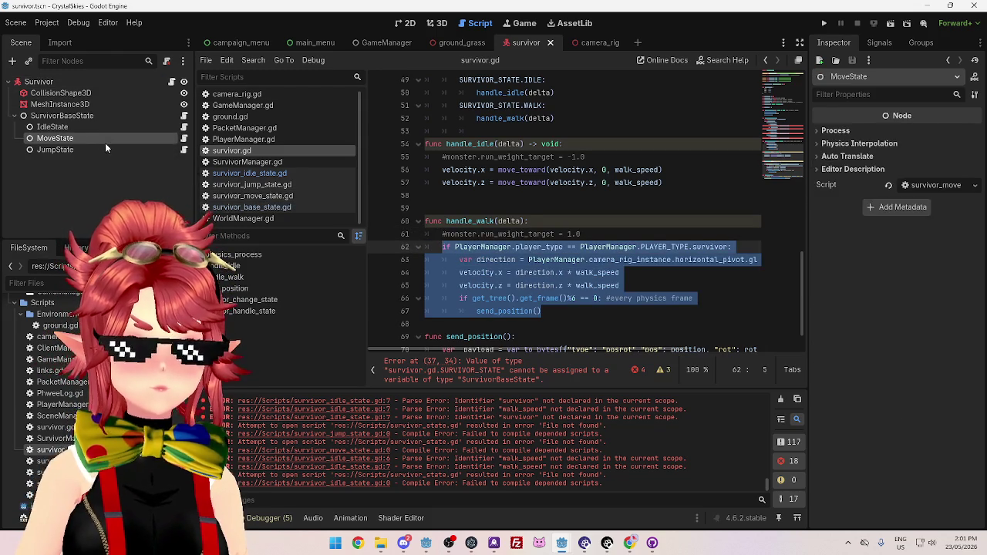
Rename the MoveState node to WalkState and its script to survivor_walk_state.gd
left_click(58, 138)
type("WalkState")
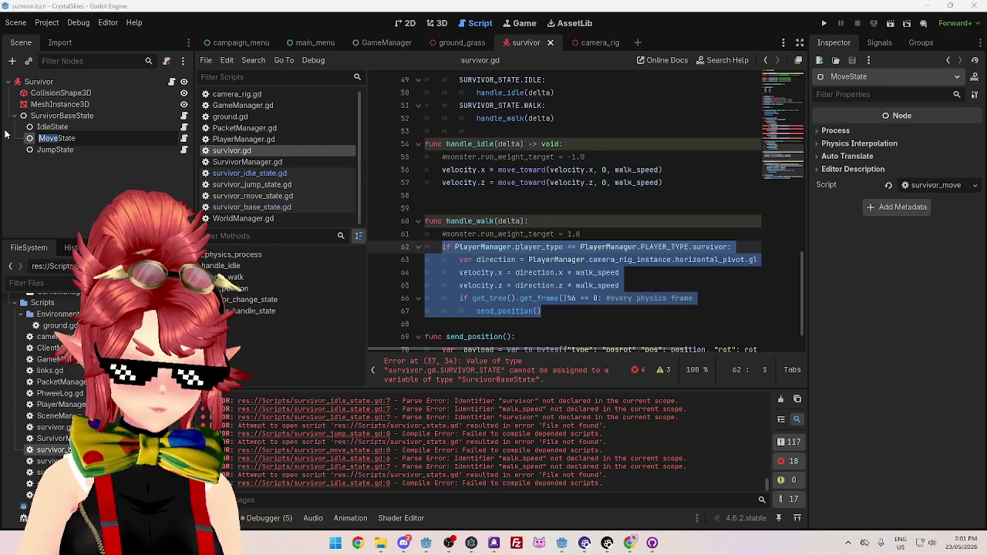
key("Return")
left_click(94, 137)
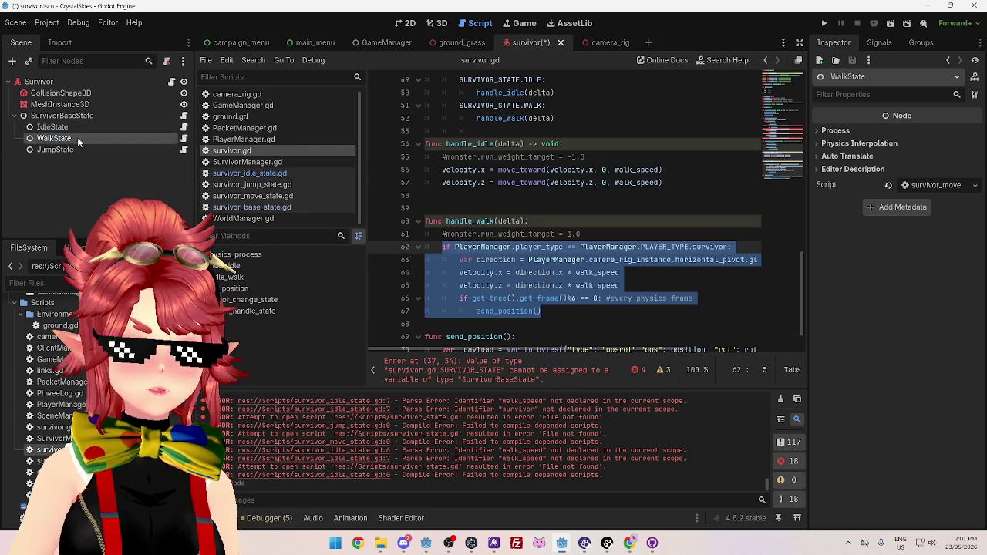
key("Return")
scroll(468, 115, "up", 15)
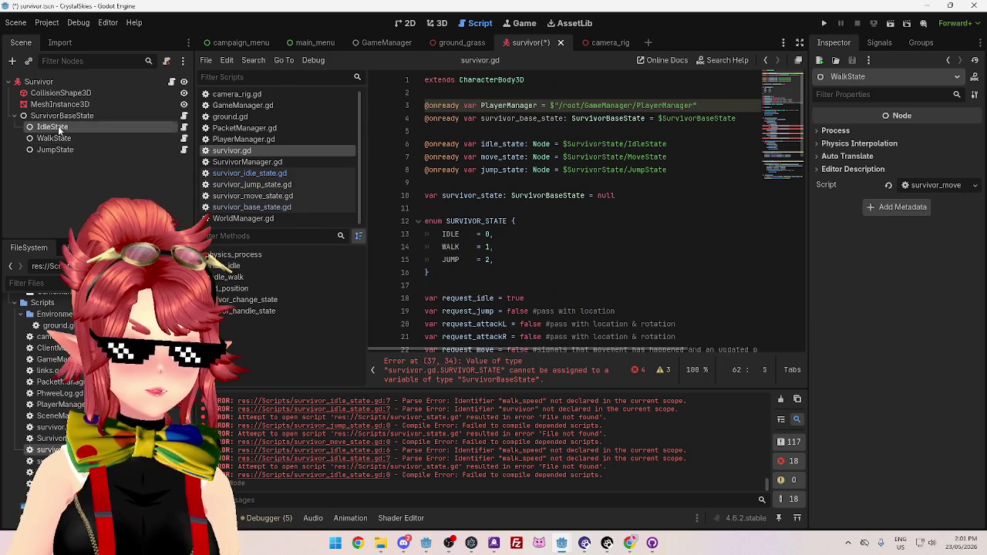
left_click(184, 139)
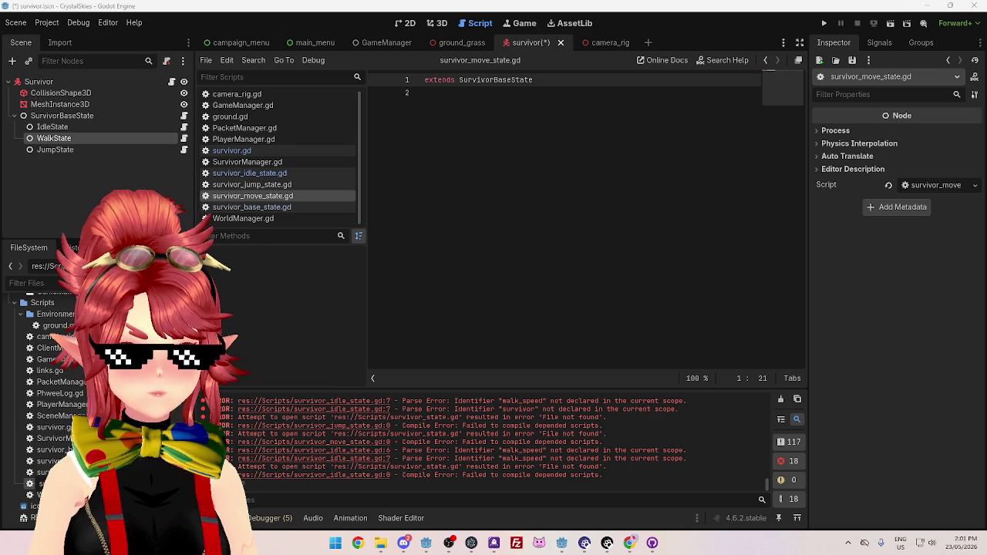
key("Return")
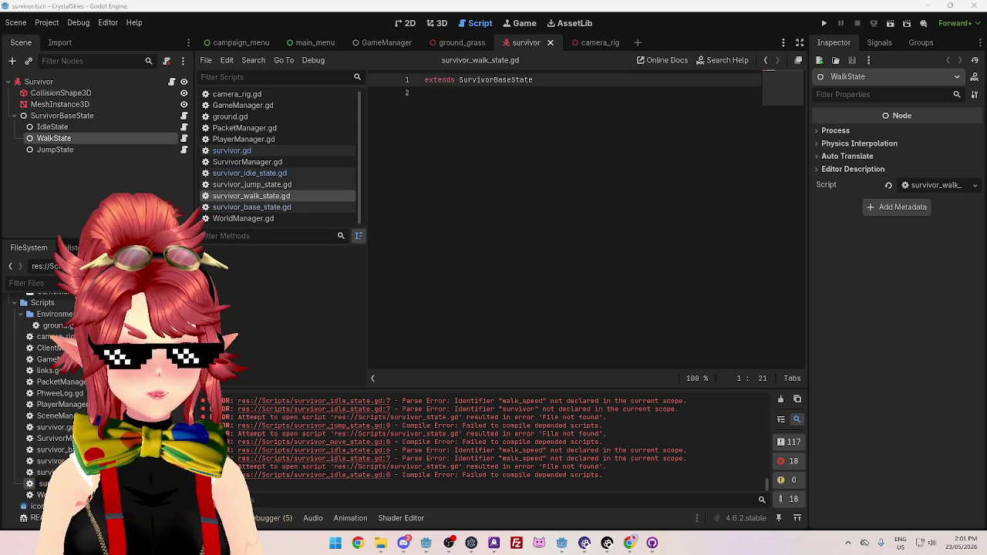
Rename the node back to MoveState and review the state nodes and their scripts
left_click_drag(57, 137, 42, 142)
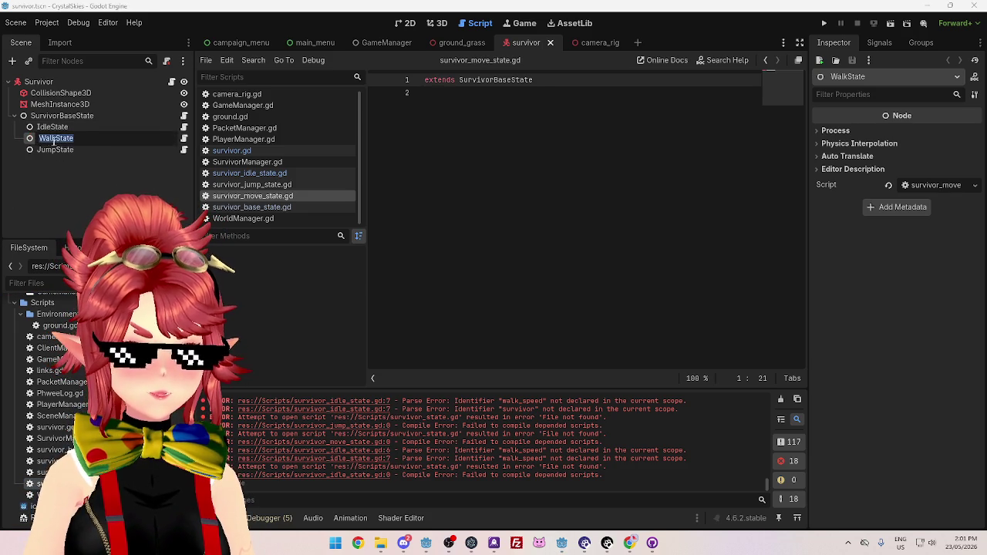
type("MoveState")
key("Return")
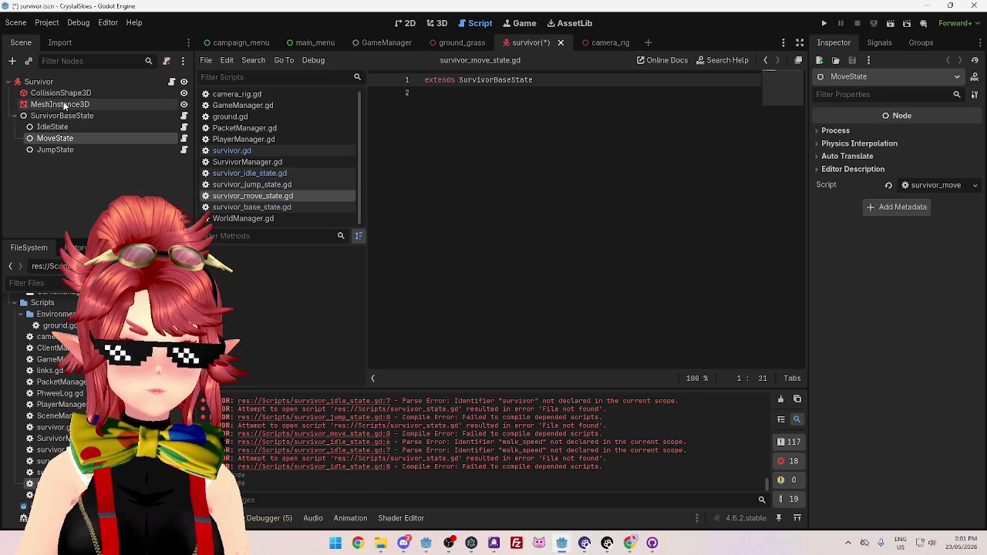
left_click(66, 151)
left_click(68, 139)
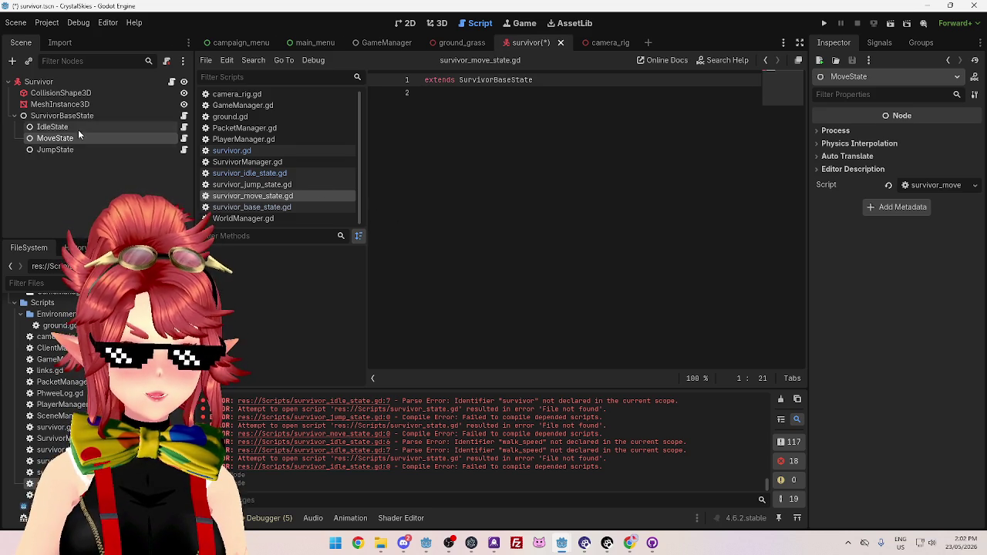
left_click(78, 128)
left_click(78, 115)
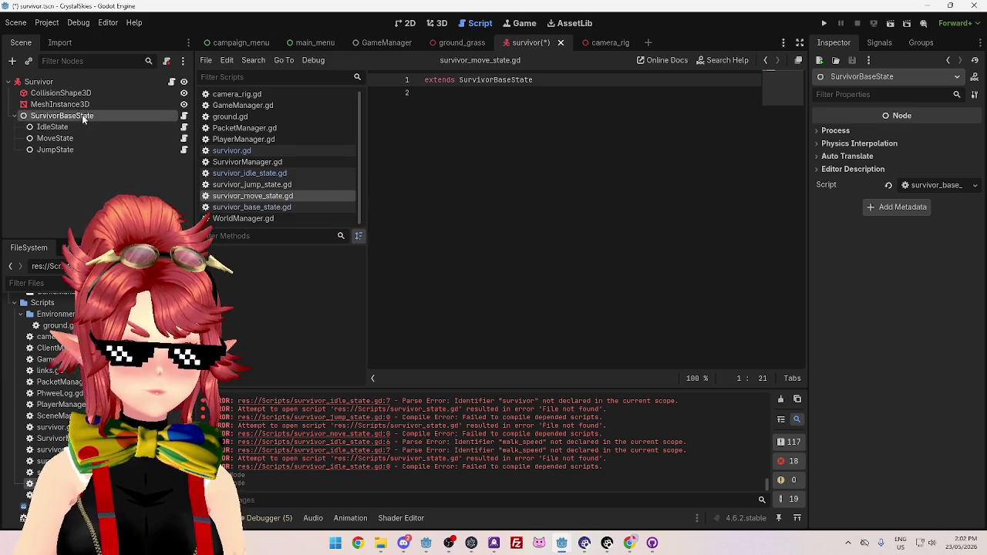
left_click(255, 207)
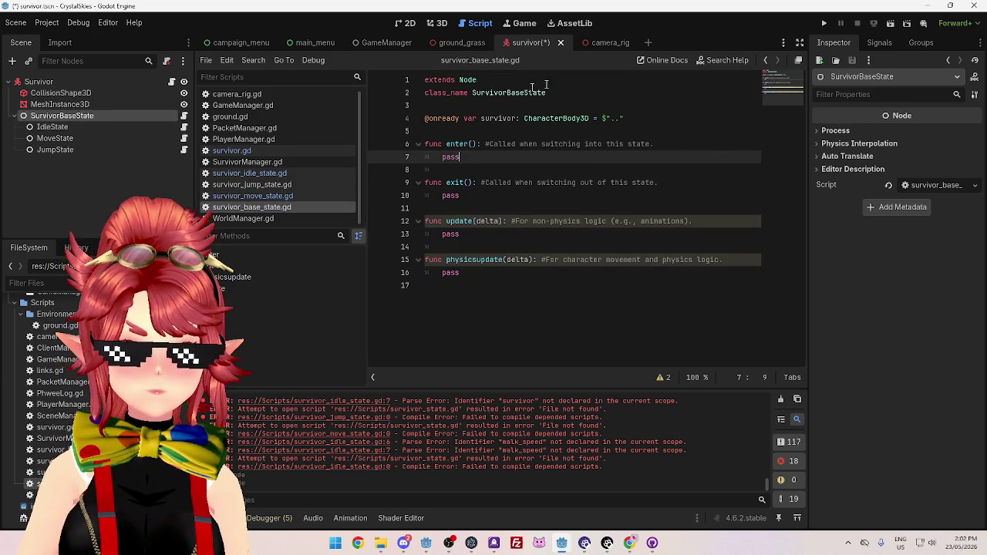
left_click(260, 198)
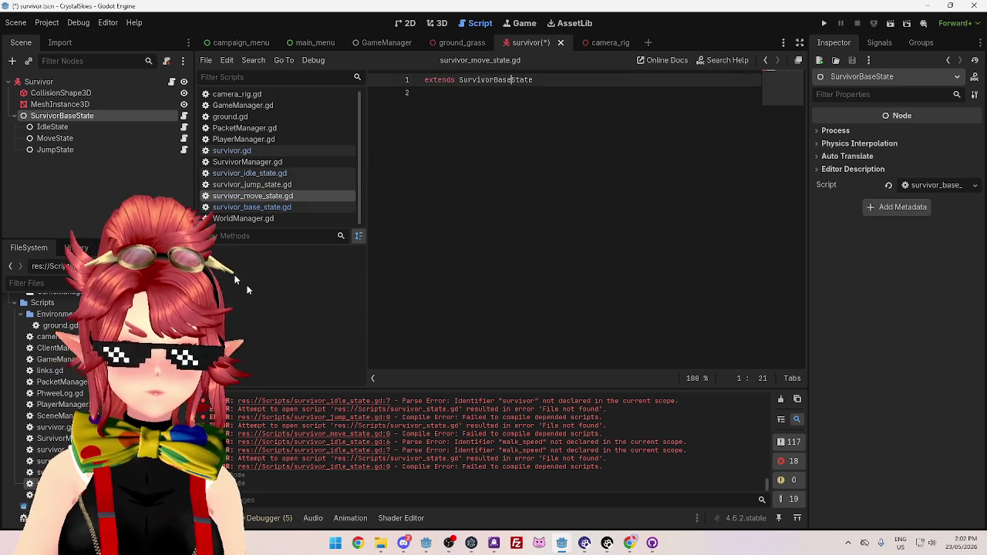
left_click(264, 174)
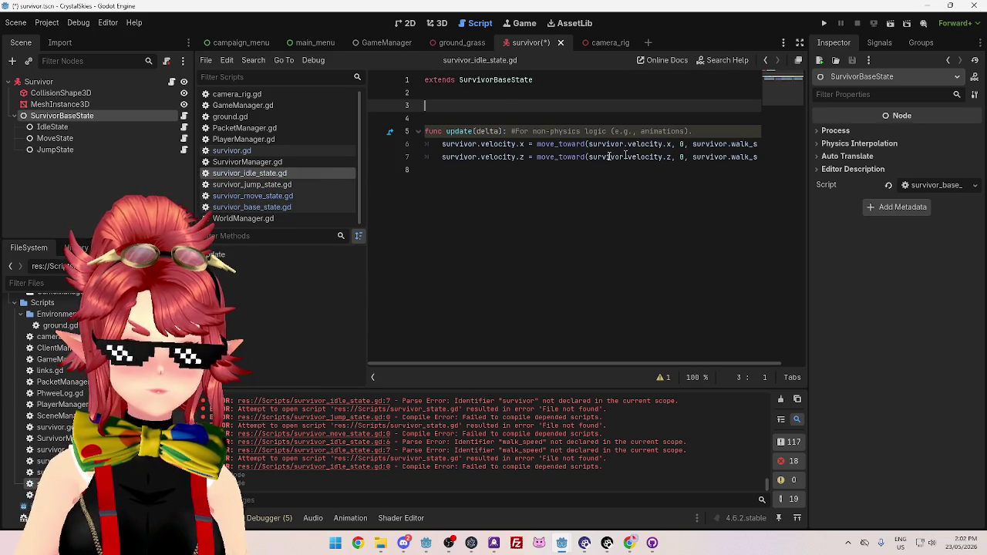
Add a func update(delta) header, copied from the idle state, to survivor_move_state.gd
left_click_drag(698, 131, 434, 131)
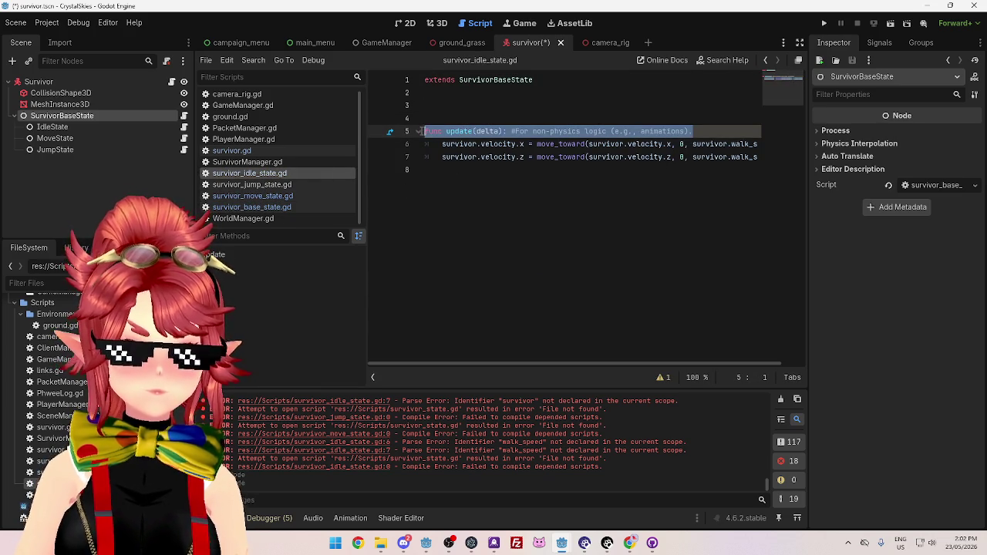
left_click(272, 197)
key("Return")
type("func")
type("func update(delta): #For non-physics logic (e.g., animations).")
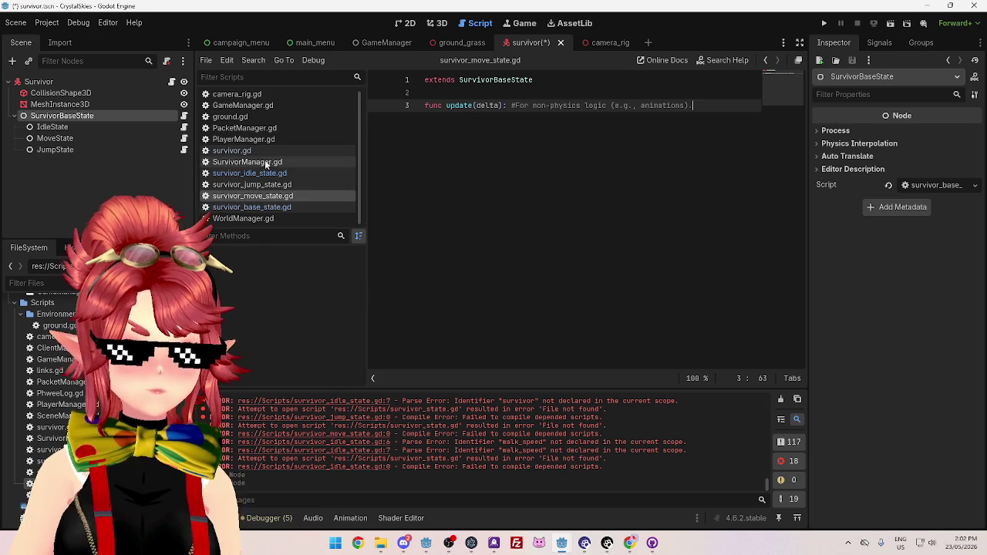
left_click(249, 207)
left_click(247, 196)
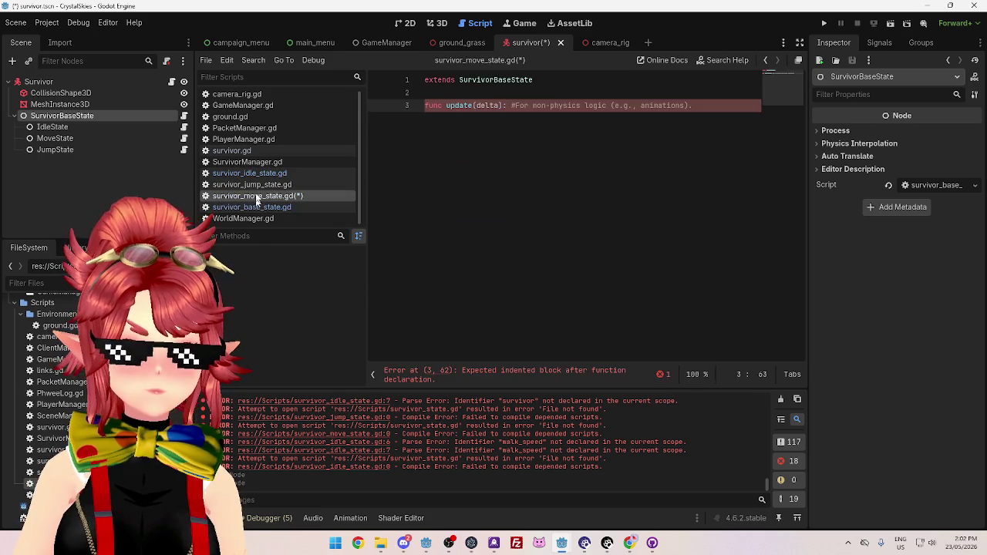
Paste survivor.gd's handle_walk movement block into the move state's update function
left_click(257, 150)
scroll(562, 278, "down", 15)
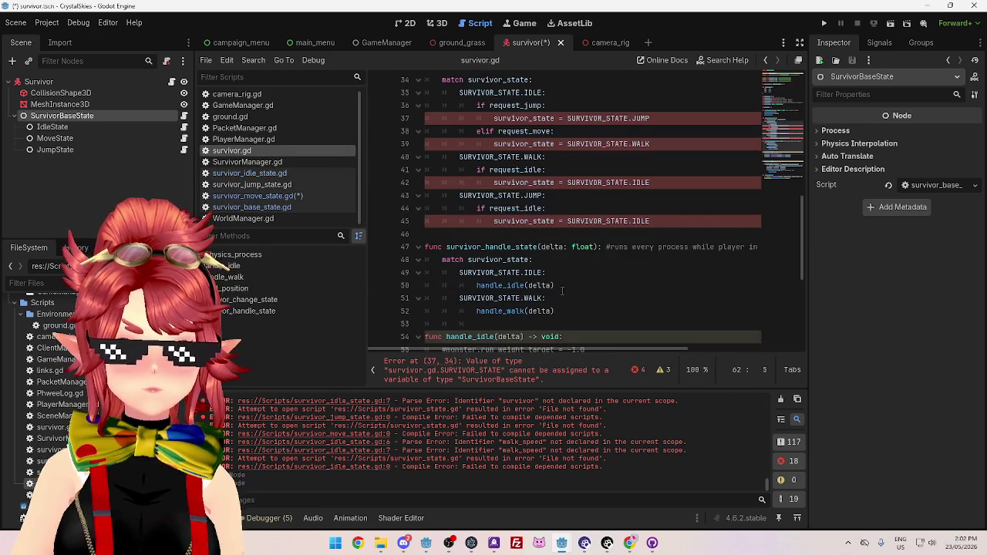
scroll(562, 290, "down", 4)
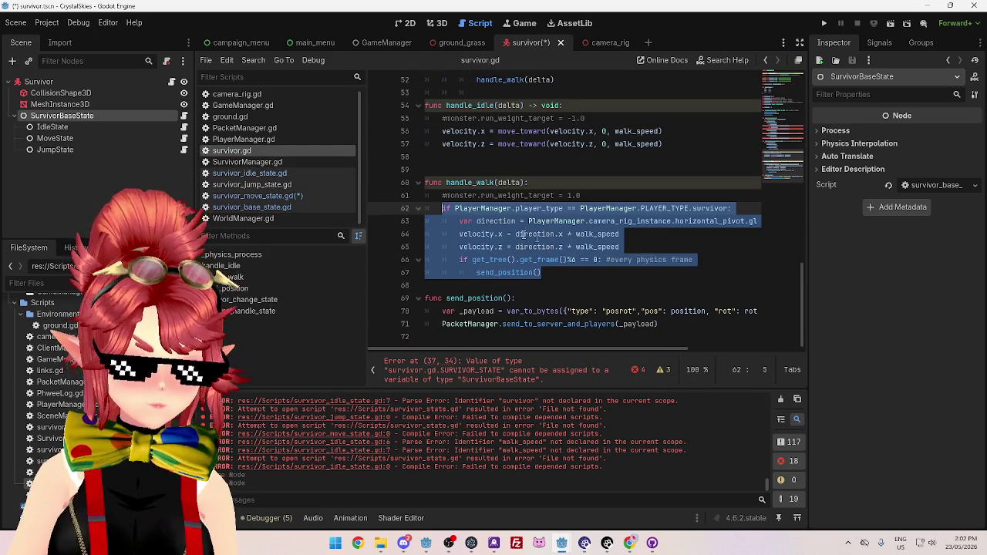
left_click(255, 196)
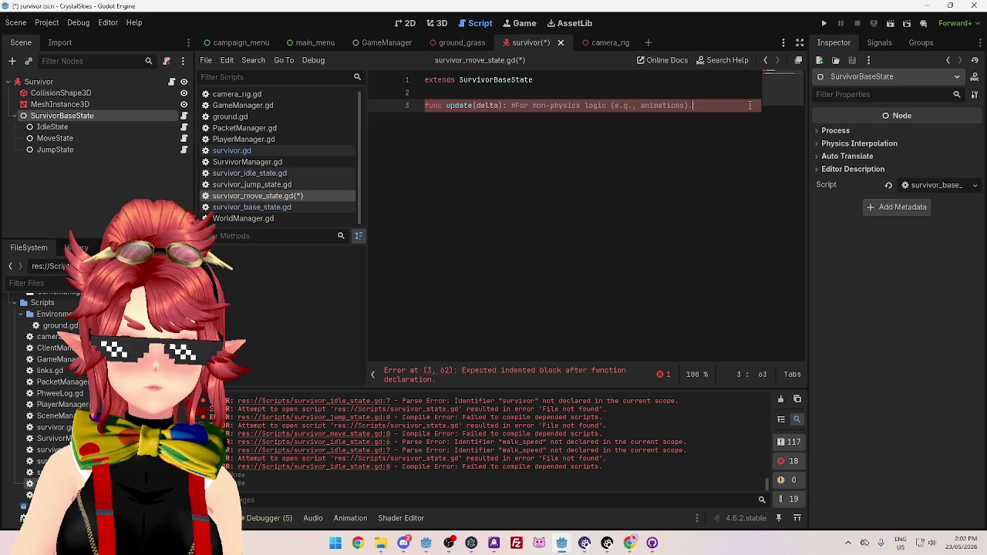
key("Return")
key("ctrl+v")
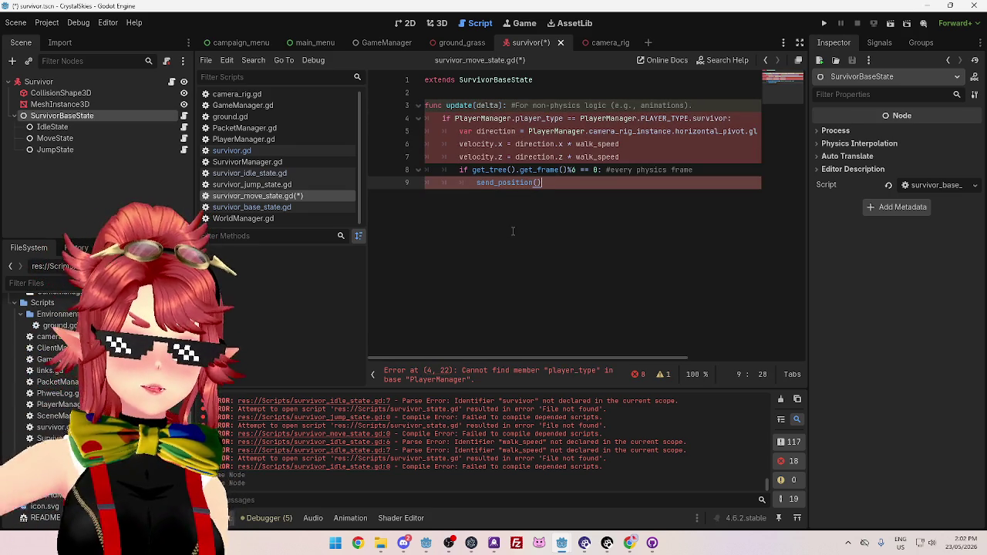
left_click(473, 156)
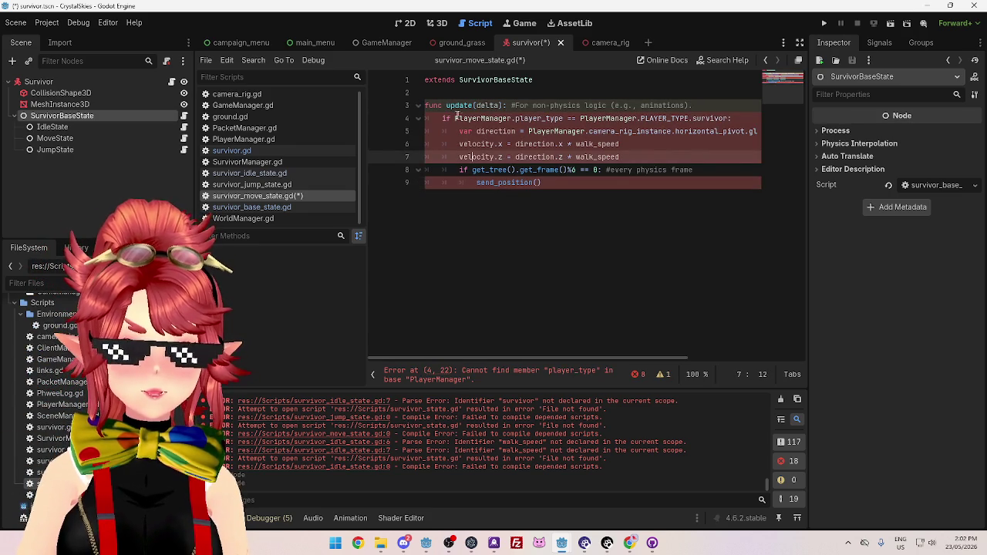
left_click_drag(456, 118, 514, 118)
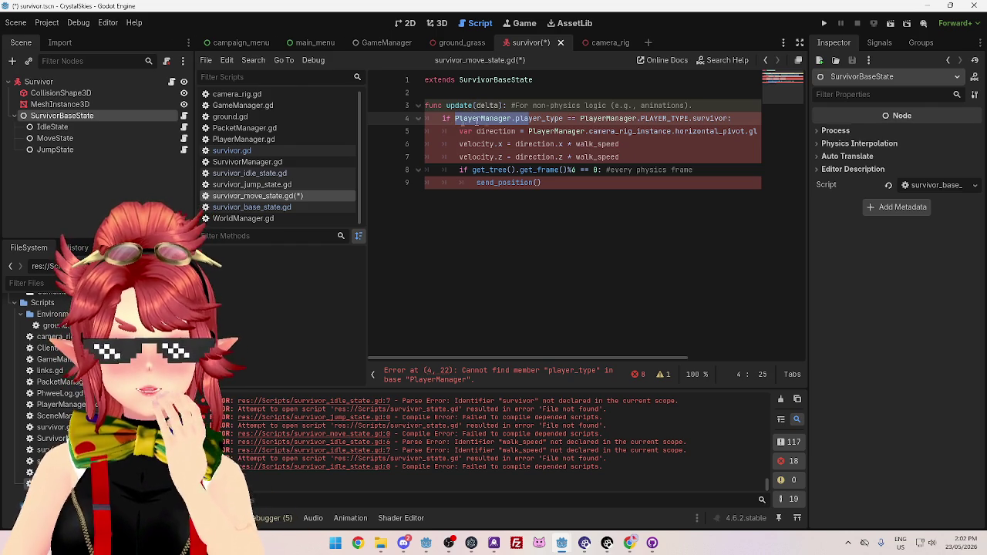
key("Down")
left_click(545, 78)
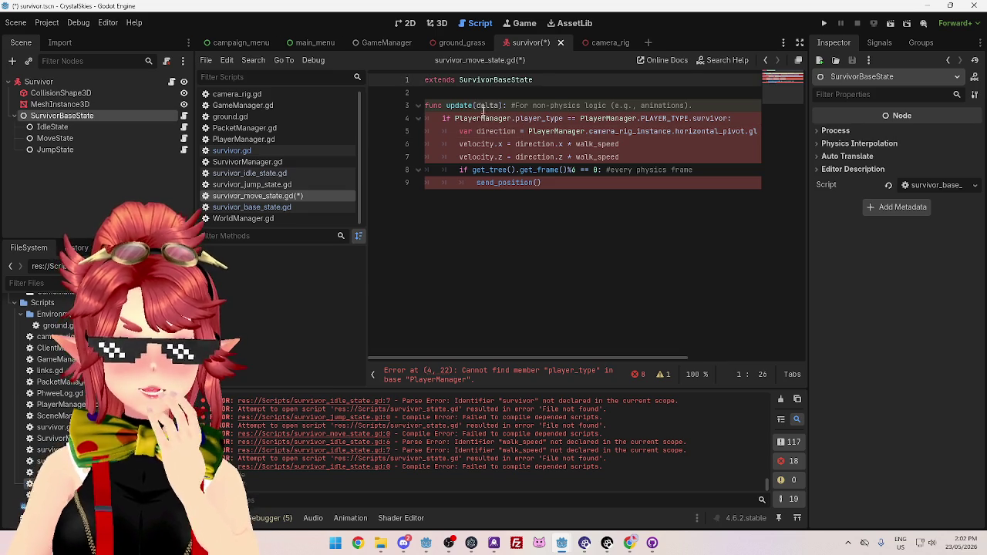
left_click(271, 209)
left_click(572, 91)
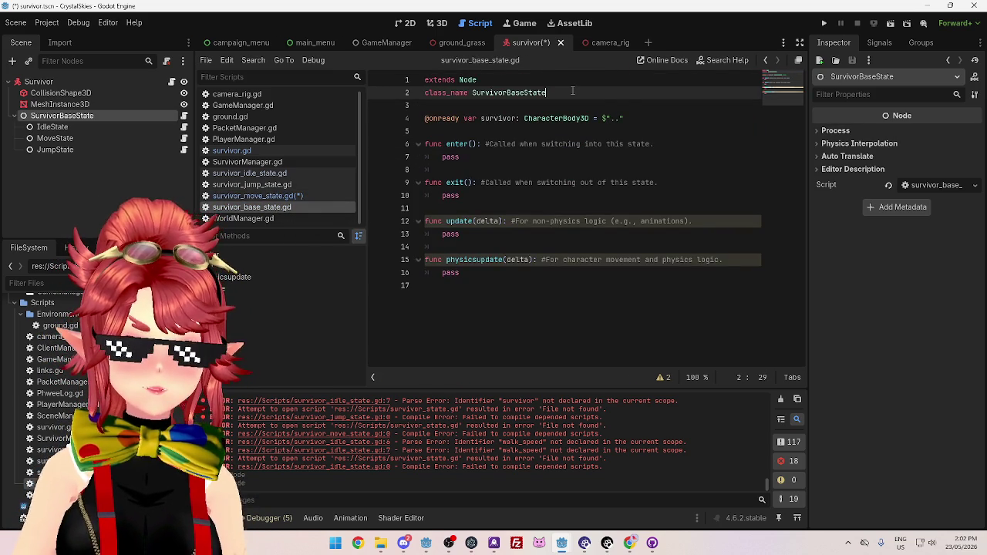
left_click(622, 106)
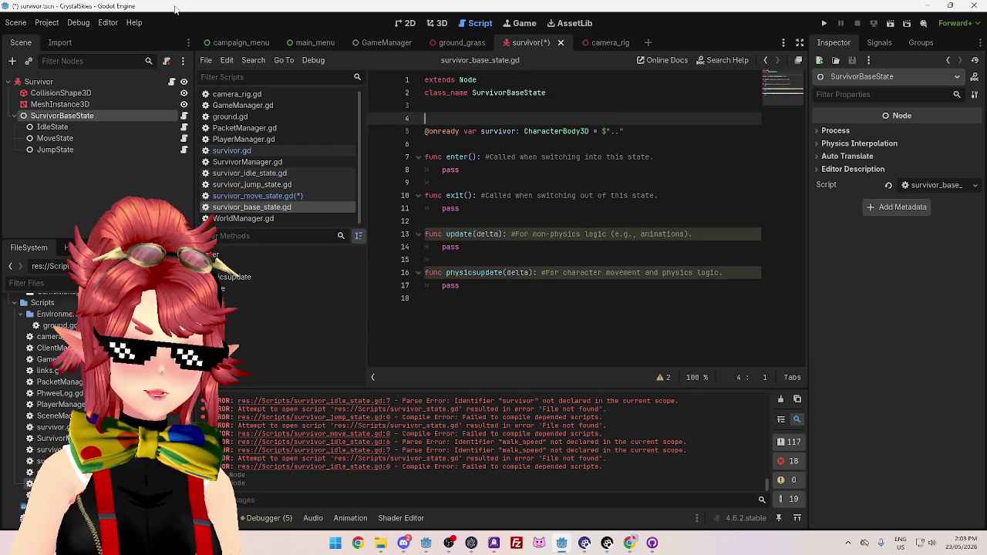
left_click(243, 105)
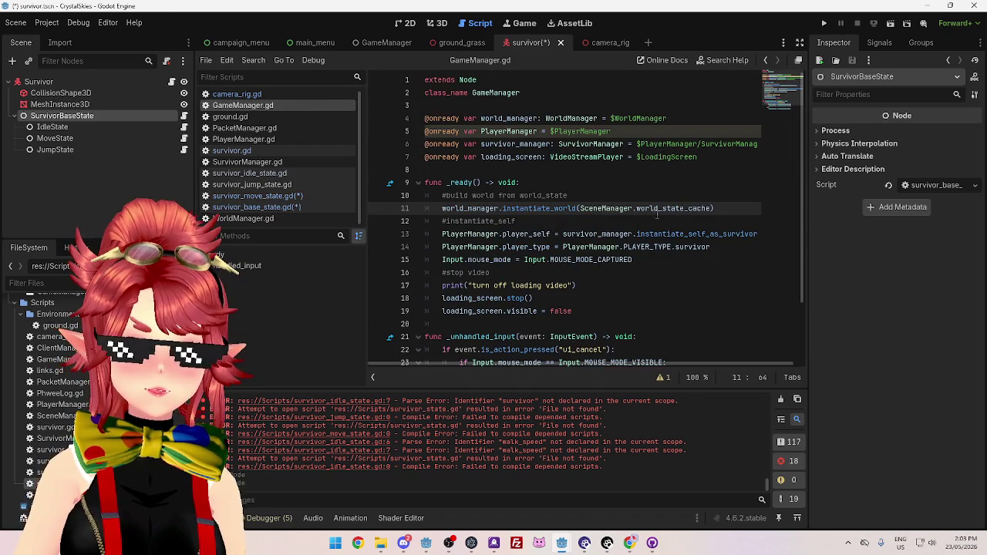
left_click_drag(611, 131, 426, 133)
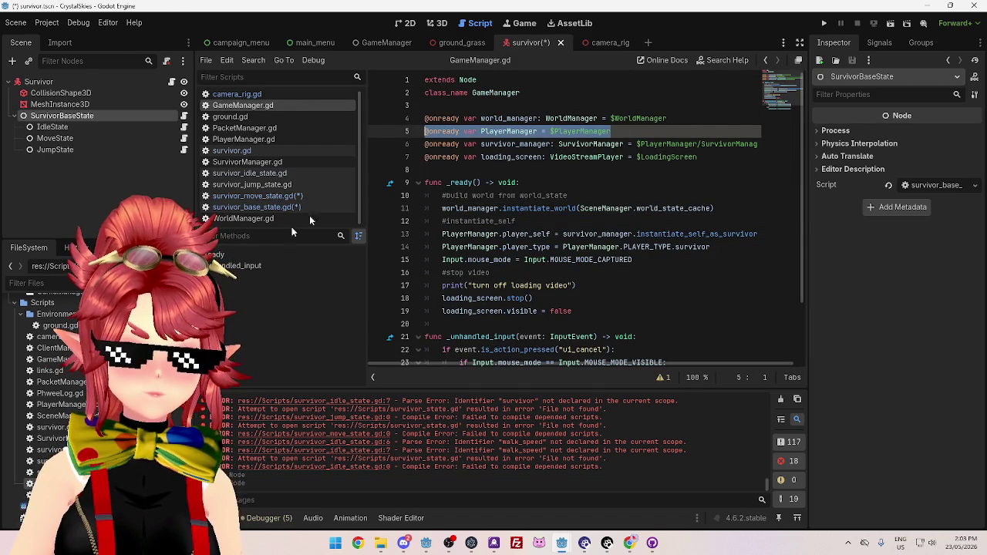
left_click(261, 218)
left_click(263, 208)
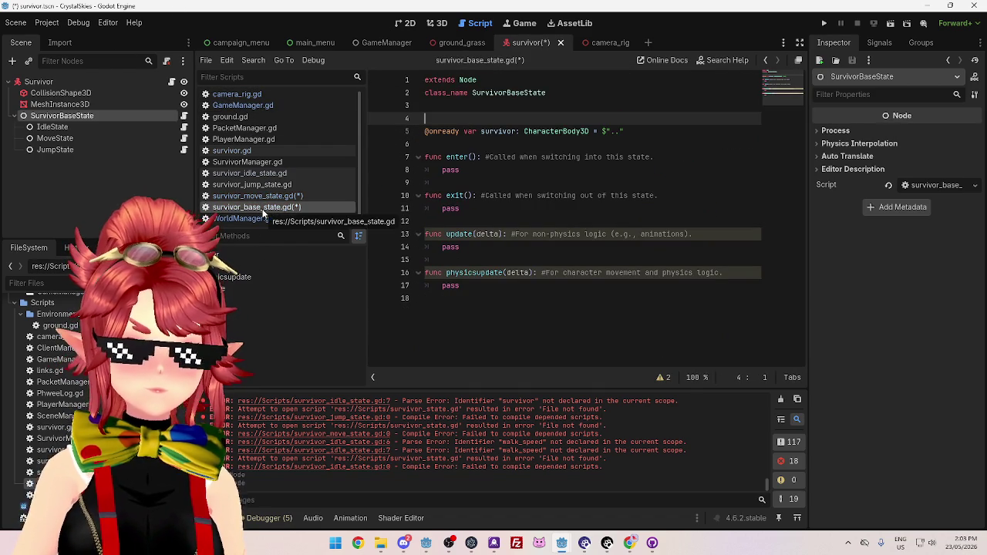
left_click(260, 218)
left_click(261, 207)
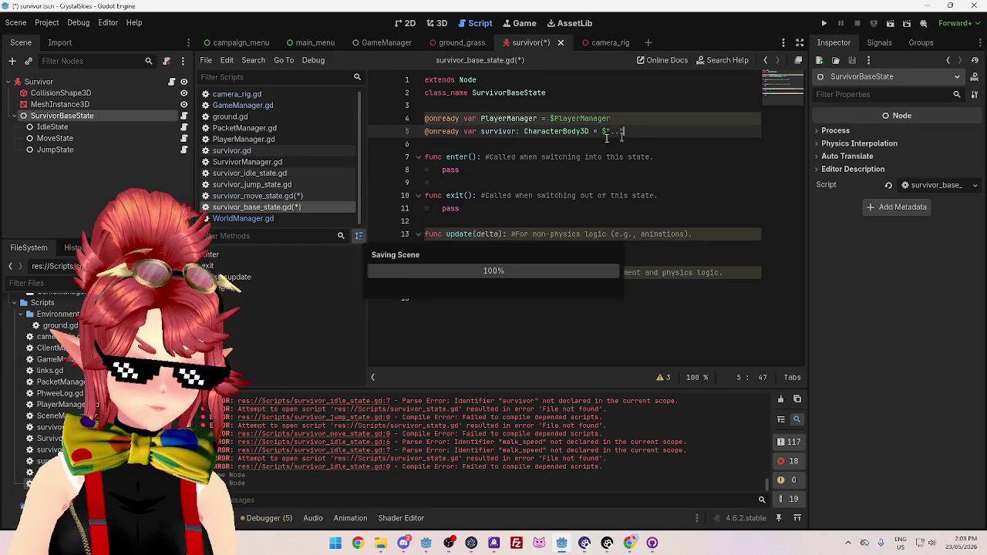
key("ctrl+s")
left_click(255, 198)
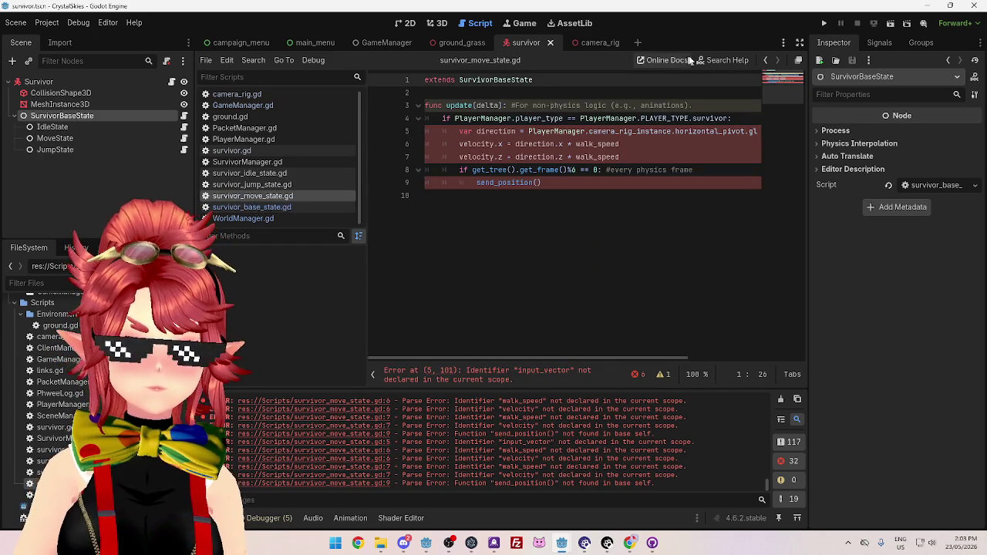
left_click(467, 131)
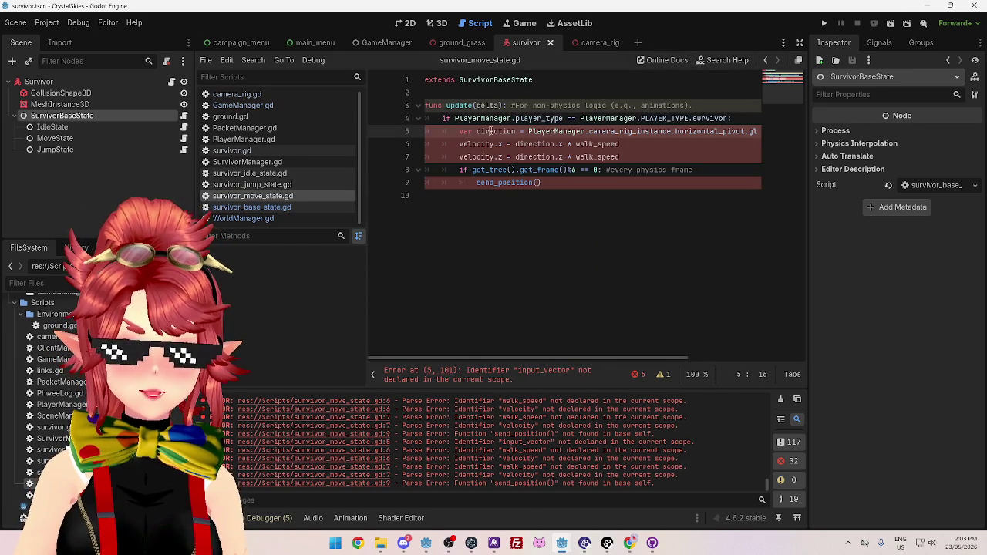
mouse_move(548, 360)
left_mouse_down()
mouse_move(654, 360)
mouse_move(560, 351)
mouse_move(666, 343)
mouse_move(600, 338)
mouse_move(245, 189)
left_mouse_up()
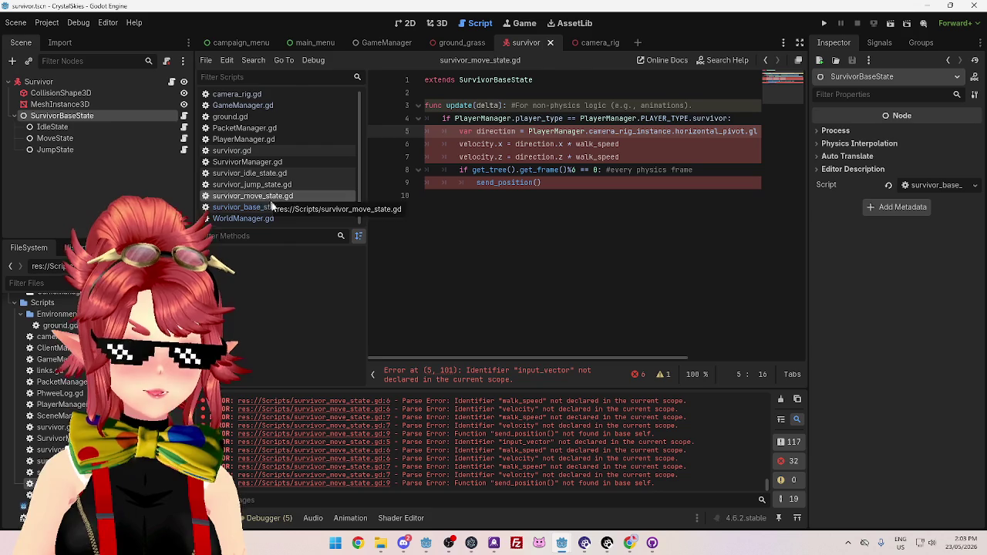
left_click(231, 150)
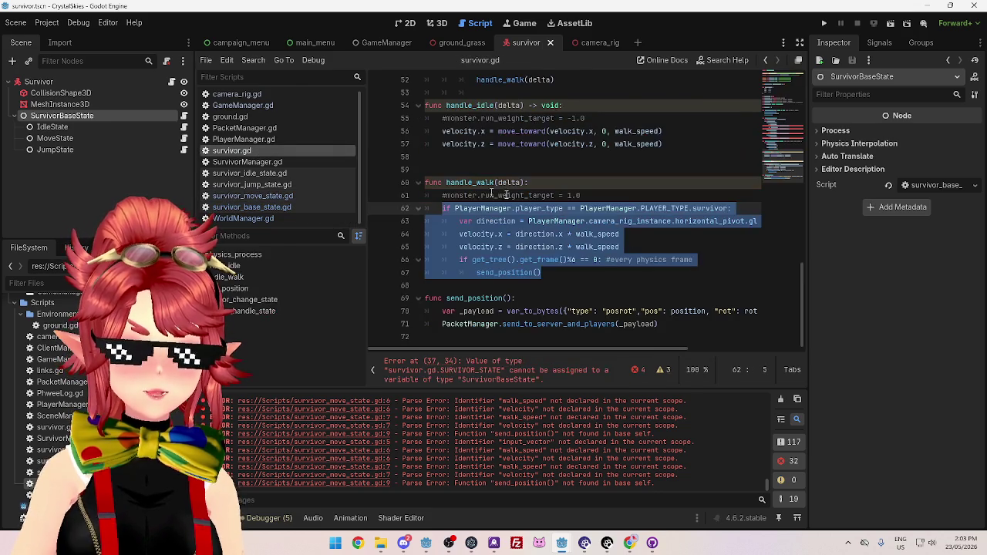
mouse_move(621, 351)
left_mouse_down()
mouse_move(698, 350)
mouse_move(583, 351)
left_mouse_up()
left_click(631, 280)
scroll(631, 280, "up", 10)
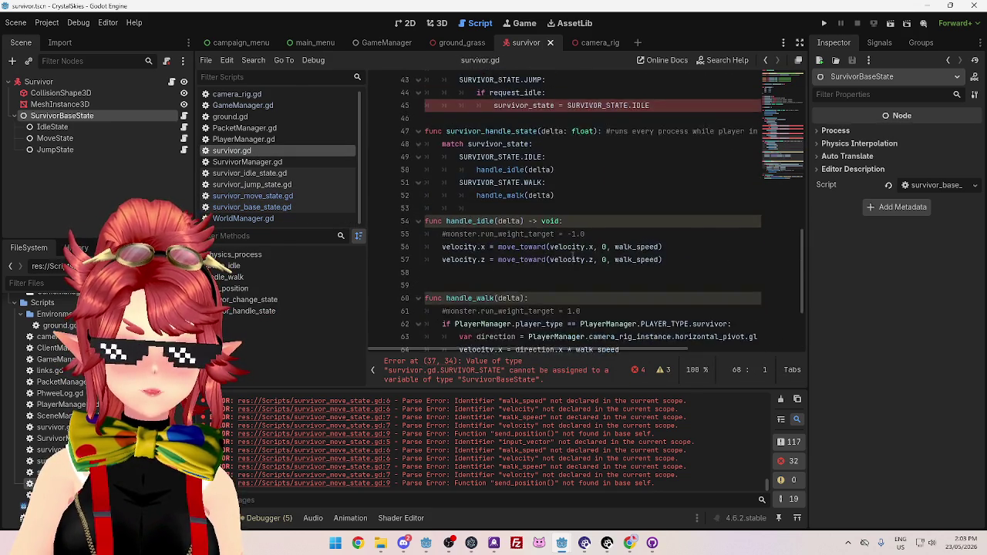
scroll(572, 262, "up", 2)
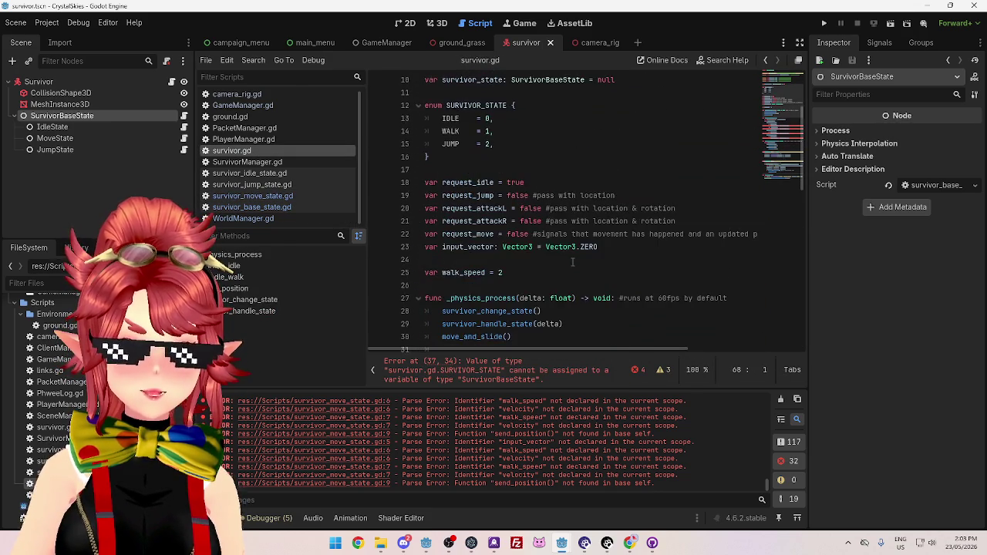
scroll(572, 262, "down", 2)
left_click(249, 173)
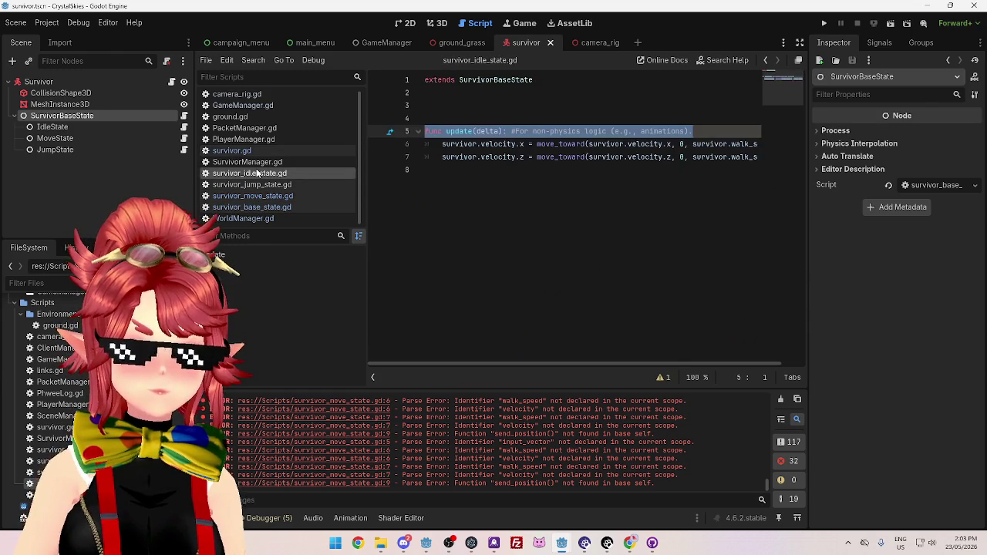
left_click(657, 166)
left_click(262, 206)
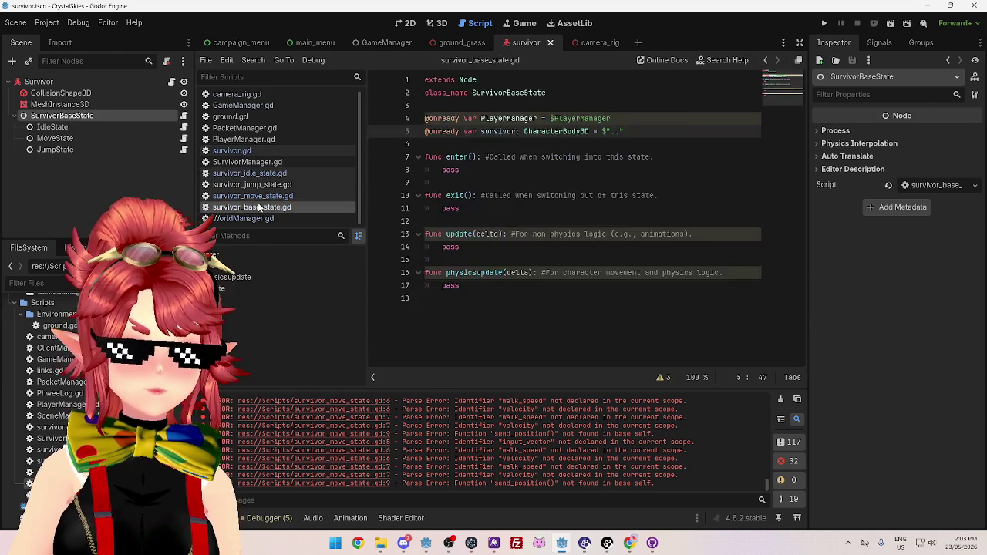
left_click(285, 196)
left_click_drag(607, 357, 722, 358)
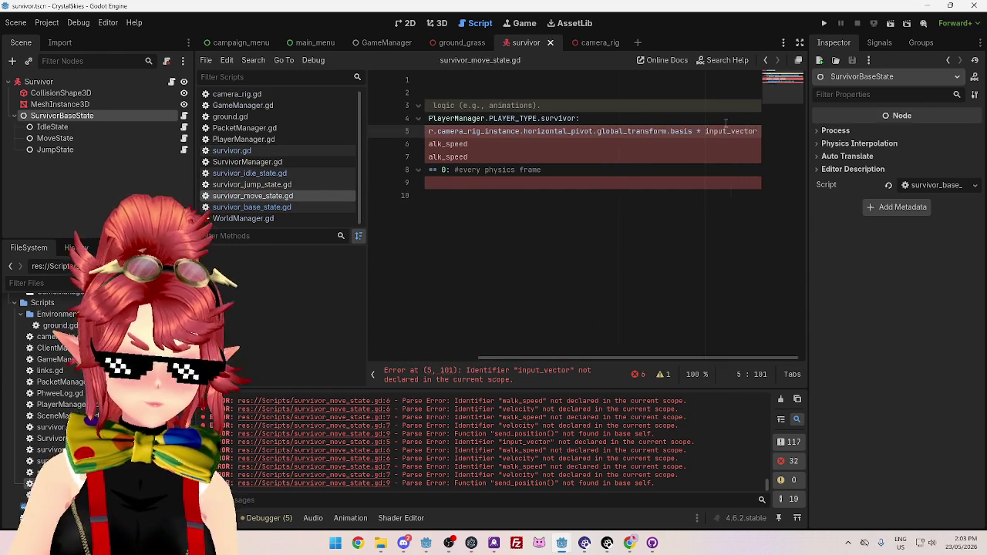
Finish survivor.input_vector, copy the 'survivor.' prefix and paste it before walk_speed
type(".")
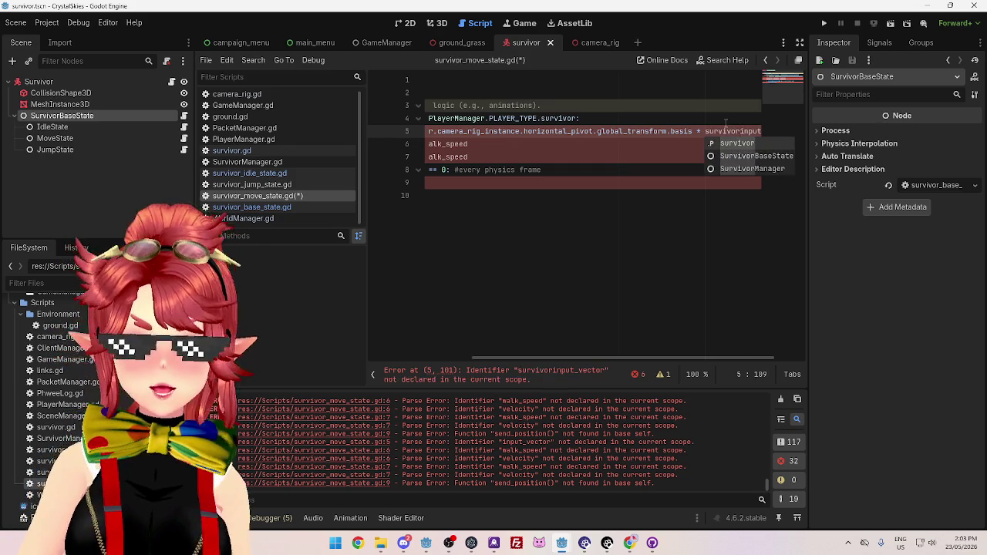
left_click(523, 157)
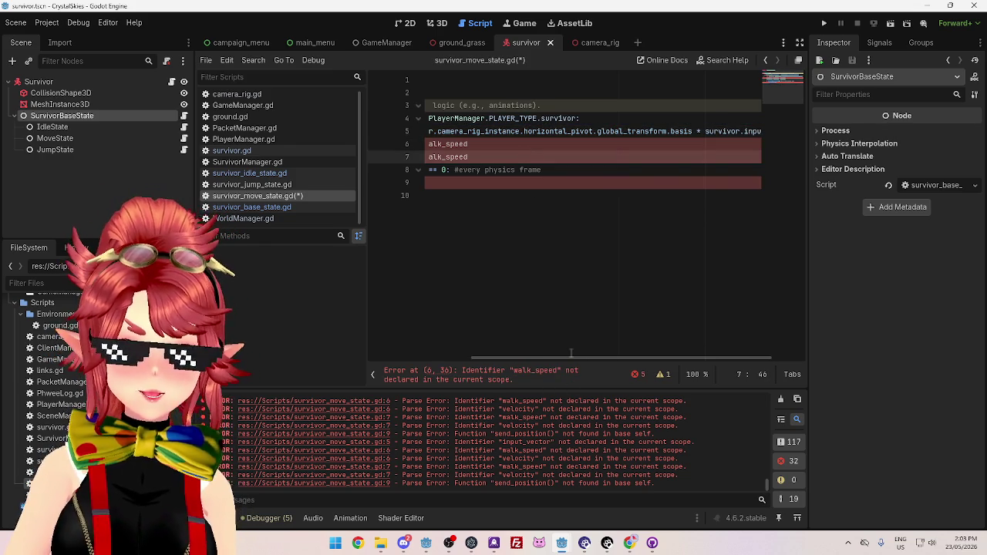
left_click_drag(705, 131, 744, 131)
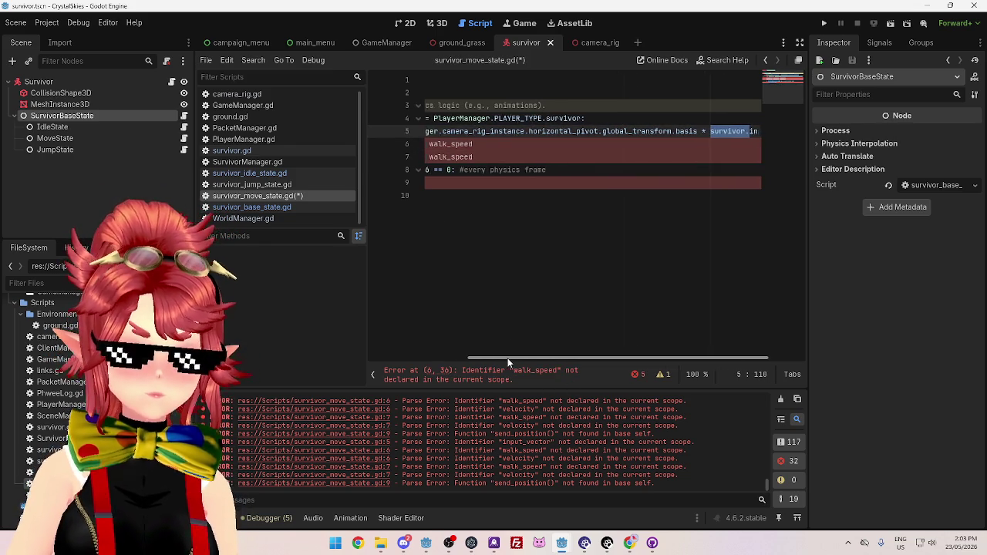
scroll(508, 357, "left", 3)
left_click(575, 144)
type("survivor.")
Prefix velocity on lines 6 and 7 with 'survivor.', leaving only the send_position() error
left_click(576, 156)
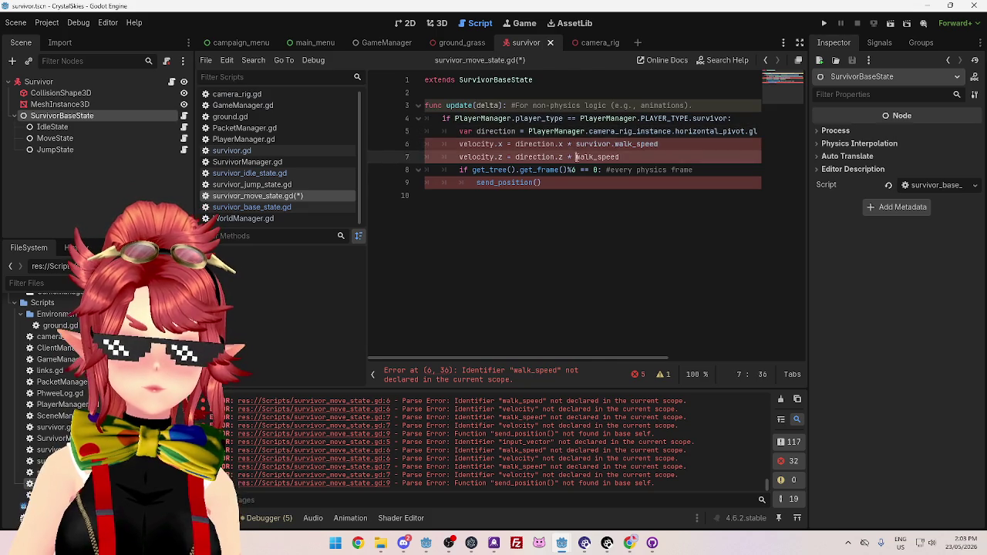
left_click(560, 206)
left_click(460, 144)
key("ctrl+v")
left_click(459, 156)
type("survivor.")
left_click(580, 209)
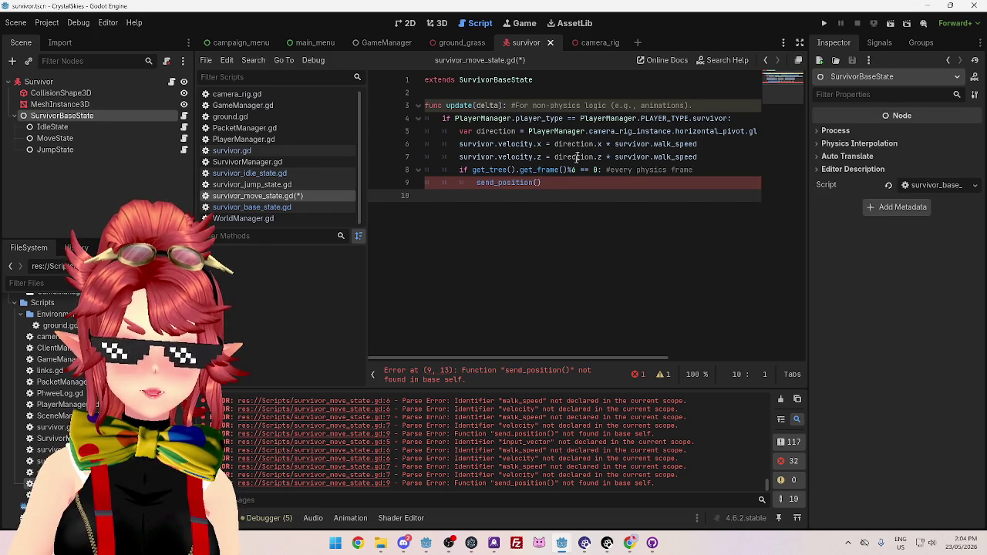
Compare survivor.gd's walk code with the direction and send_position lines in survivor_move_state.gd
left_click(231, 150)
scroll(663, 285, "down", 8)
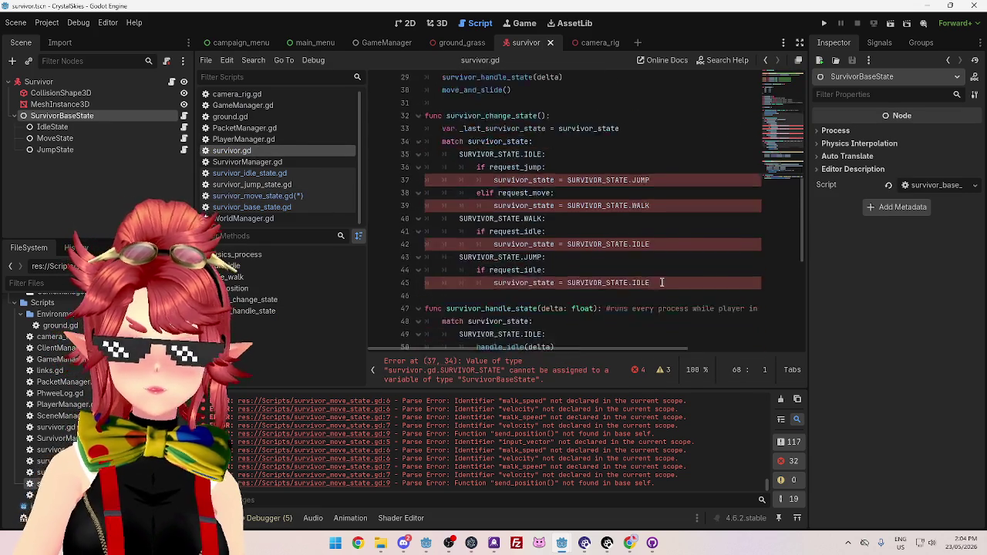
scroll(657, 281, "down", 1)
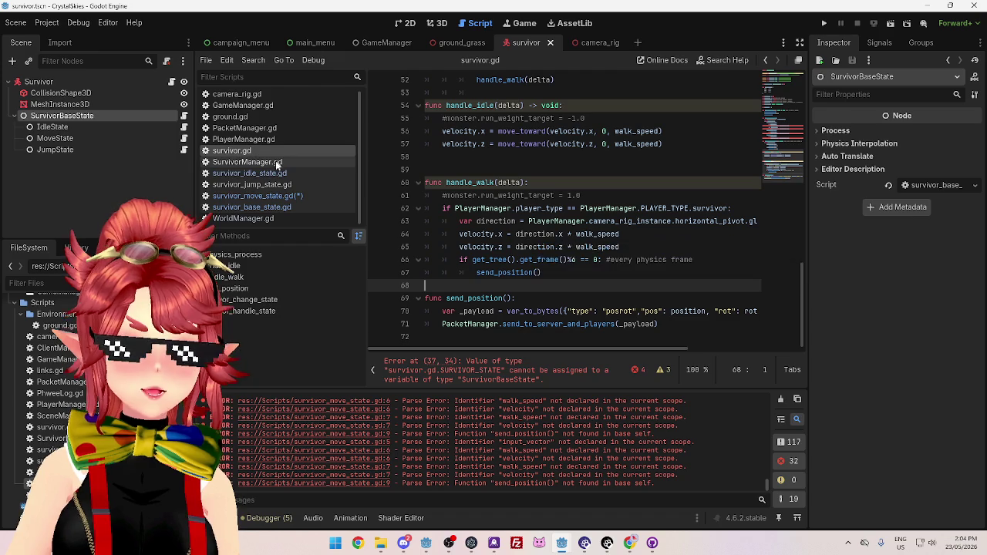
left_click(257, 196)
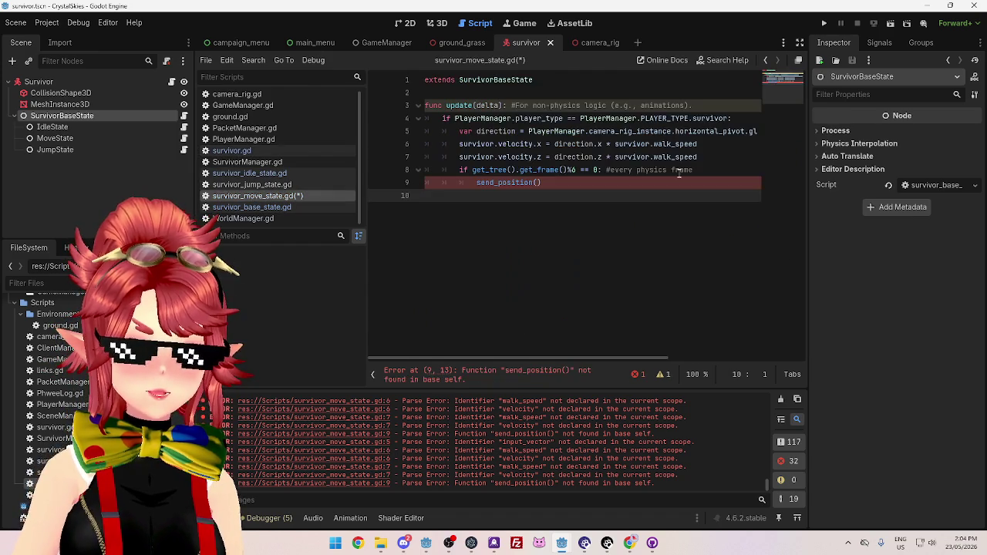
left_click(493, 131)
left_click(543, 182)
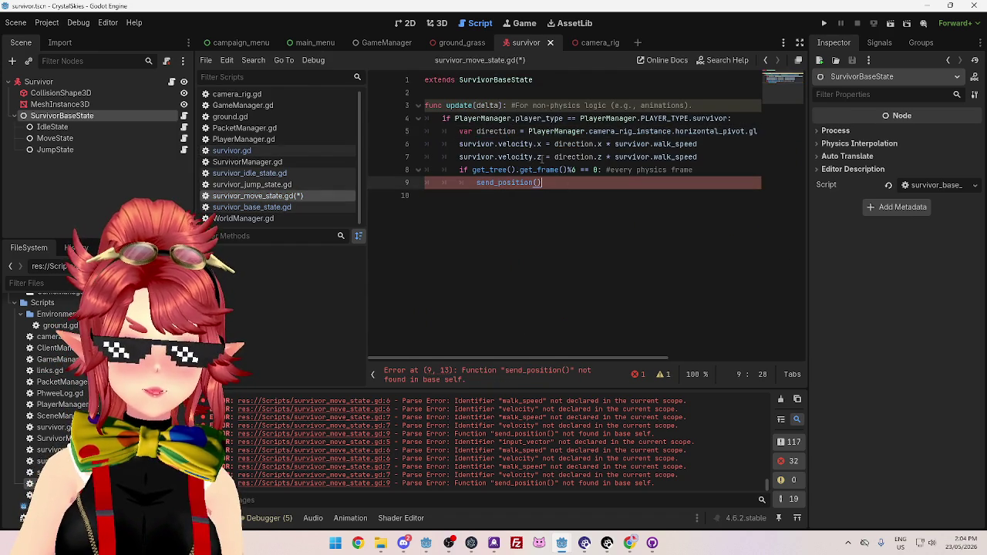
key("alt+Left")
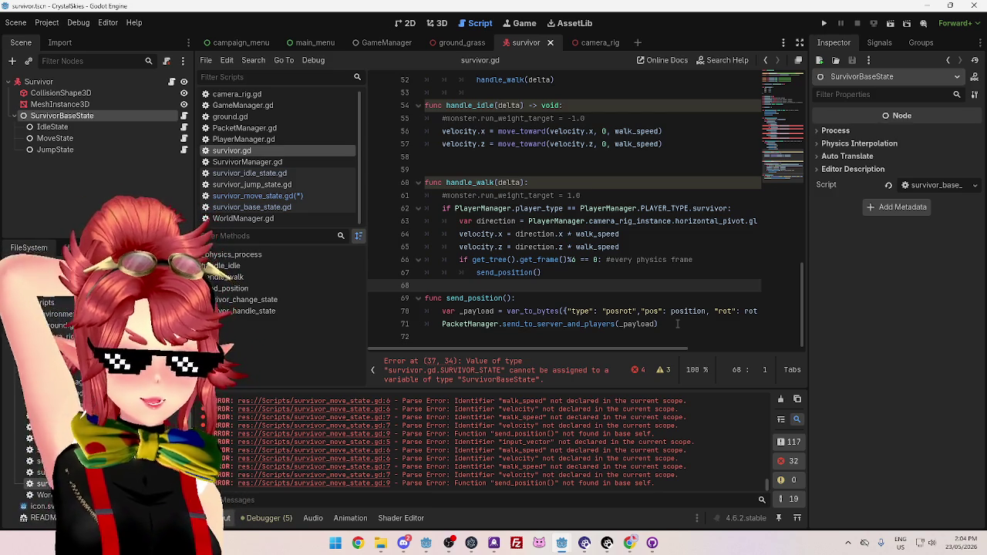
Save survivor_move_state.gd, now calling survivor.send_position() with no errors
left_click(230, 195)
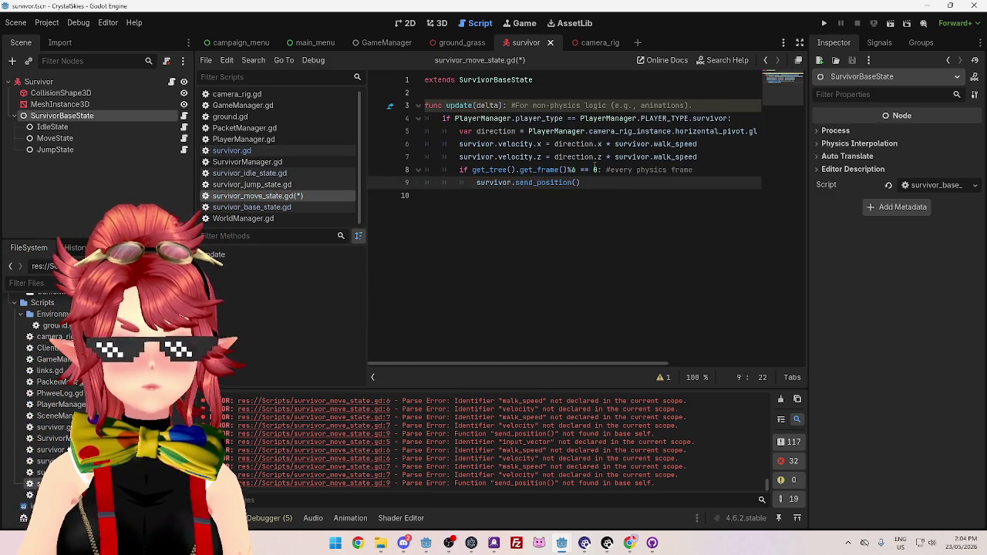
left_click(593, 169)
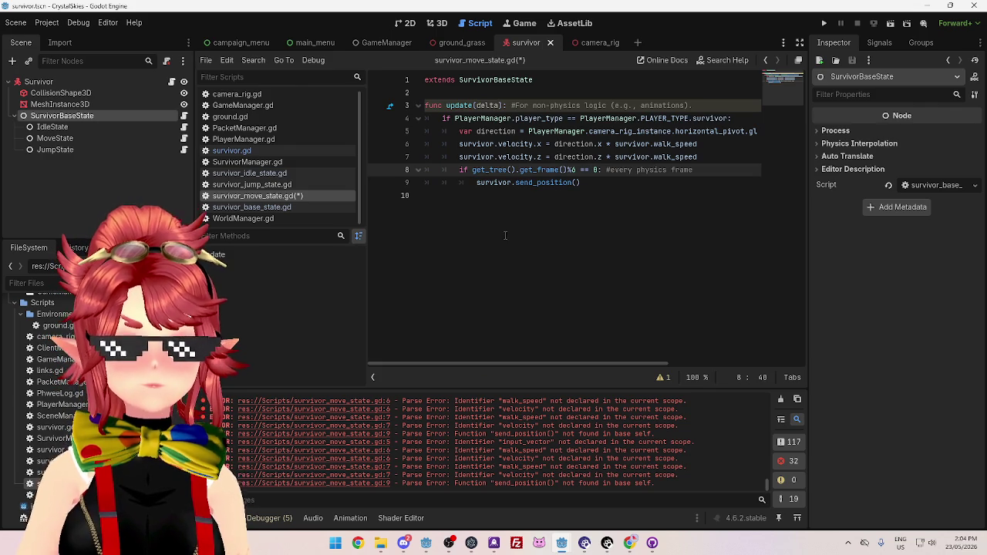
key("ctrl+s")
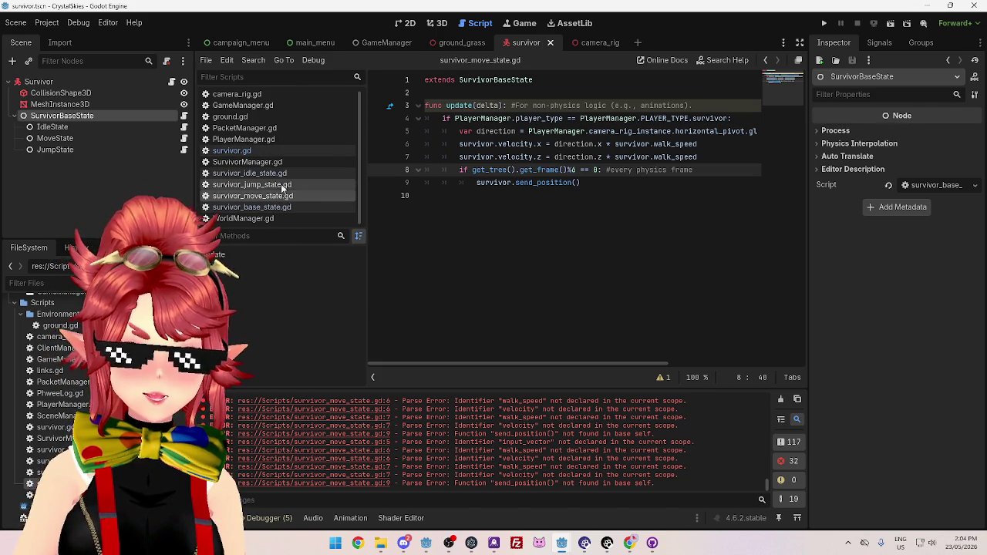
Glance at survivor_base_state.gd and survivor_move_state.gd, then return to the top of survivor.gd
left_click(284, 206)
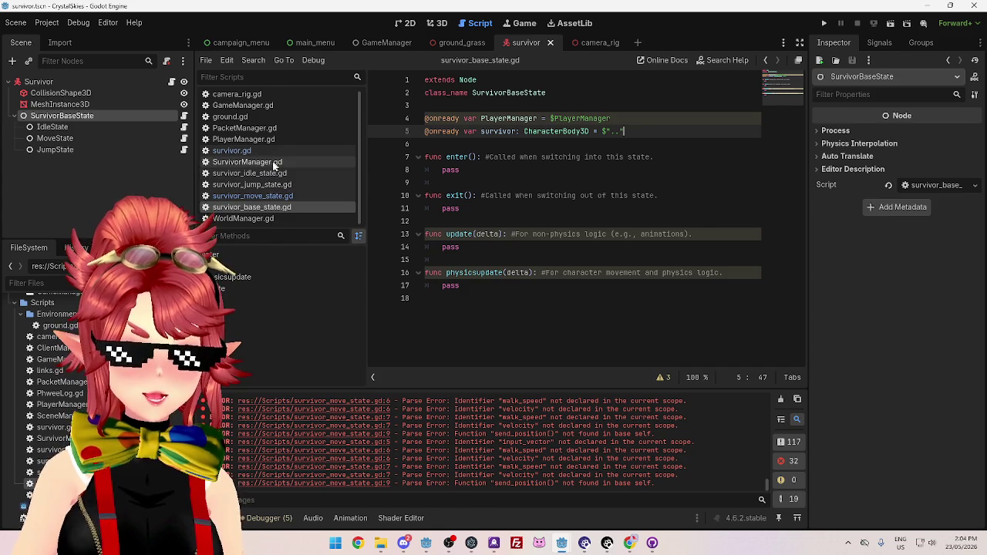
left_click(270, 184)
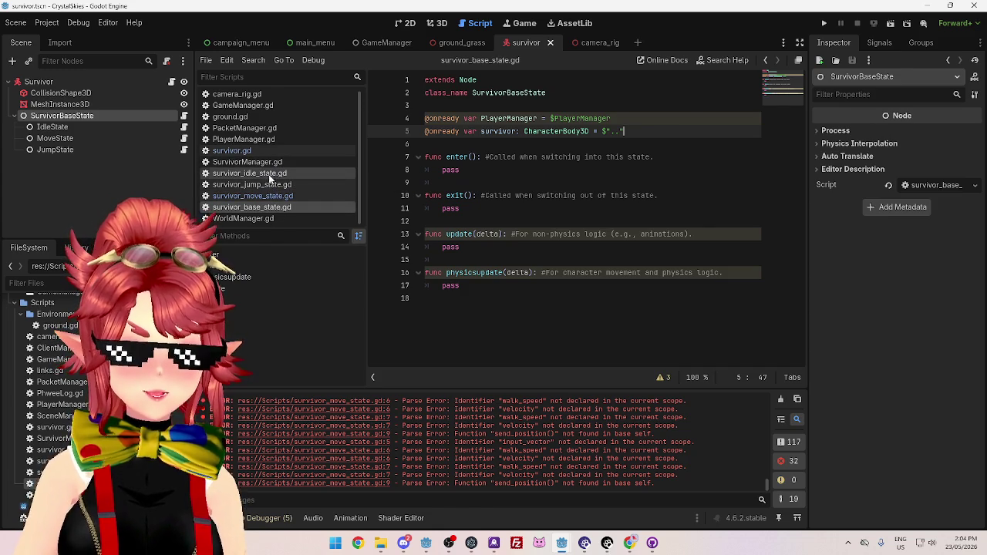
left_click(272, 197)
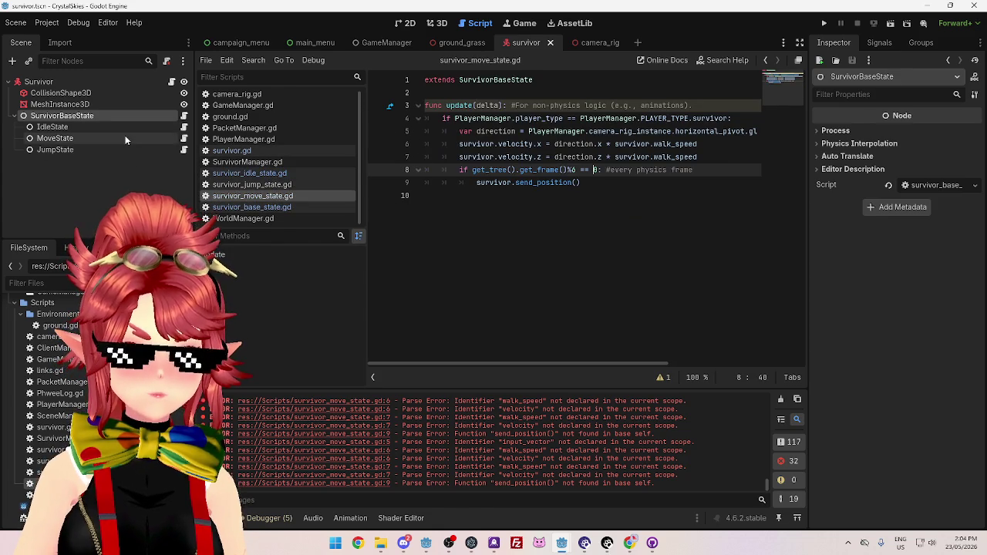
left_click(265, 151)
scroll(609, 260, "up", 9)
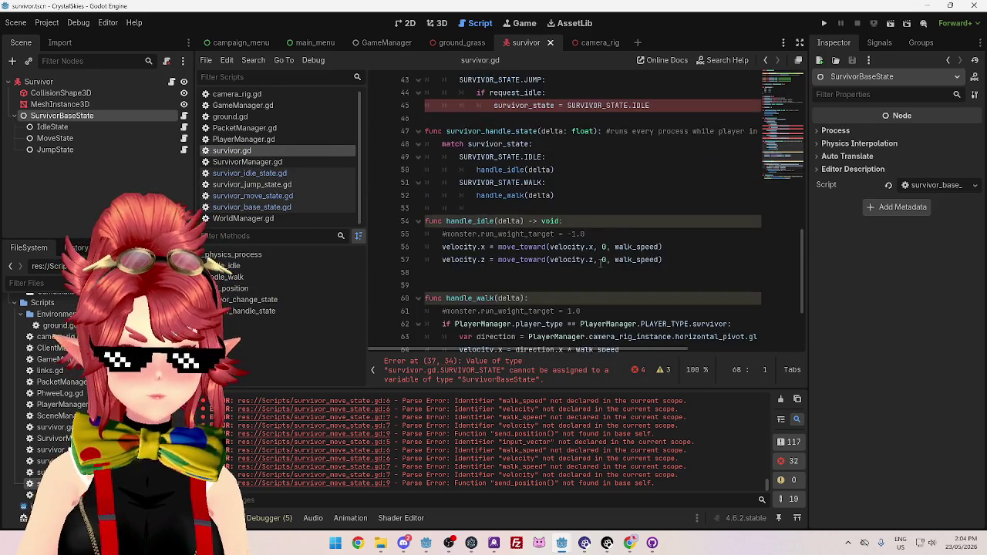
scroll(601, 263, "down", 3)
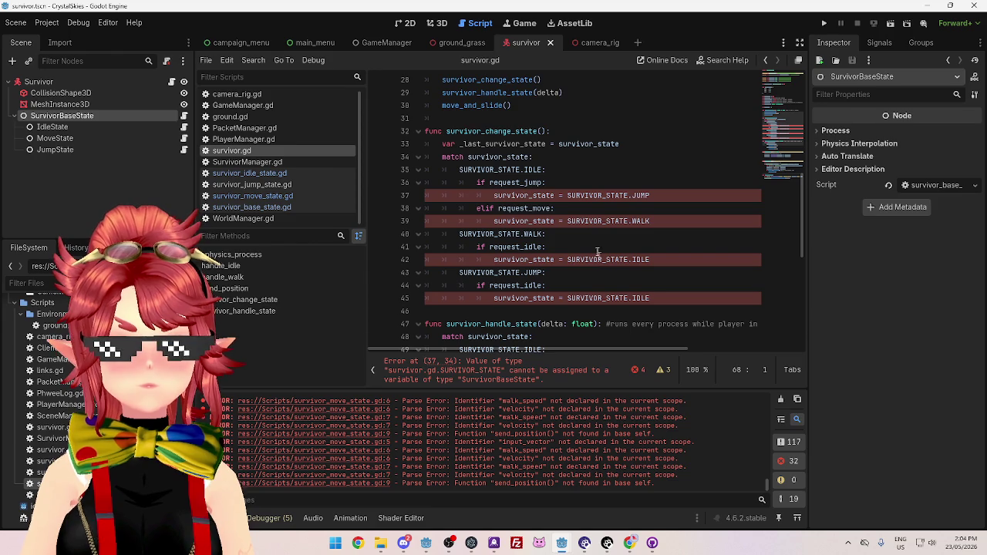
mouse_move(447, 156)
left_mouse_down()
mouse_move(609, 220)
mouse_move(548, 285)
left_mouse_up()
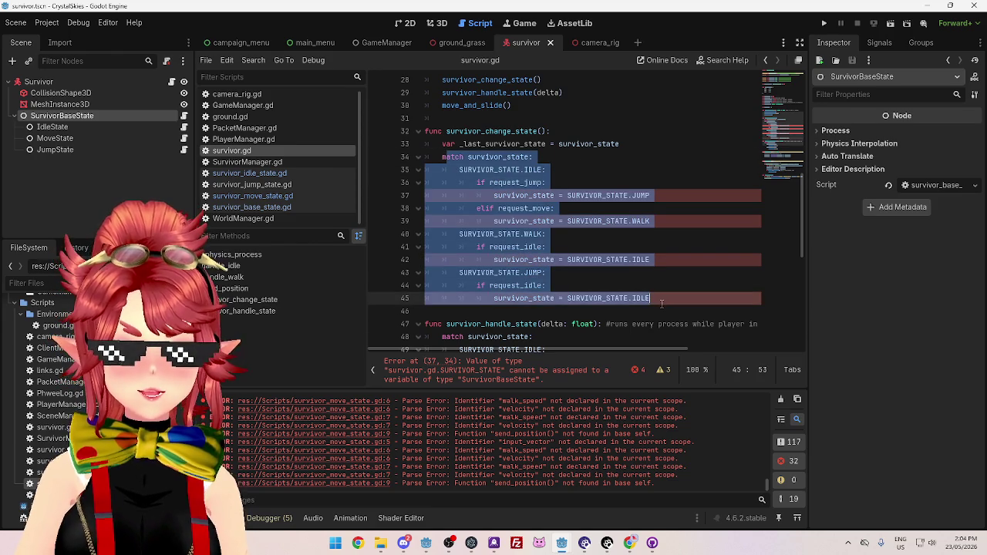
key("Escape")
mouse_move(443, 157)
left_mouse_down()
mouse_move(528, 159)
mouse_move(663, 263)
mouse_move(690, 297)
left_mouse_up()
left_click(593, 171)
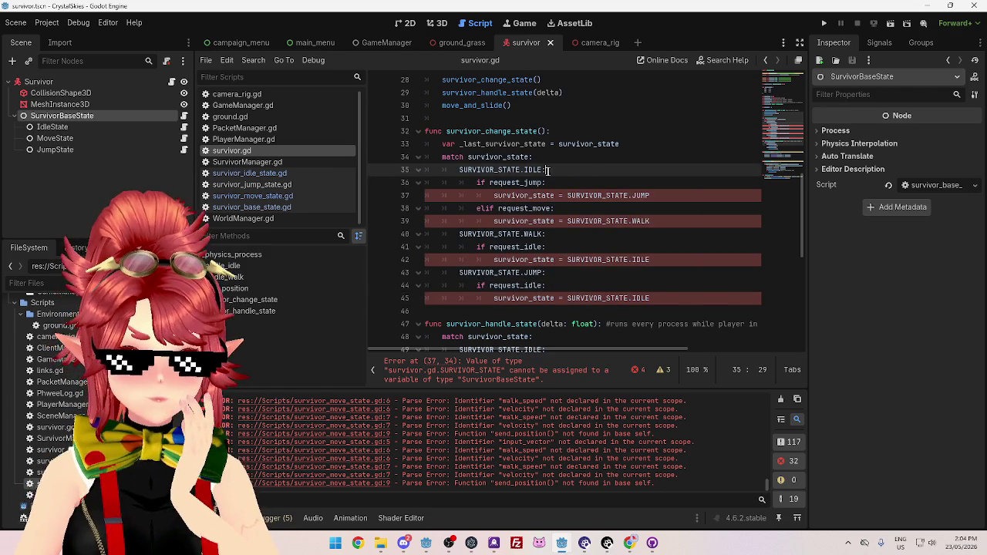
mouse_move(517, 162)
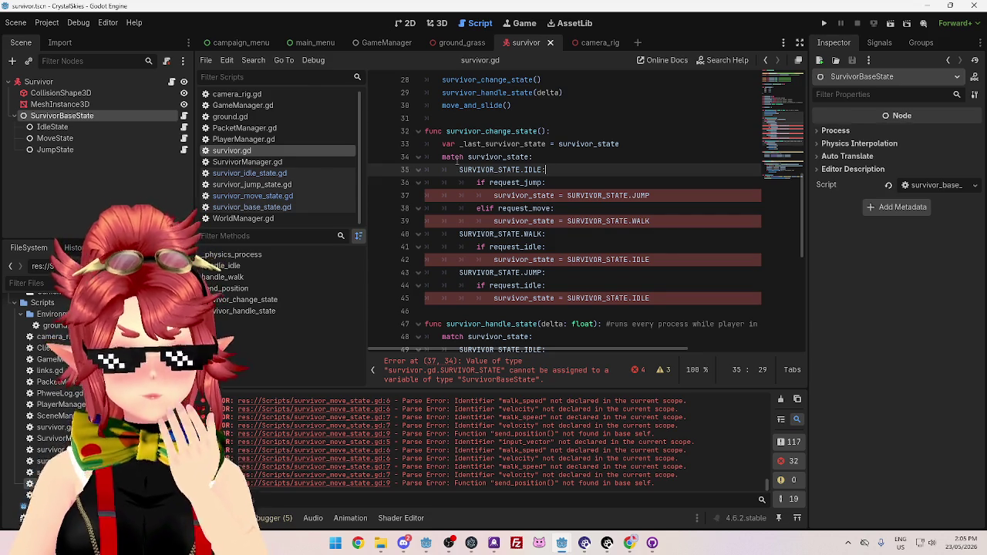
scroll(457, 163, "up", 3)
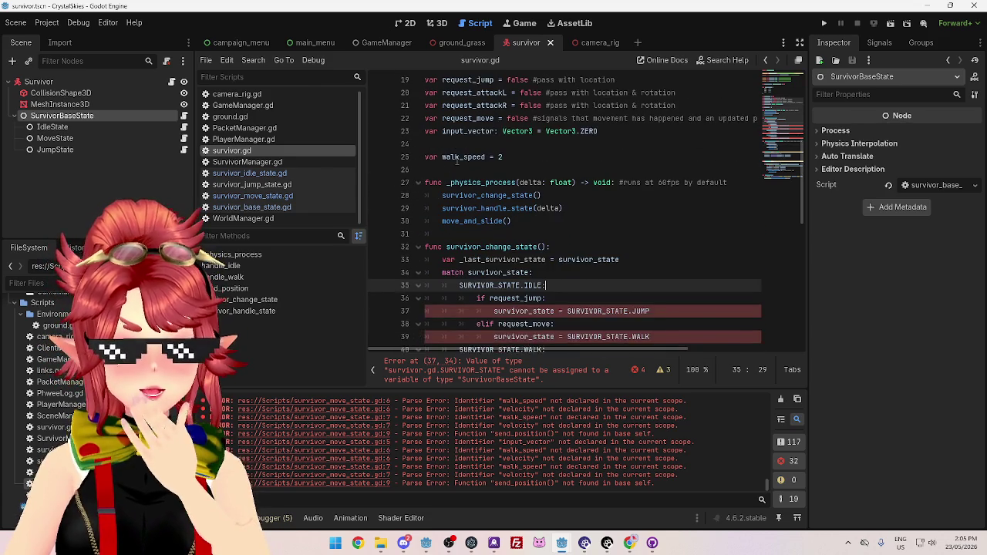
scroll(456, 159, "down", 2)
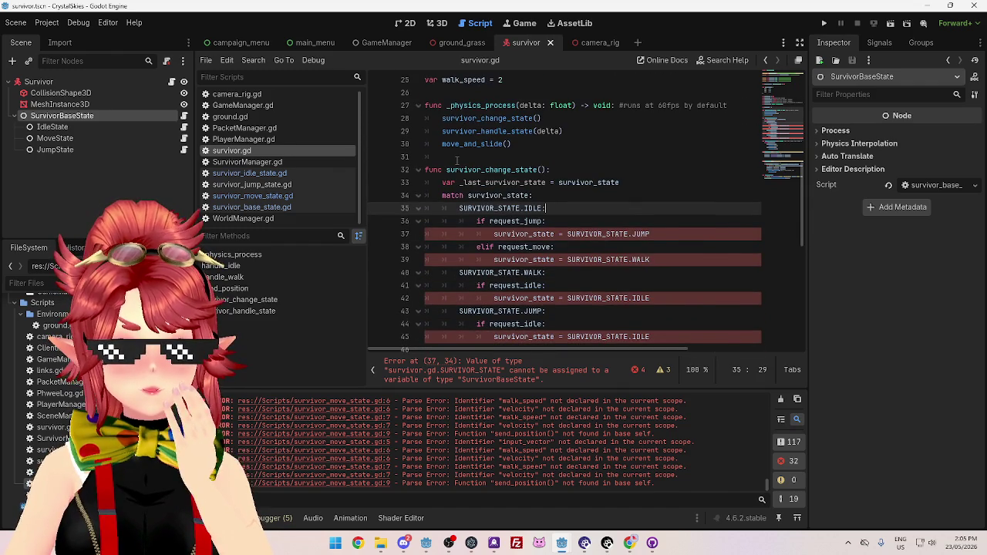
scroll(456, 160, "down", 1)
scroll(456, 160, "up", 1)
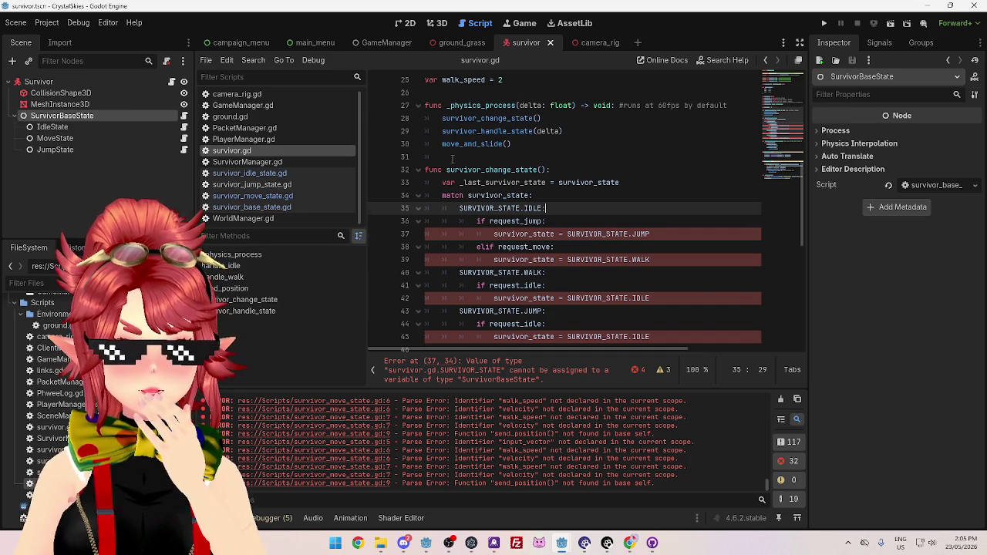
scroll(453, 156, "up", 8)
scroll(441, 147, "up", 1)
mouse_move(668, 171)
left_mouse_down()
mouse_move(419, 159)
mouse_move(395, 146)
left_mouse_up()
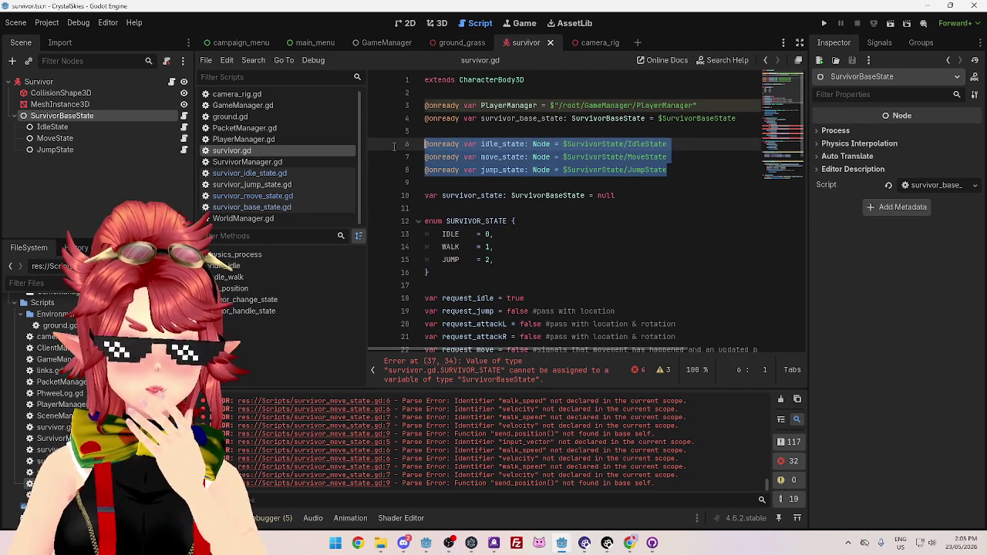
left_click(681, 161)
mouse_move(681, 161)
left_mouse_down()
mouse_move(474, 157)
mouse_move(415, 144)
left_mouse_up()
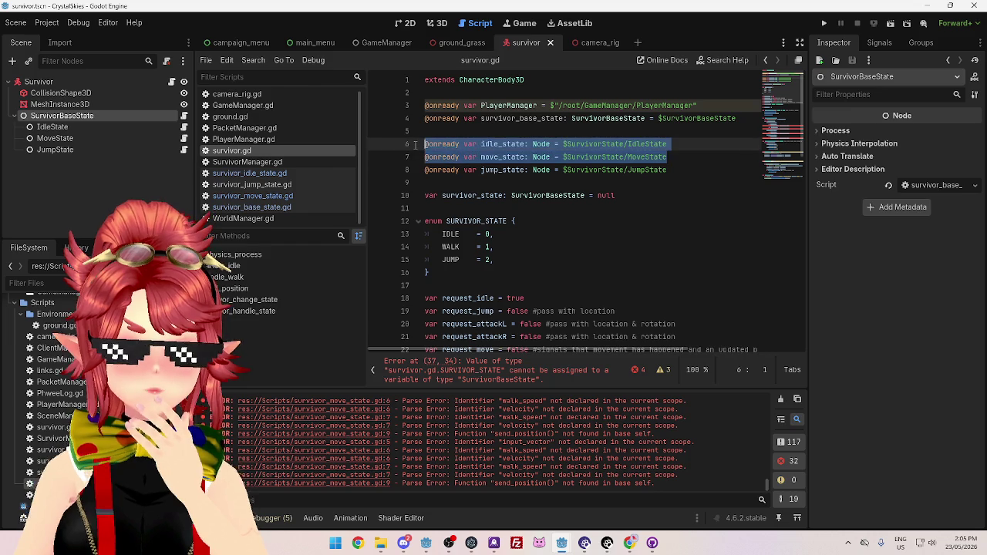
left_click(524, 147)
mouse_move(480, 144)
left_mouse_down()
mouse_move(526, 145)
mouse_move(488, 156)
mouse_move(526, 156)
left_mouse_up()
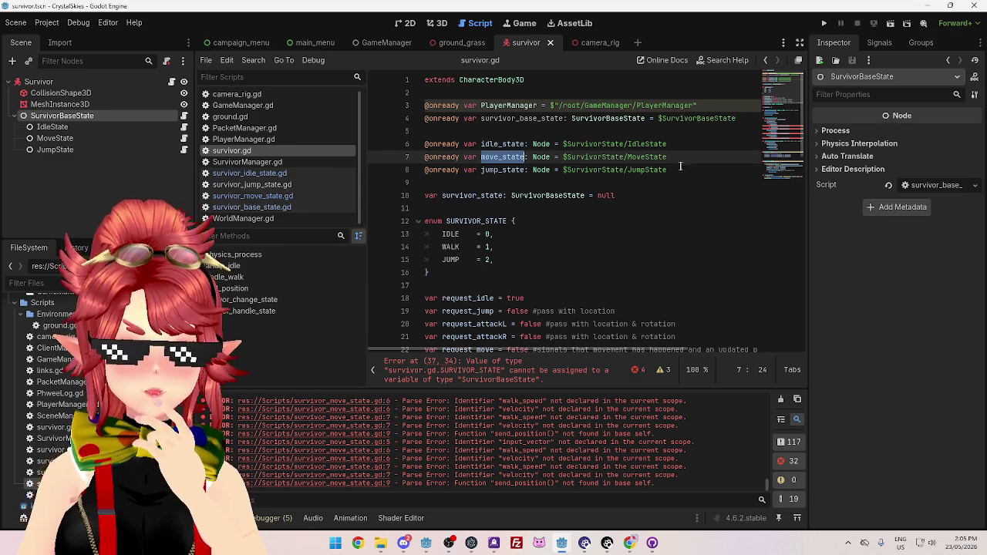
mouse_move(682, 169)
left_mouse_down()
mouse_move(401, 145)
mouse_move(434, 149)
left_mouse_up()
key("BackSpace")
key("BackSpace")
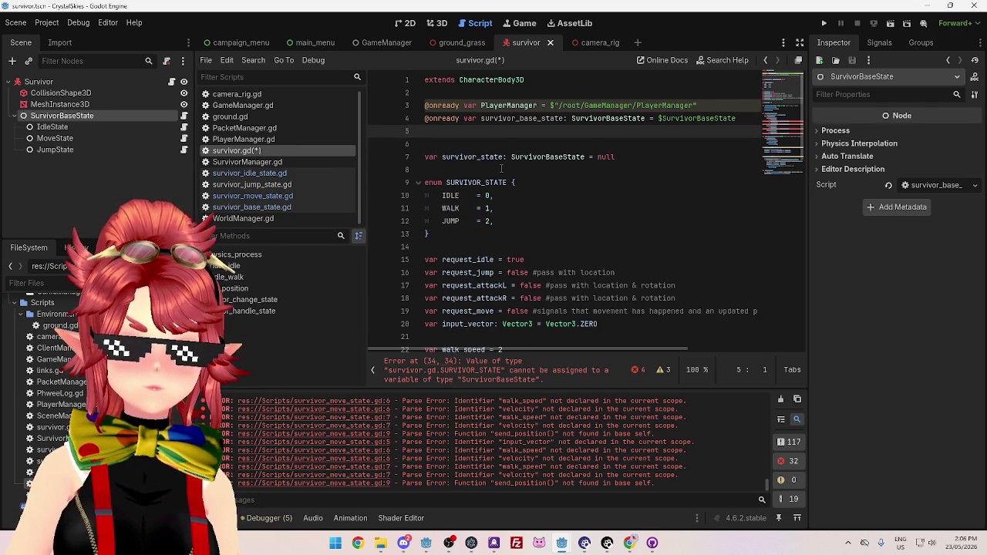
Review survivor_handle_state and select its IDLE and WALK match cases
scroll(501, 168, "down", 5)
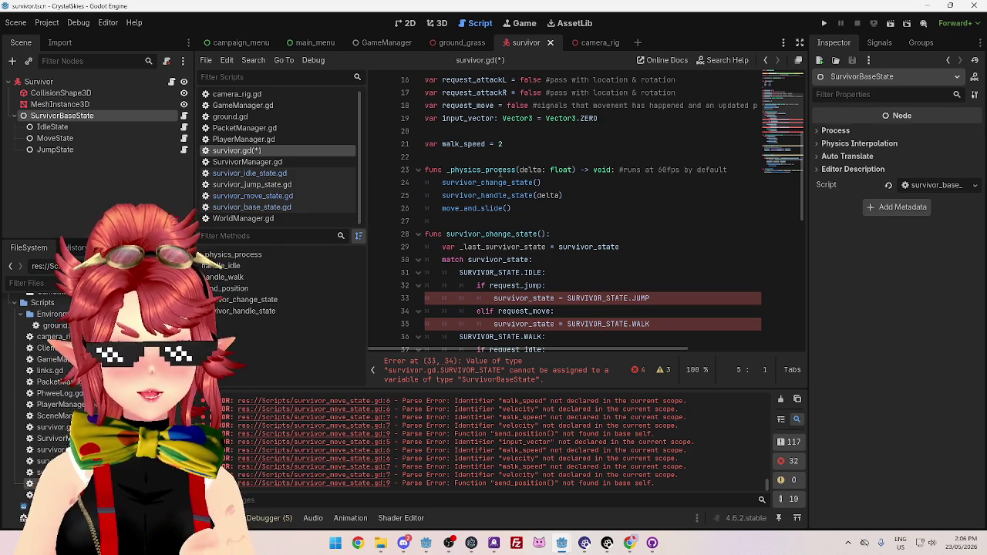
scroll(522, 174, "down", 1)
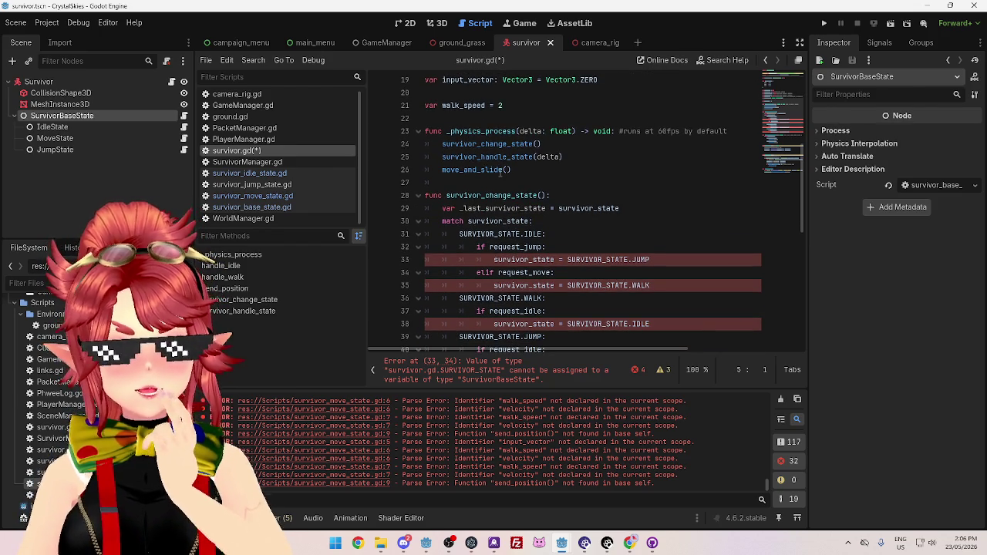
scroll(570, 228, "down", 5)
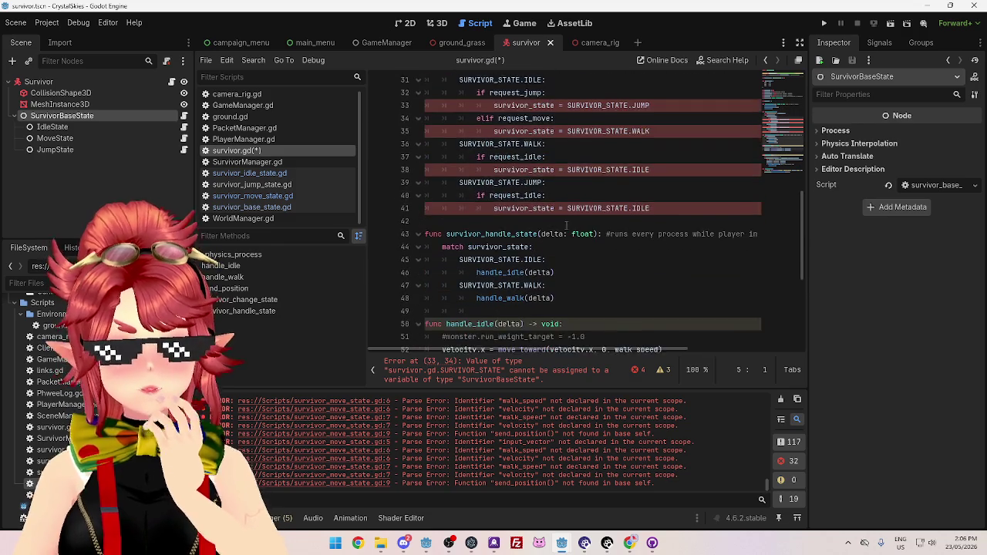
scroll(566, 225, "up", 5)
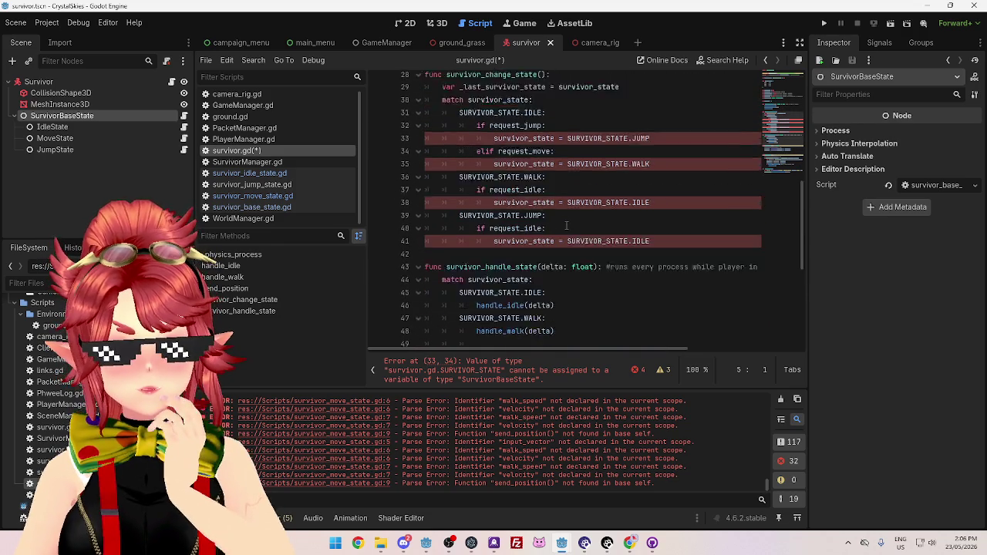
scroll(566, 226, "down", 6)
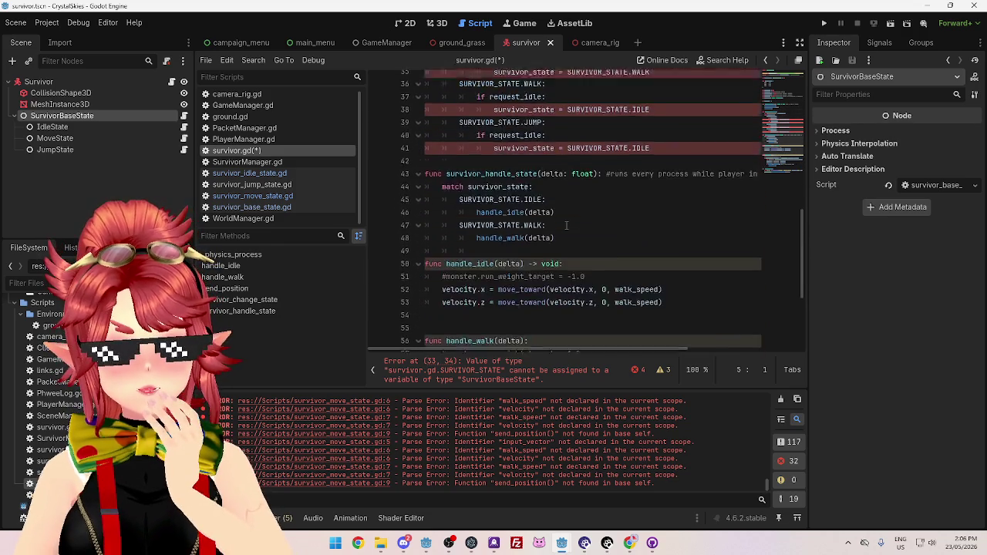
scroll(566, 226, "up", 4)
scroll(566, 225, "up", 3)
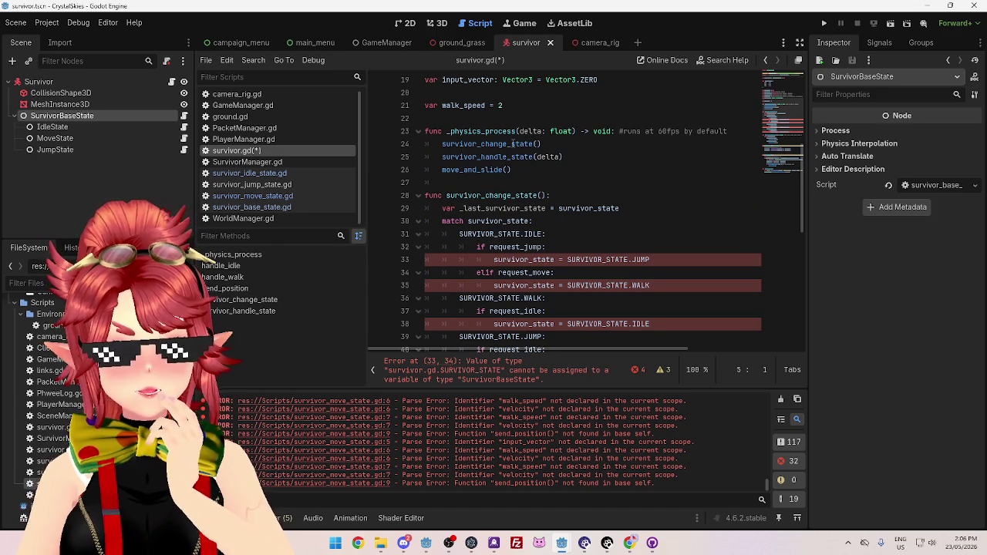
mouse_move(514, 145)
scroll(512, 282, "down", 4)
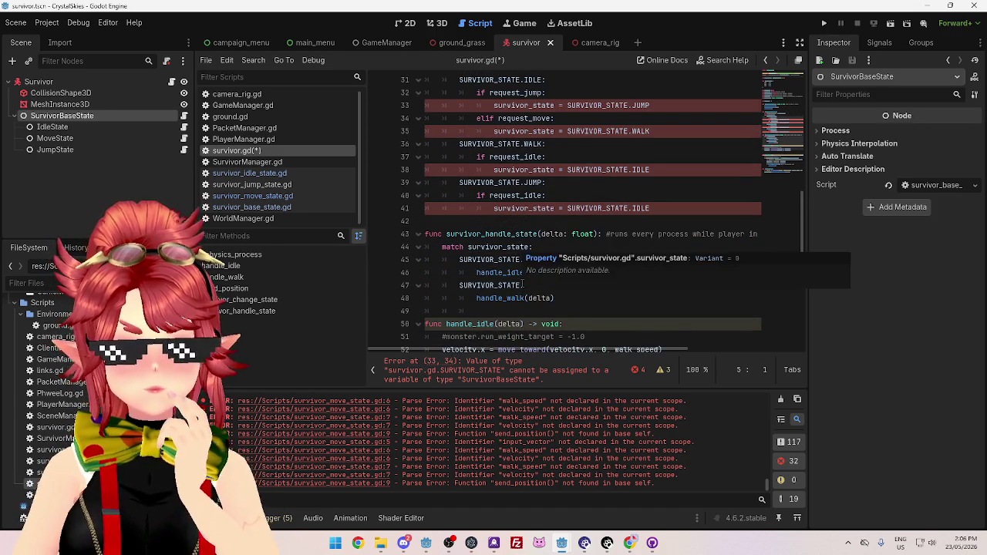
scroll(522, 282, "down", 1)
left_click(478, 196)
left_click_drag(537, 197, 461, 196)
left_click(527, 242)
left_click_drag(571, 259, 406, 221)
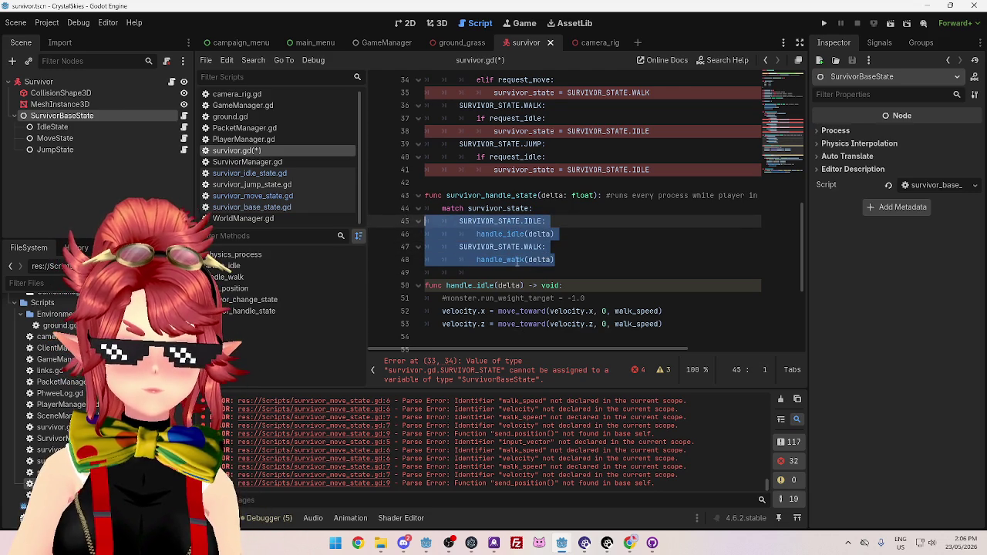
Remove the IDLE/WALK match cases and rewrite line 44 as survivor_state.update(delta)
key("BackSpace")
double_click(453, 208)
key("BackSpace")
key("End")
key("BackSpace")
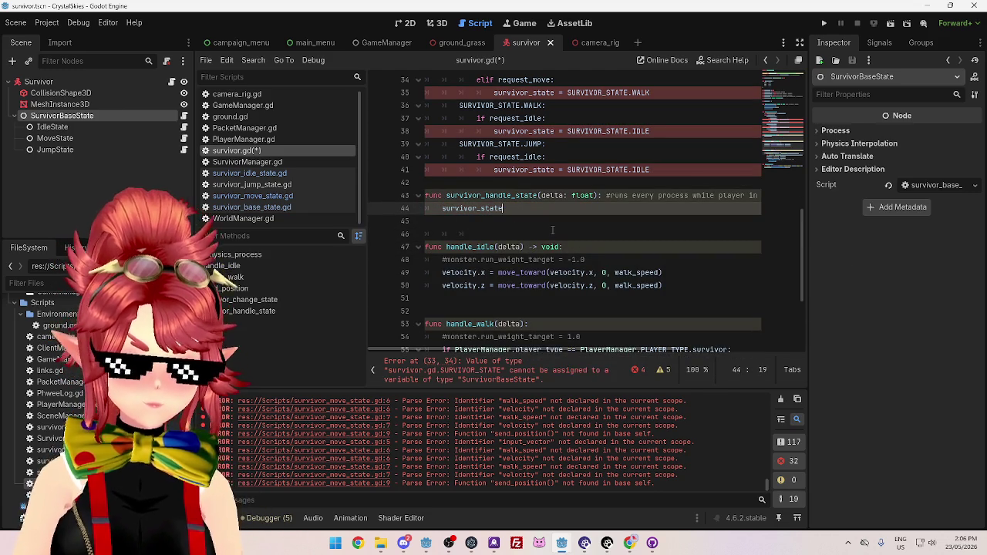
type(".")
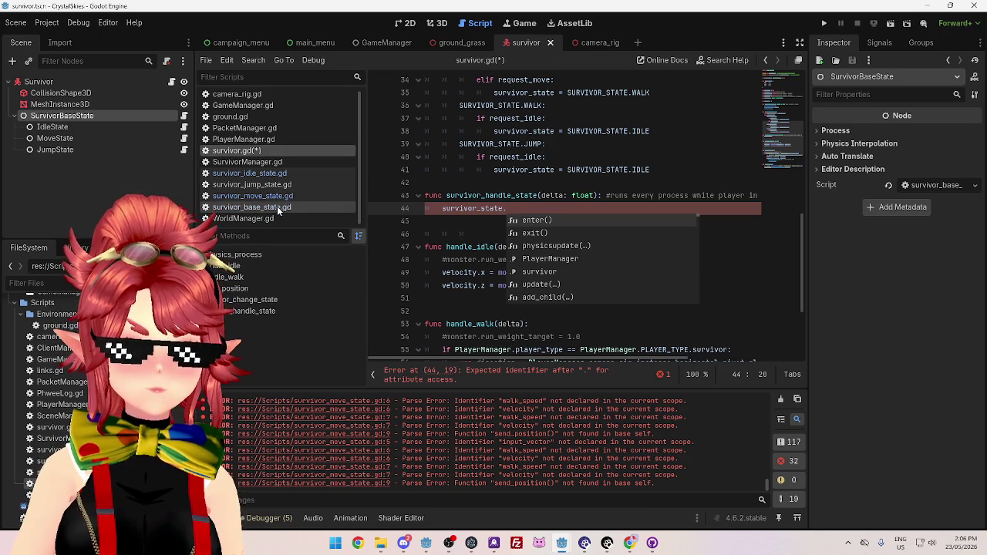
left_click(269, 173)
left_click(267, 151)
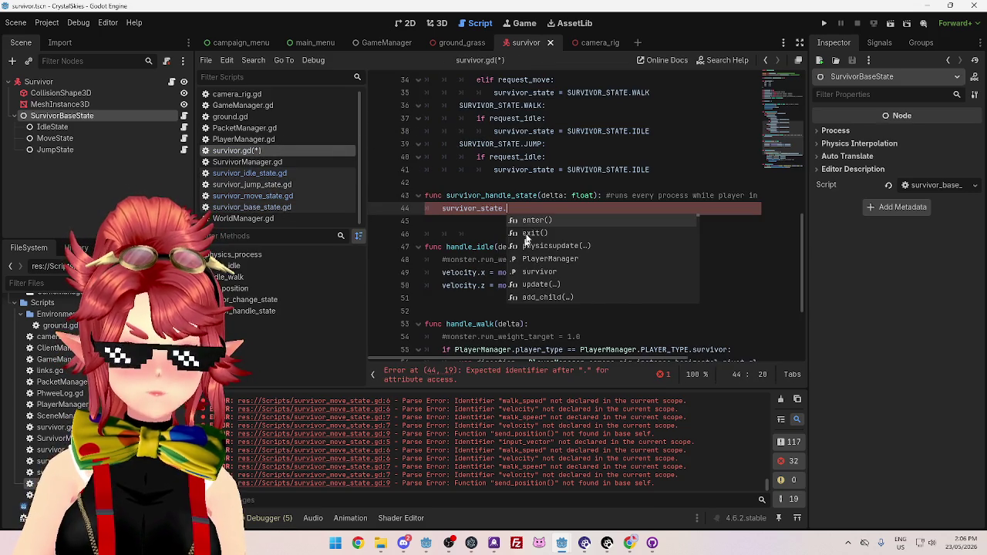
type("update()")
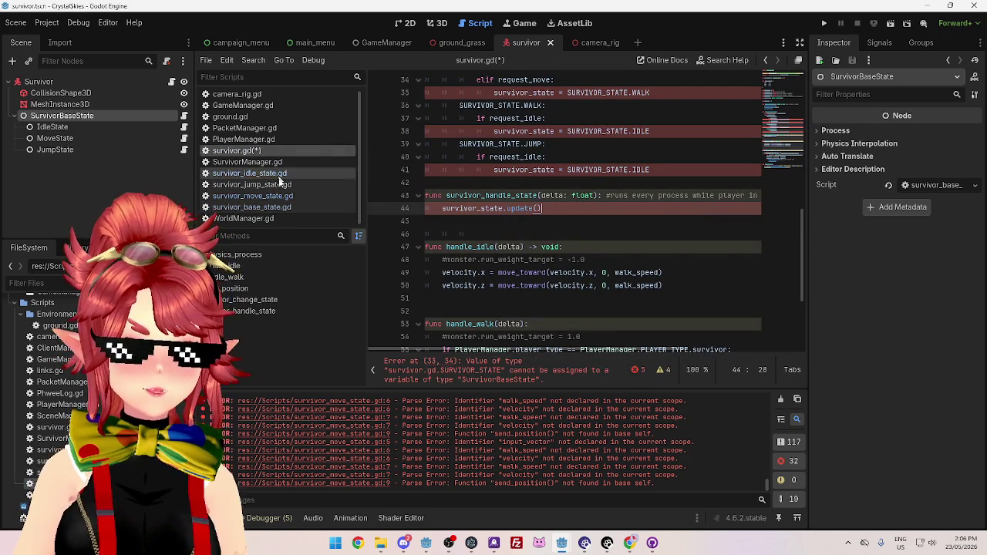
key("Left")
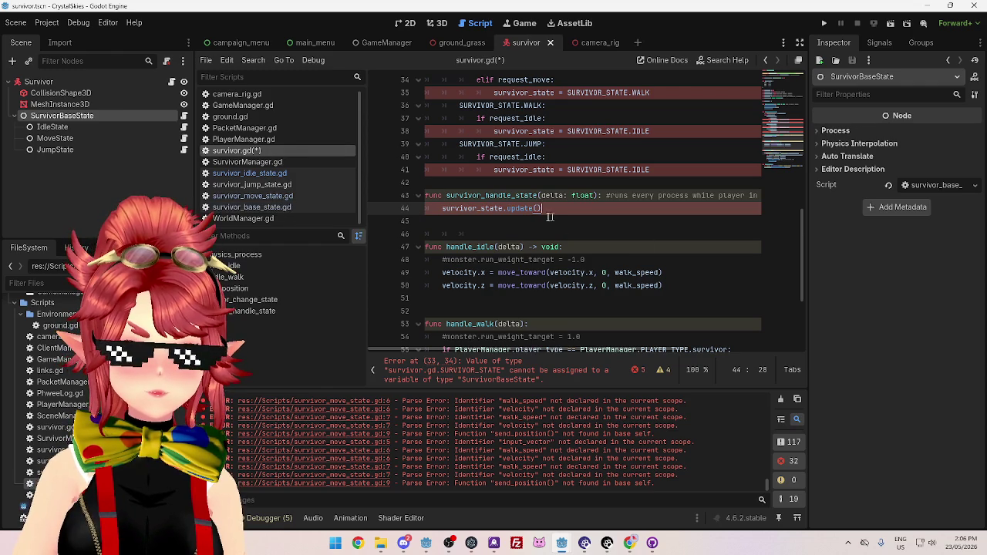
type("delta")
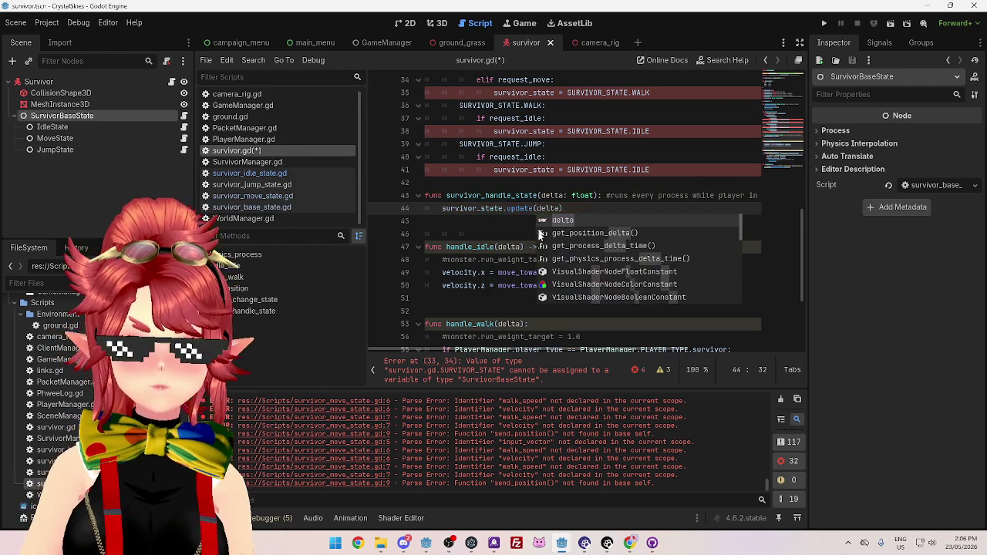
left_click(511, 221)
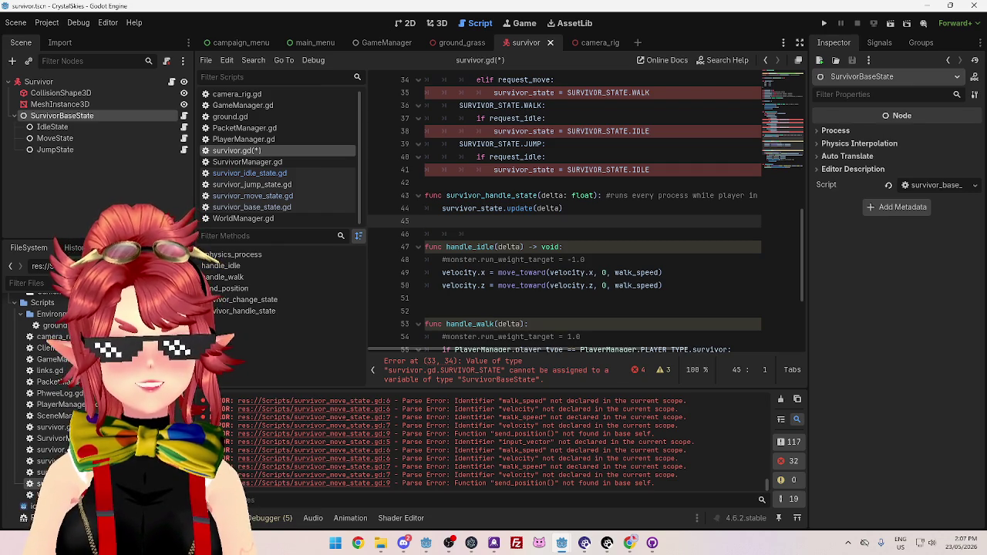
Add a new indented line after survivor_state.update(delta)
scroll(733, 135, "up", 5)
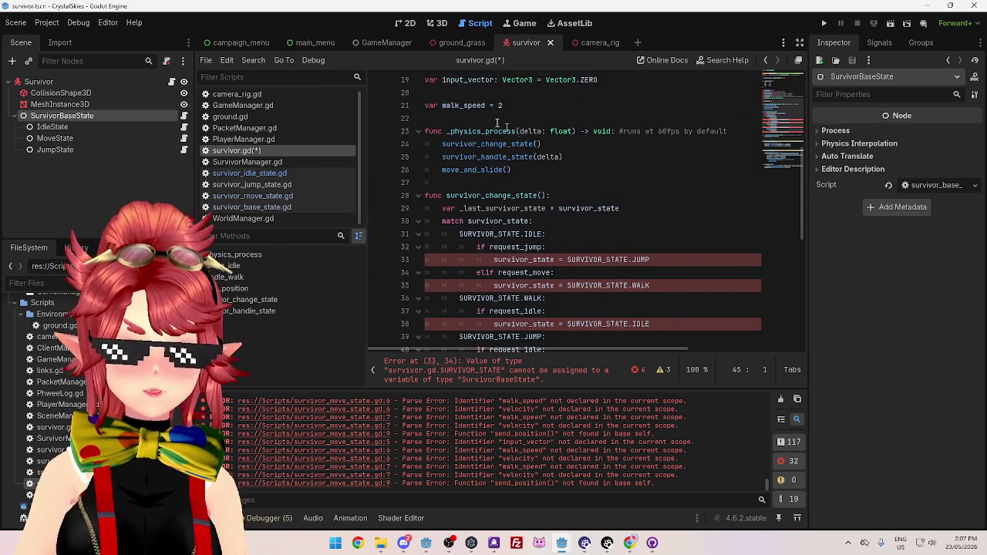
scroll(478, 135, "up", 3)
scroll(479, 133, "up", 3)
scroll(486, 131, "down", 15)
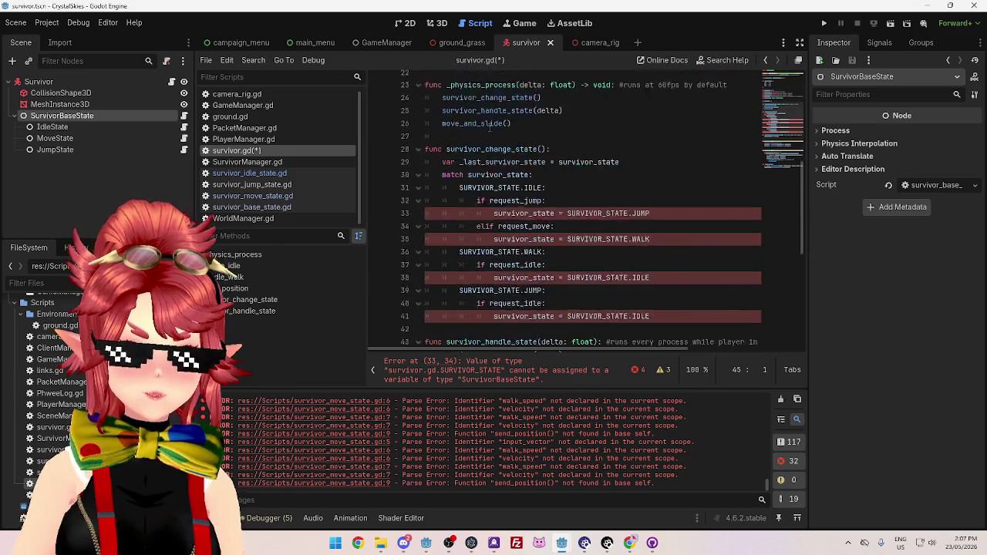
scroll(453, 219, "up", 2)
scroll(454, 219, "up", 3)
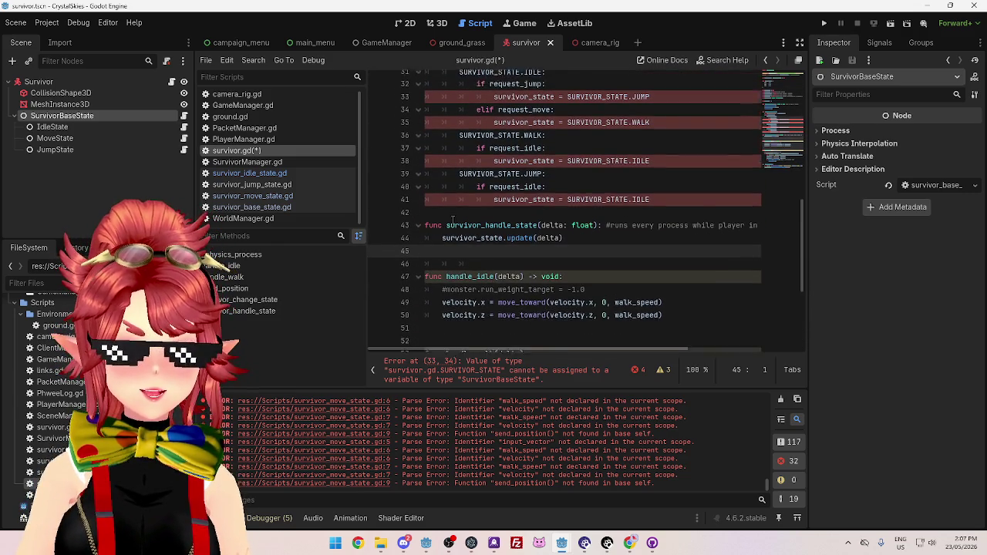
left_click(581, 223)
key("Return")
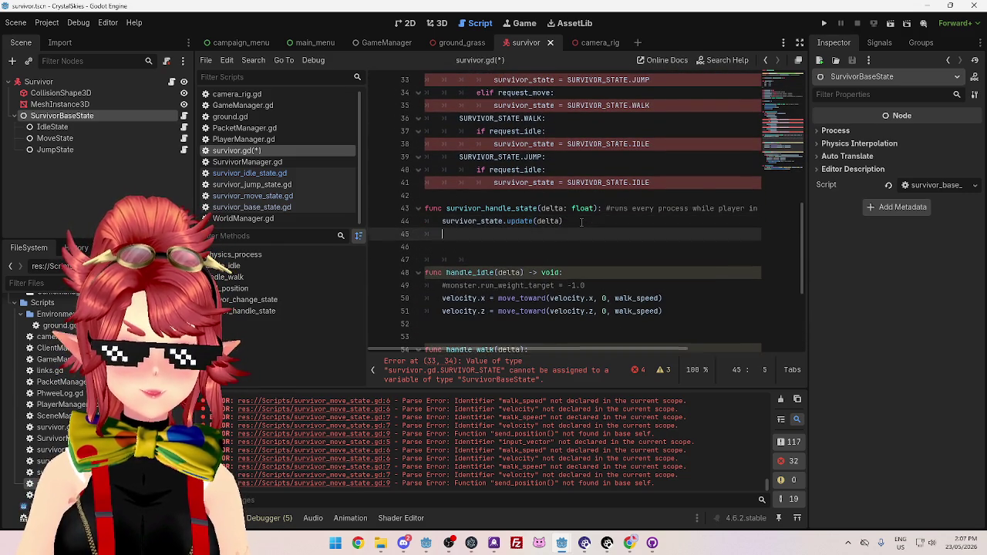
Review the survivor_state assignments and the match block in survivor.gd
scroll(574, 224, "up", 4)
scroll(565, 226, "down", 1)
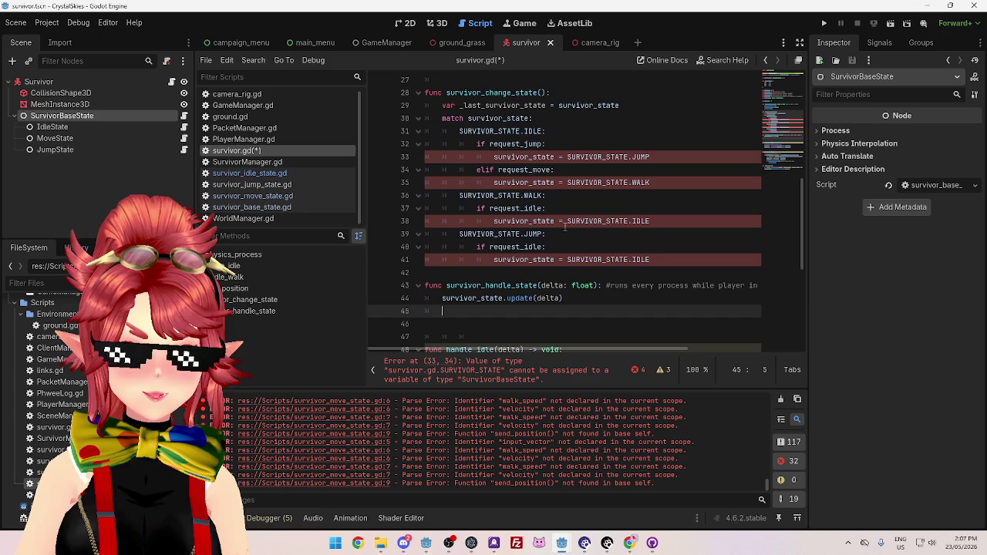
left_click(555, 157)
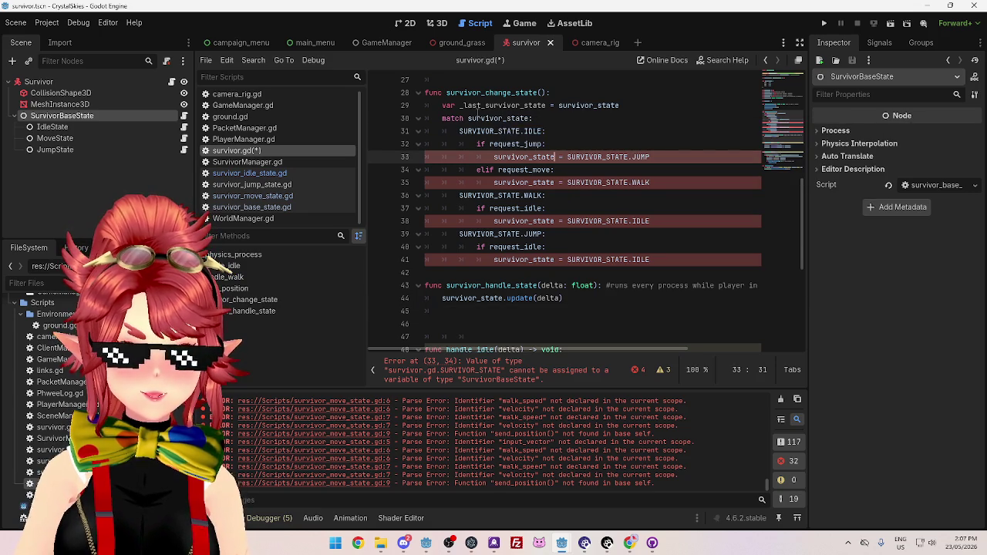
left_click(521, 132)
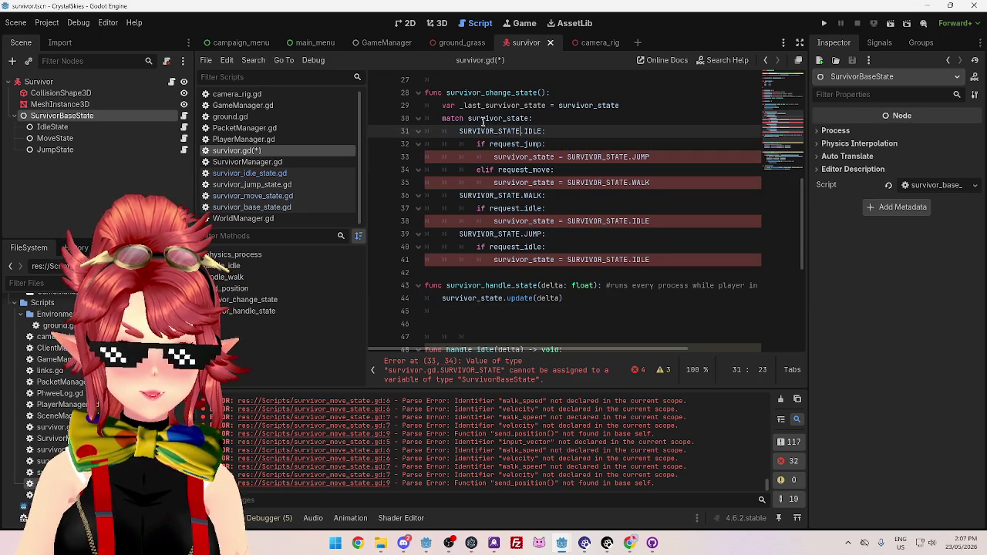
double_click(483, 120)
scroll(503, 140, "up", 2)
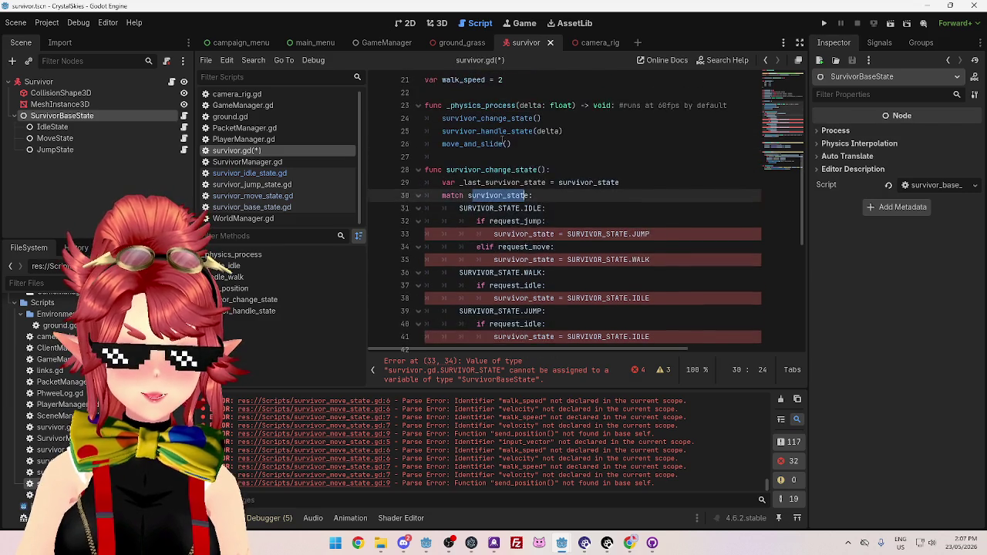
scroll(502, 140, "up", 3)
scroll(491, 185, "down", 5)
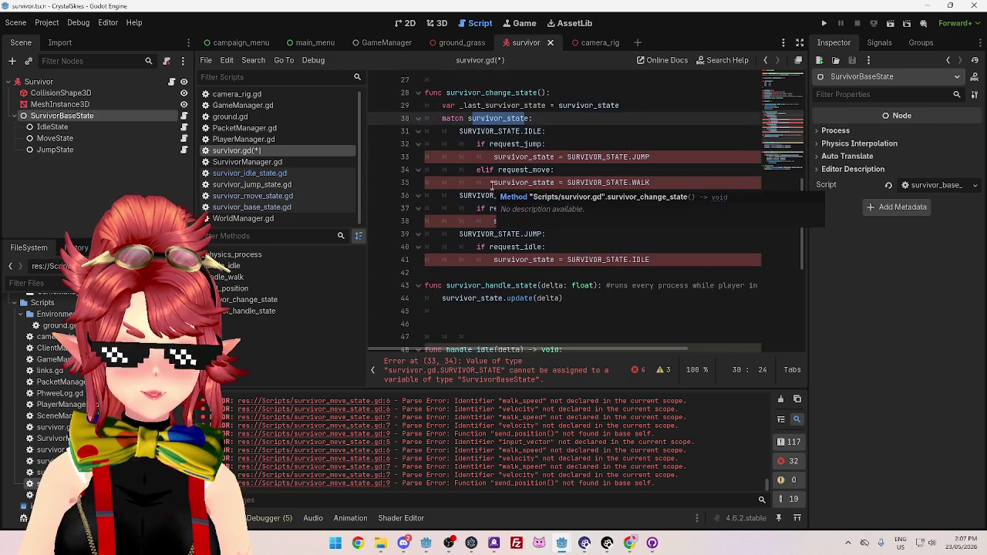
scroll(526, 179, "down", 2)
scroll(532, 179, "up", 1)
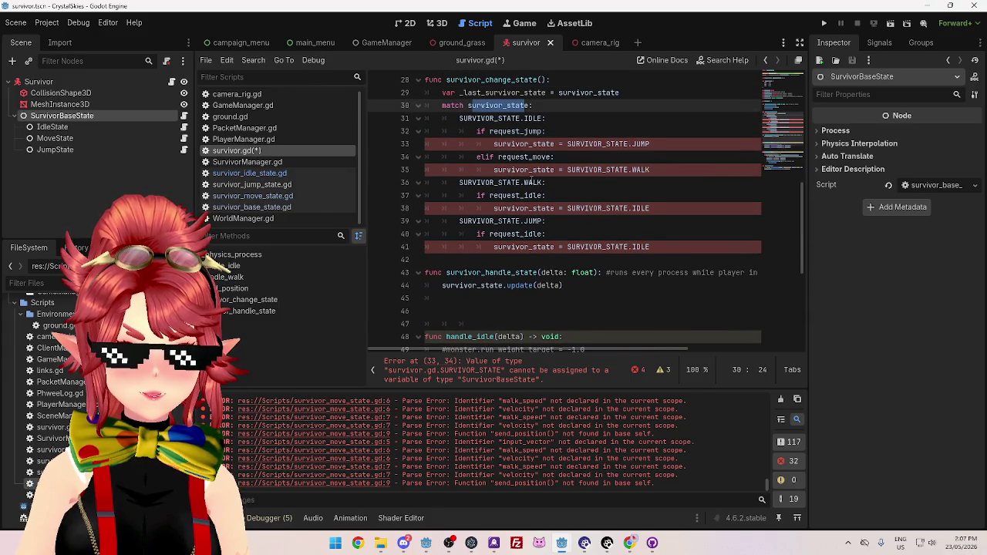
mouse_move(537, 184)
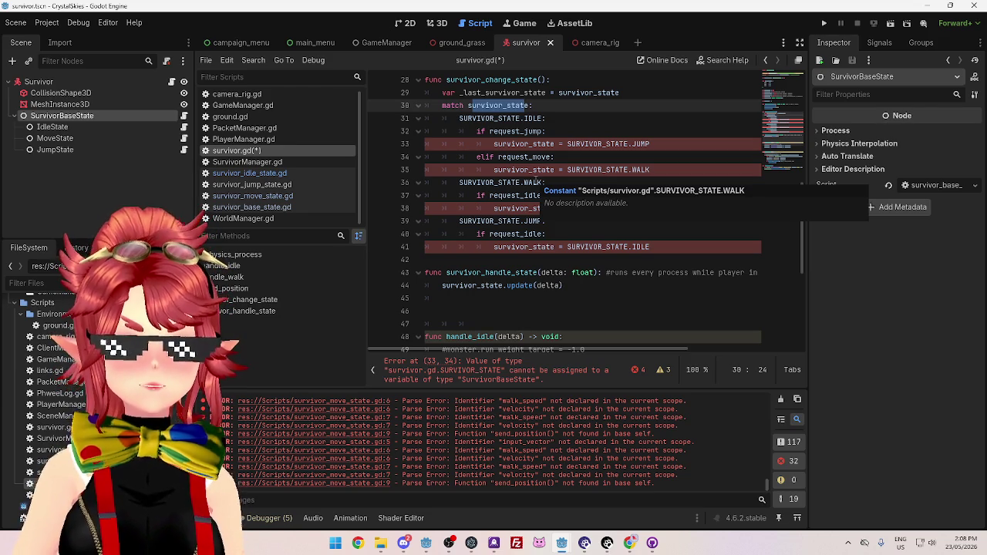
scroll(536, 135, "up", 9)
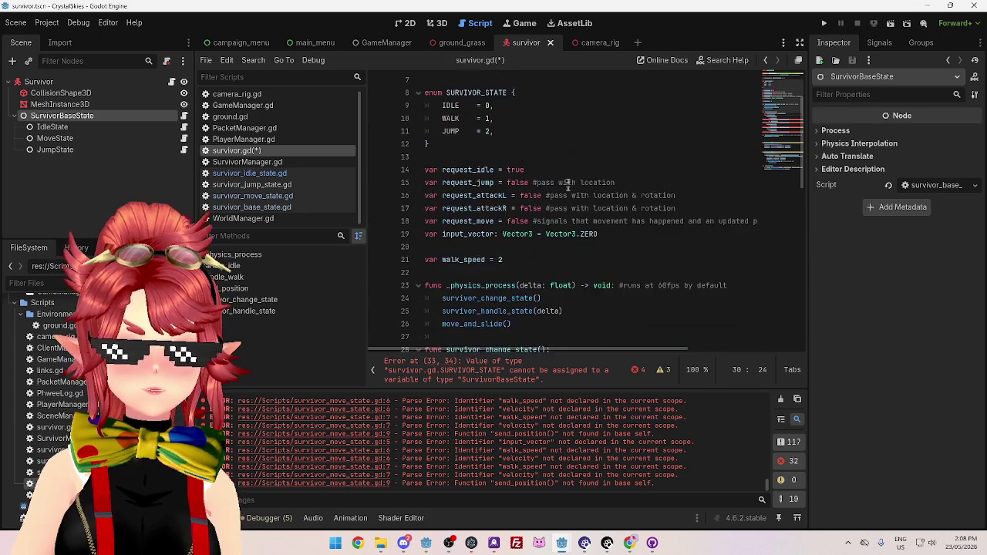
Start a 'var survivor_idle_state: Sur' declaration below the survivor_state line 6
left_click(514, 144)
double_click(448, 143)
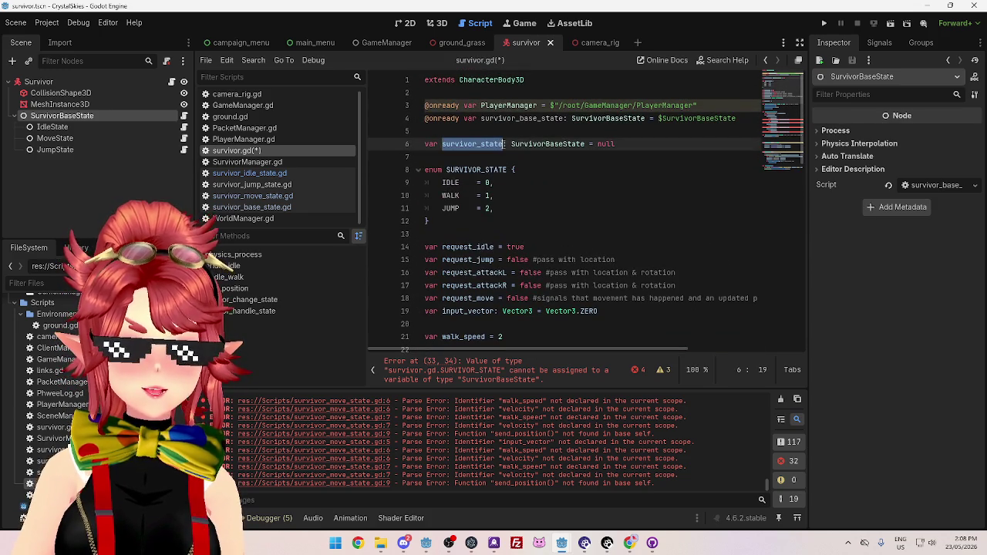
left_click_drag(511, 143, 583, 144)
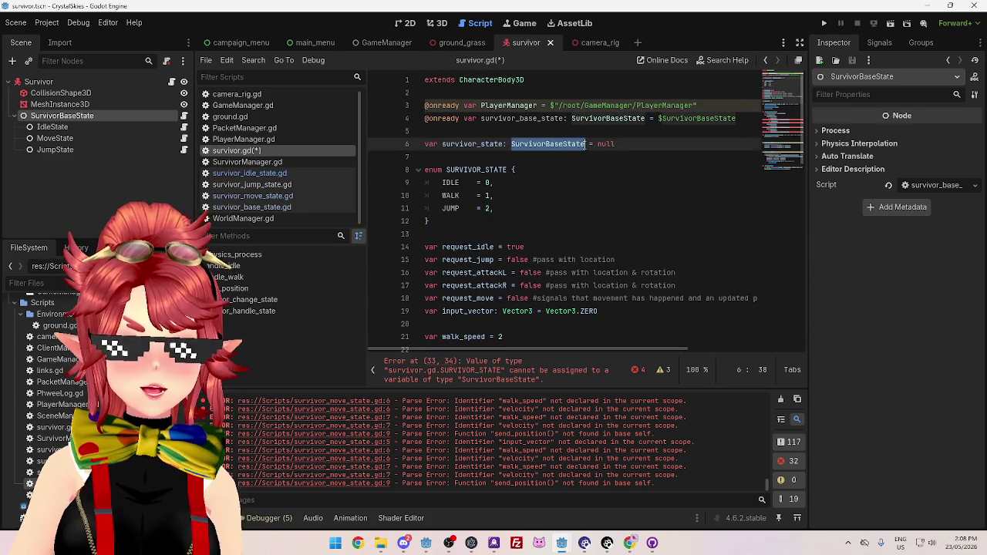
left_click(577, 143)
left_click_drag(452, 145, 506, 145)
left_click(627, 146)
key("Return")
key("Return")
type("var ")
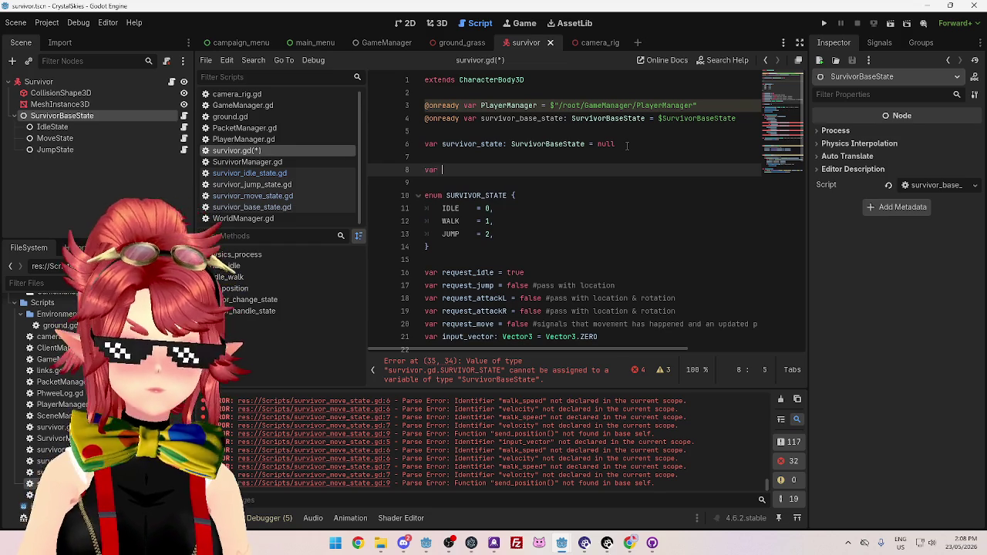
type("surviv")
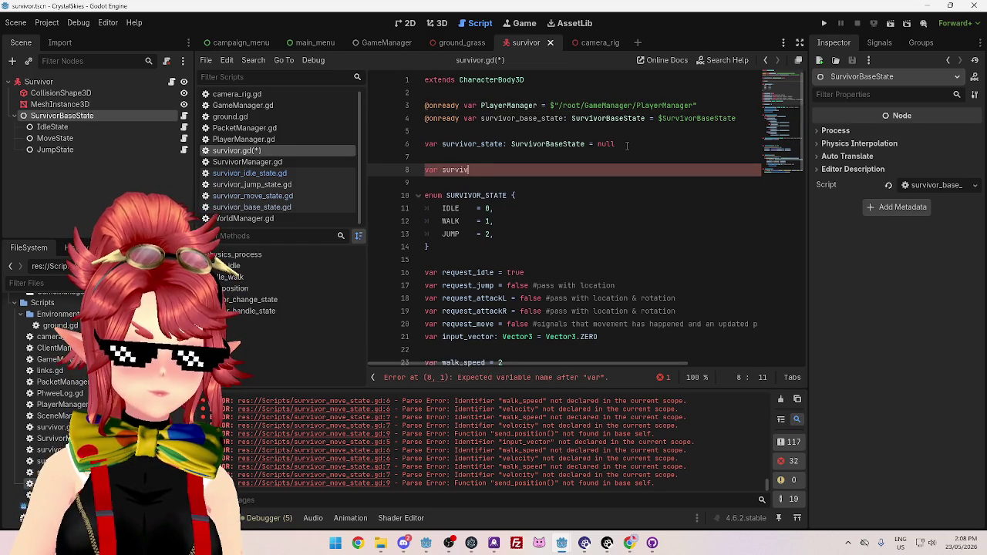
type("or_idle_state")
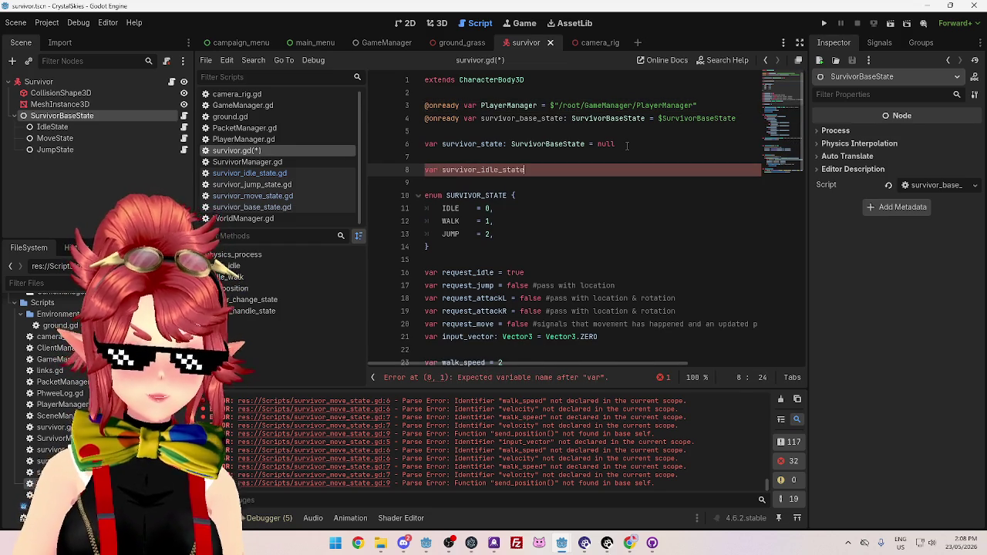
type(": Sur")
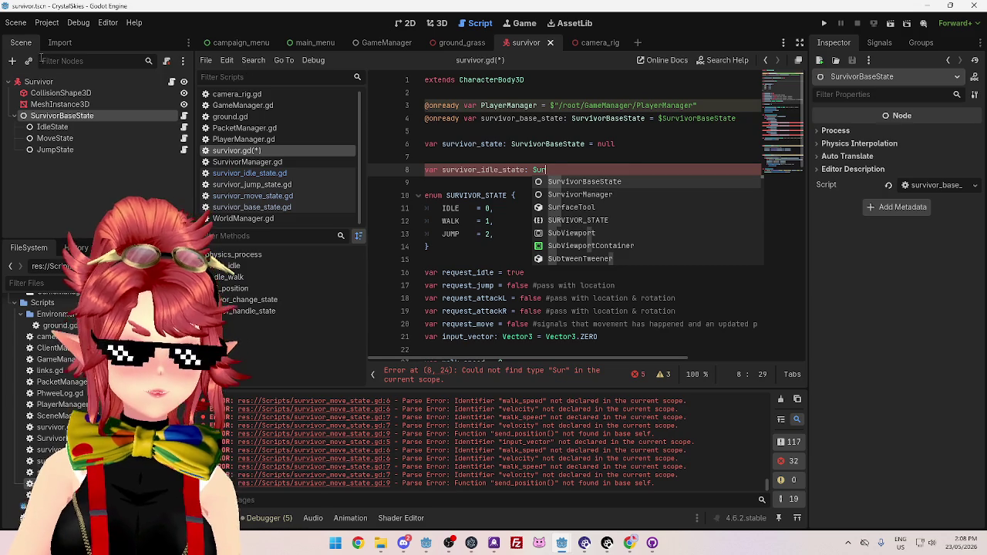
left_click(84, 129)
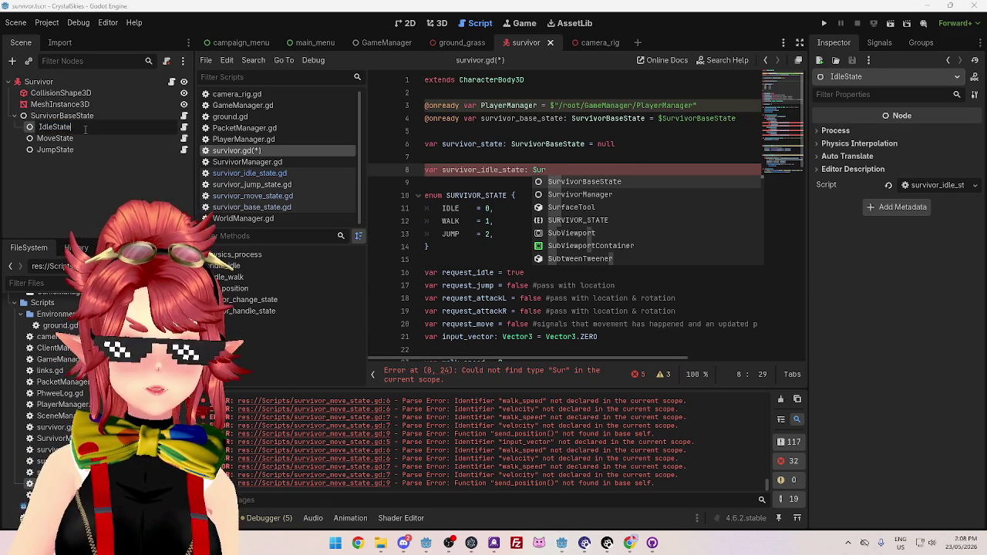
Open the IdleState node's script and look over the MoveState and JumpState nodes
left_click(183, 128)
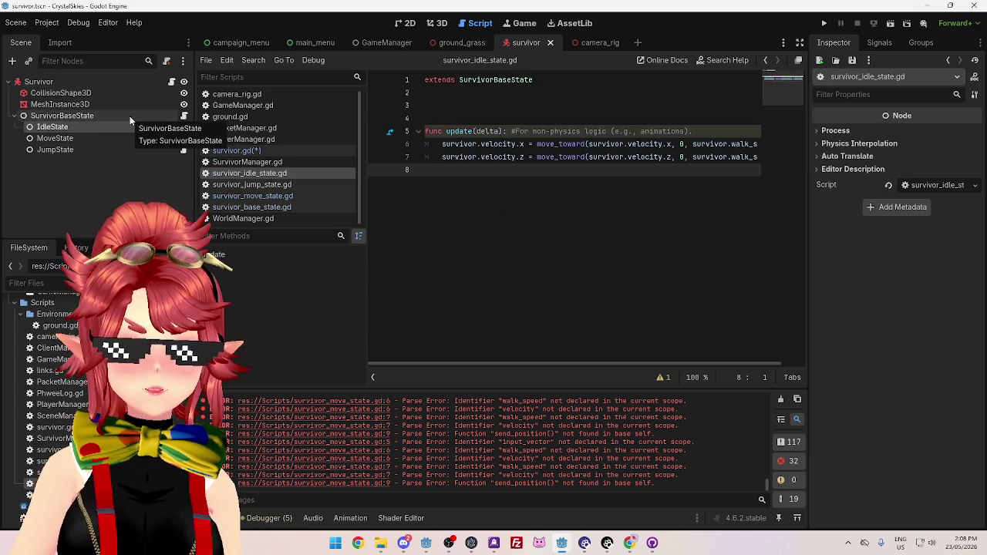
left_click(112, 137)
key("Down")
left_click(110, 130)
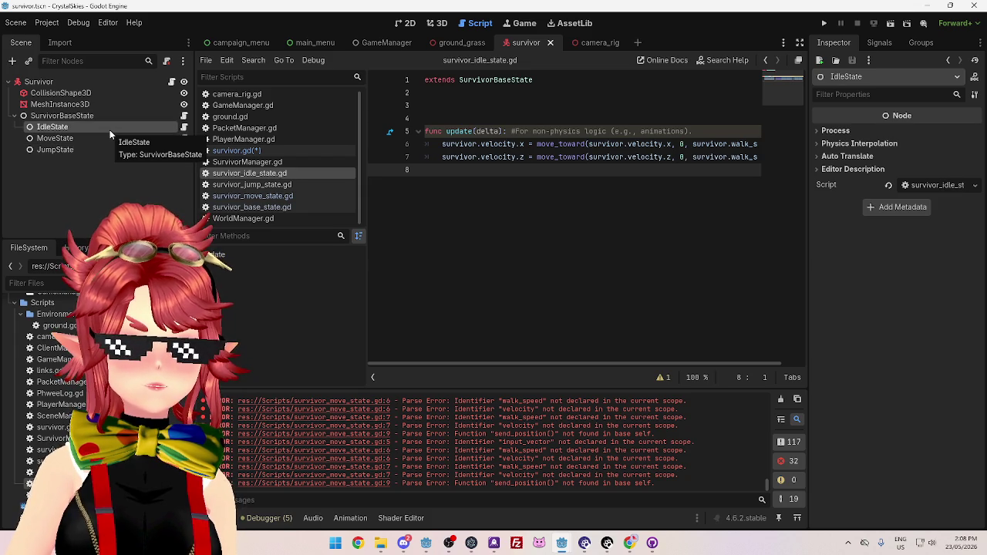
Try 'class_name SurvivorIdleState' on line 2, then remove it and save the scripts
left_click(539, 92)
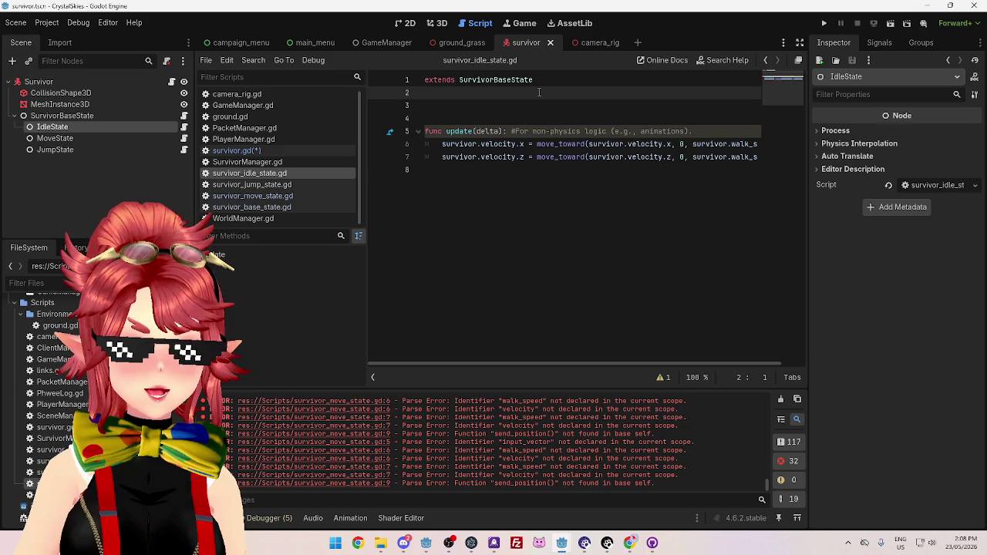
type("cla")
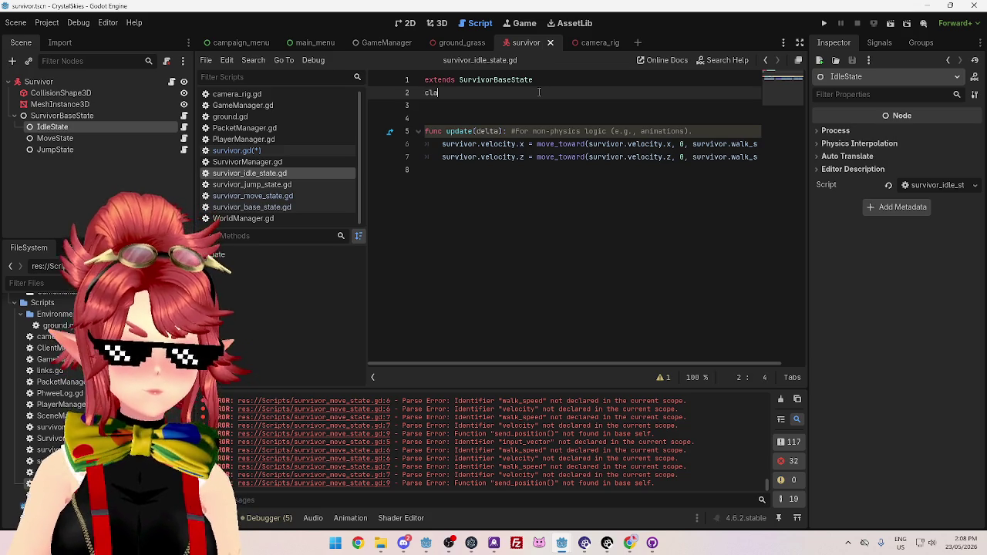
type("ss_name ")
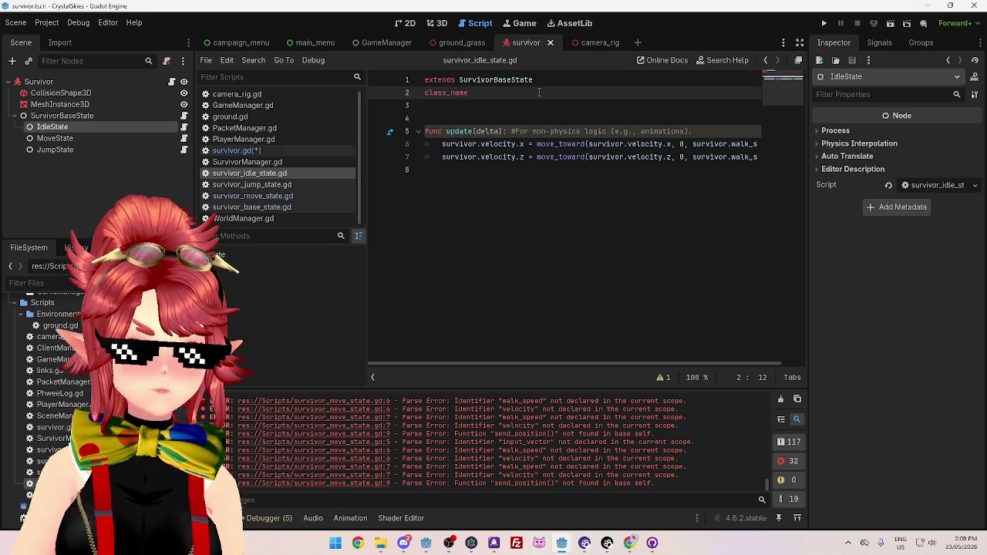
type("Sur")
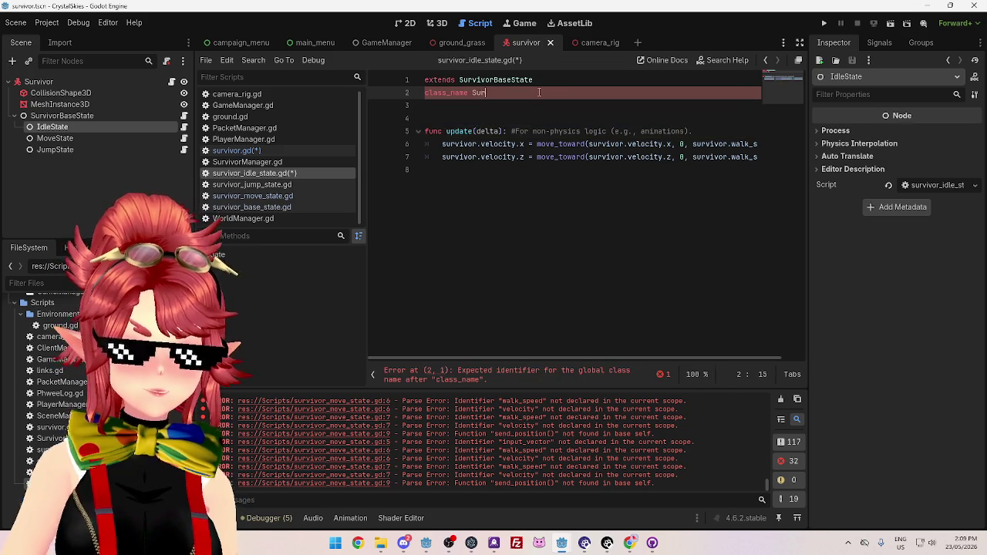
type("vivorIdleState")
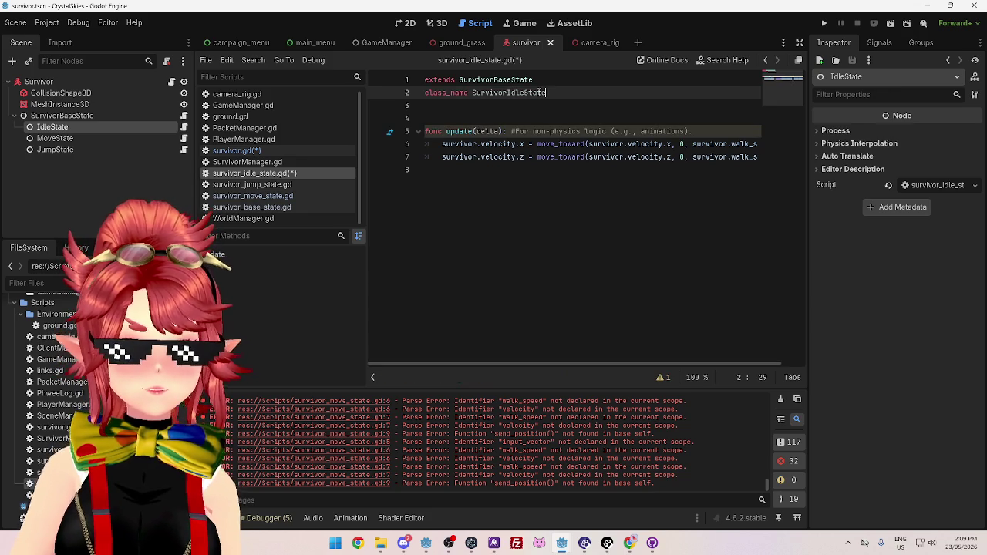
left_click(588, 232)
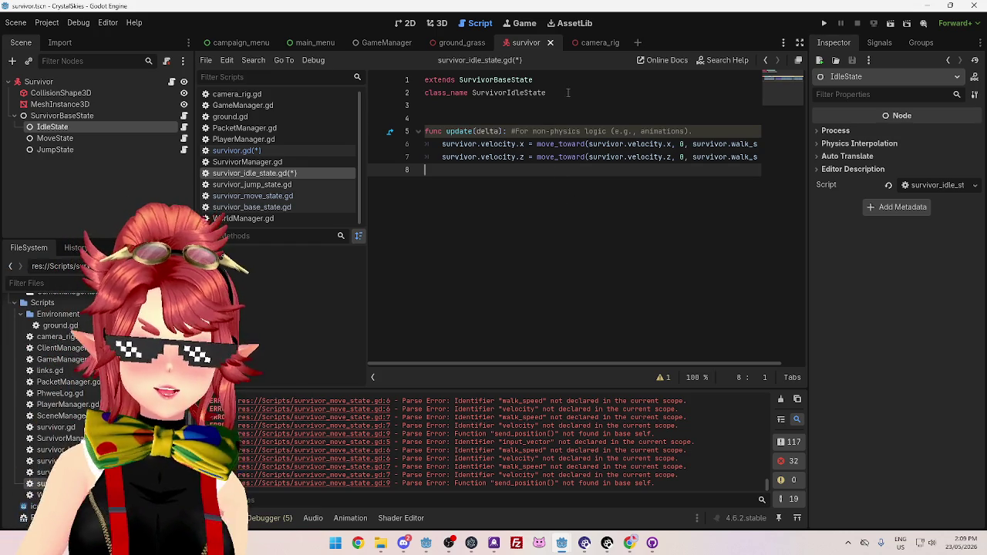
left_click(427, 93)
key("shift+End")
key("BackSpace")
key("ctrl+s")
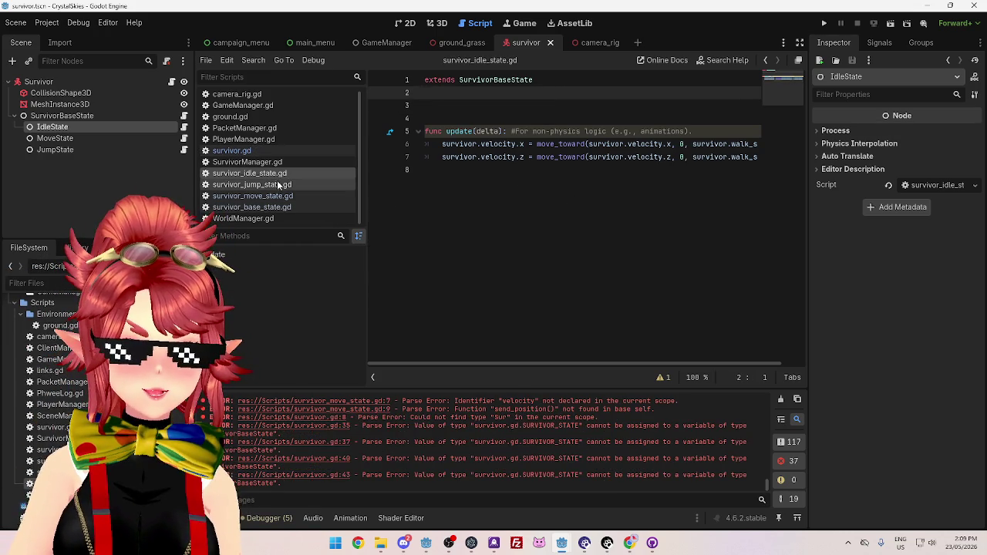
left_click(269, 151)
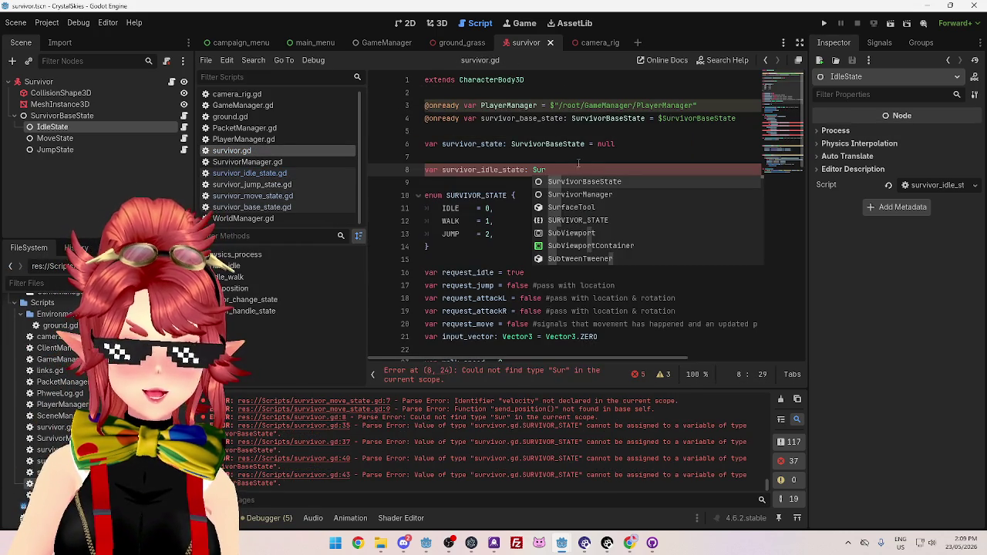
Delete the unfinished survivor_idle_state declaration line
key("Left")
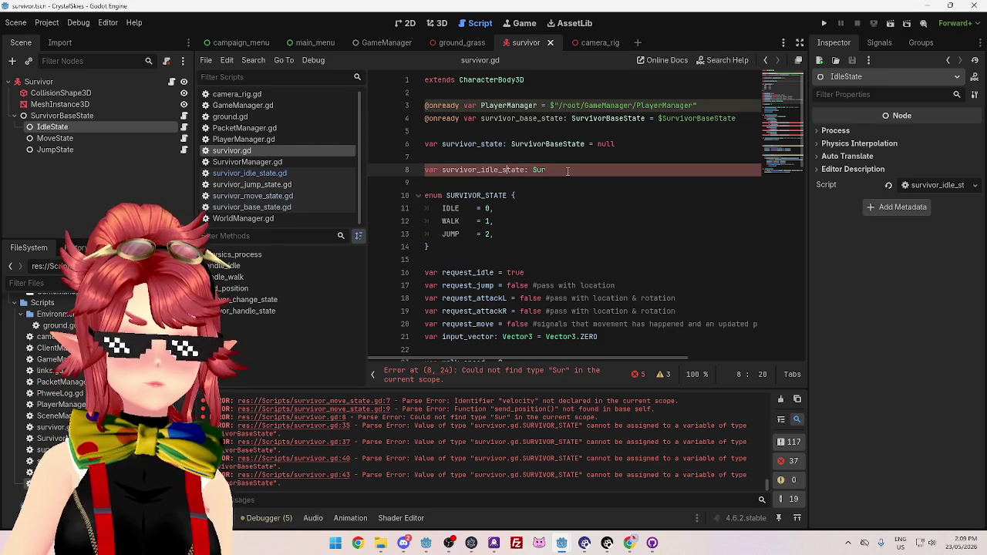
key("Up")
left_click_drag(553, 171, 401, 173)
key("BackSpace")
key("BackSpace")
Make survivor_state's initial value on line 6 null
left_click_drag(615, 143, 592, 144)
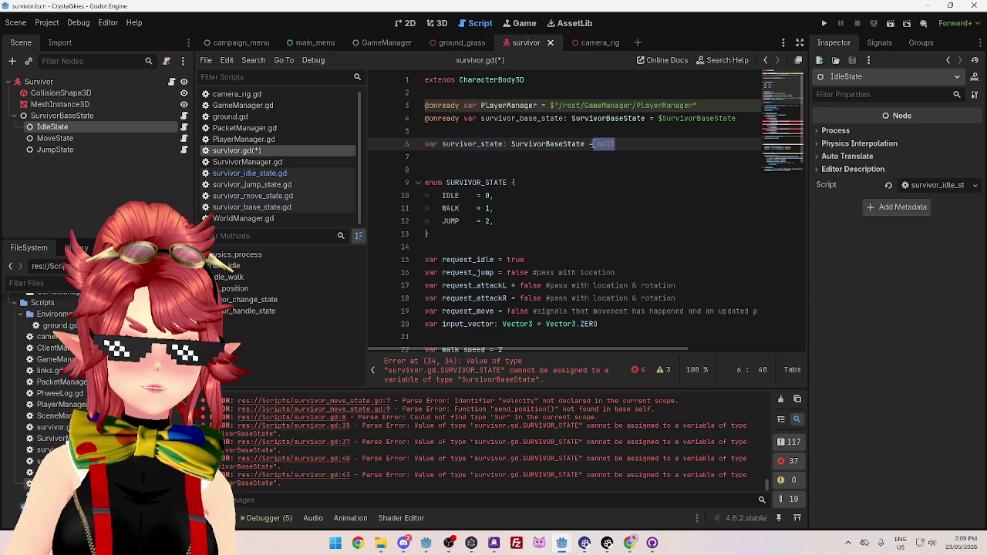
left_click_drag(593, 144, 598, 144)
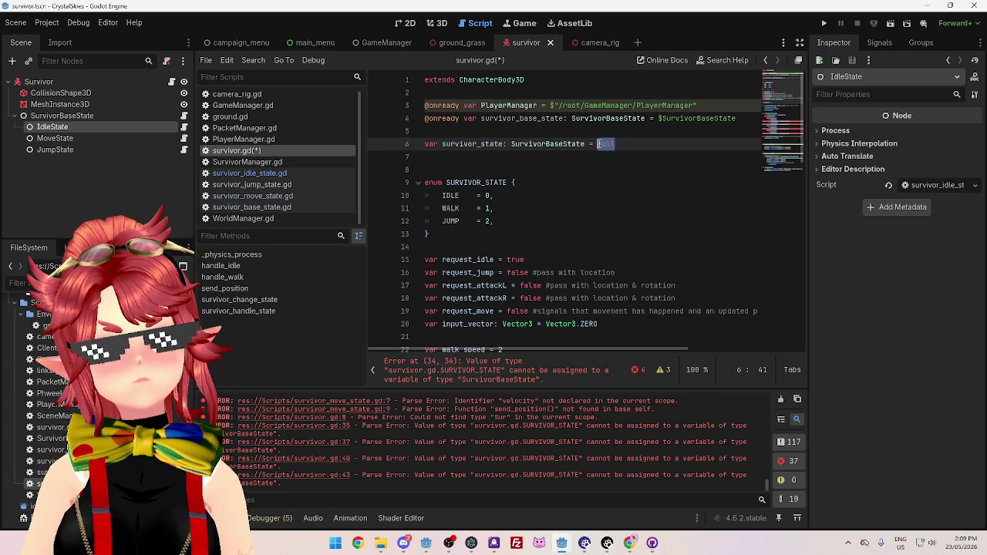
scroll(599, 143, "down", 5)
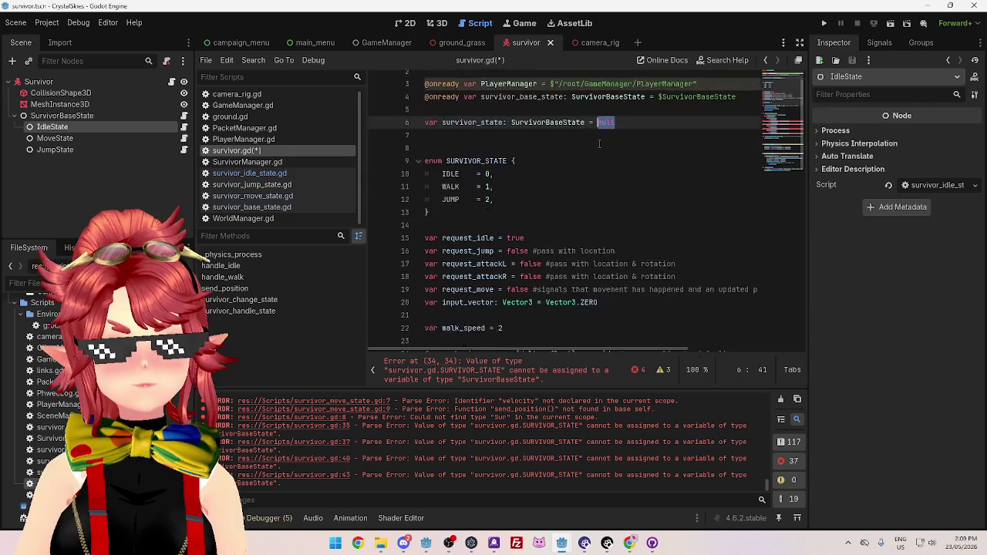
scroll(598, 144, "up", 5)
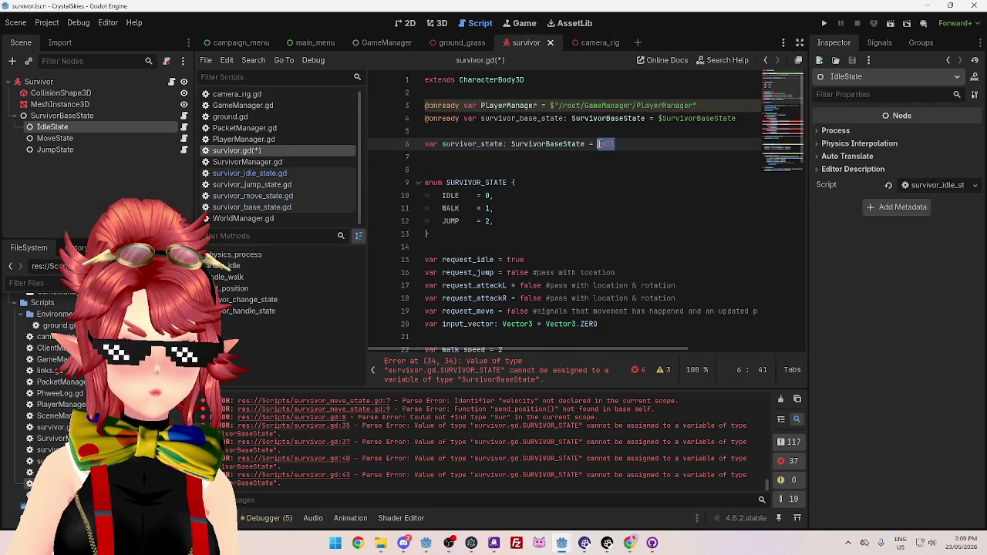
scroll(600, 144, "down", 5)
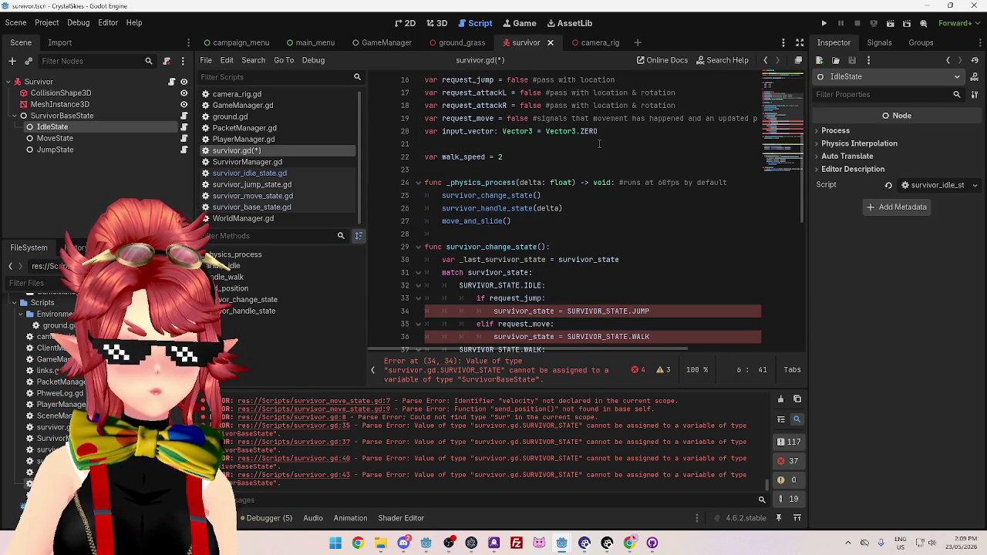
scroll(599, 144, "down", 1)
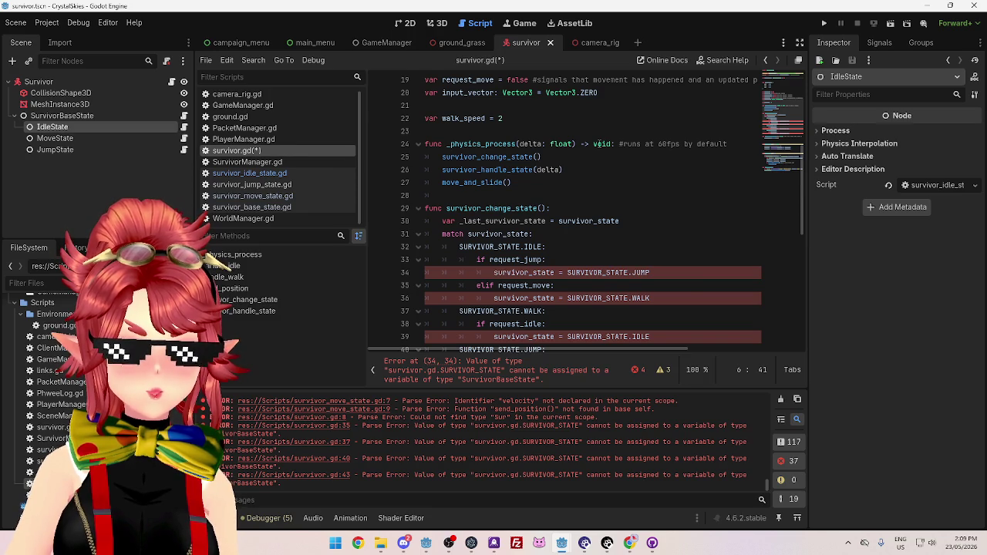
scroll(601, 268, "up", 3)
scroll(601, 267, "down", 3)
scroll(601, 267, "up", 4)
scroll(601, 268, "up", 2)
type("null")
left_click_drag(599, 144, 618, 143)
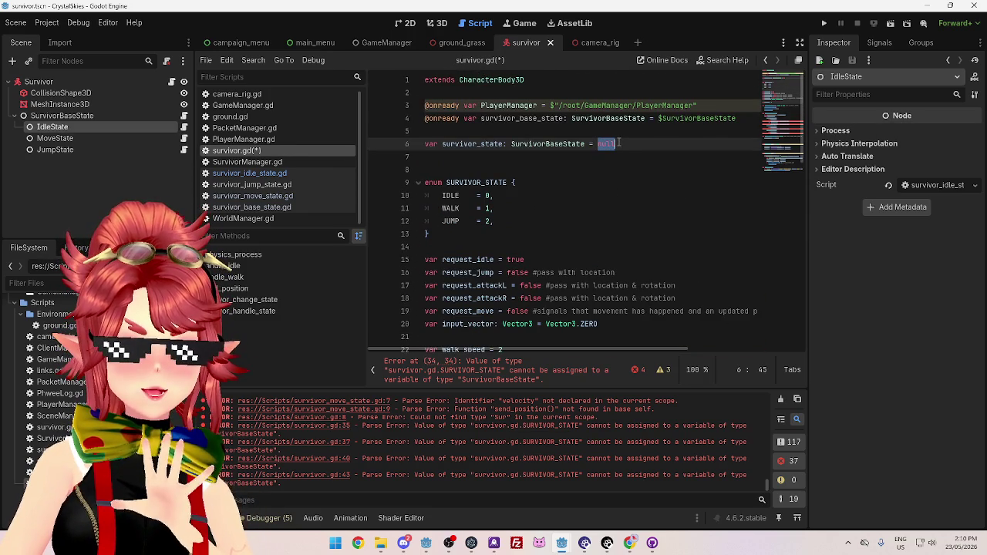
key("Left")
key("Left")
key("Left")
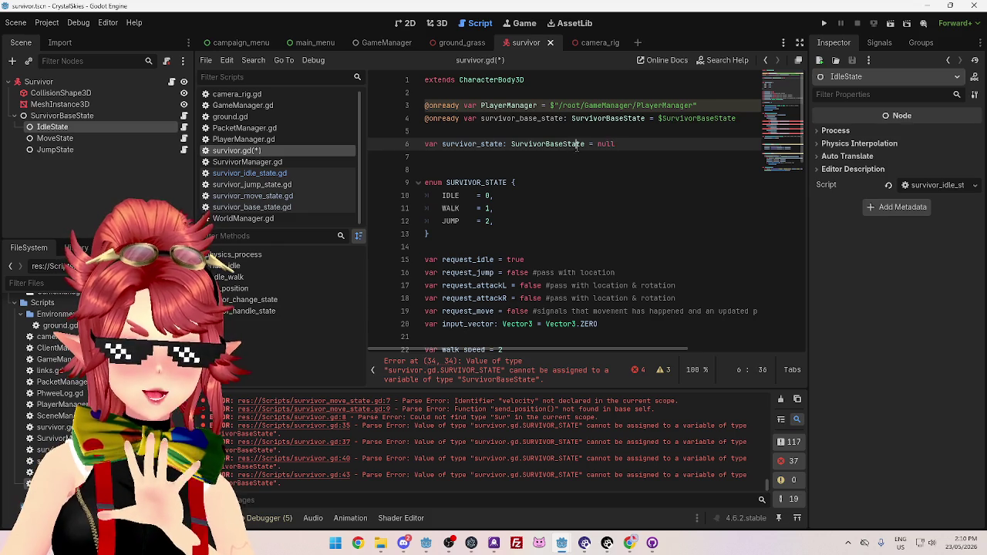
left_click_drag(624, 143, 598, 145)
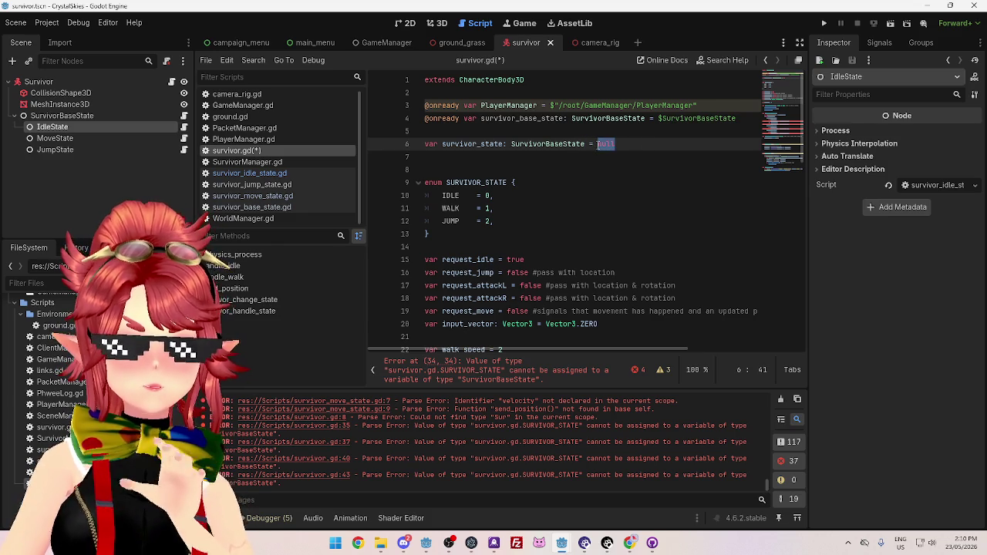
scroll(532, 209, "down", 4)
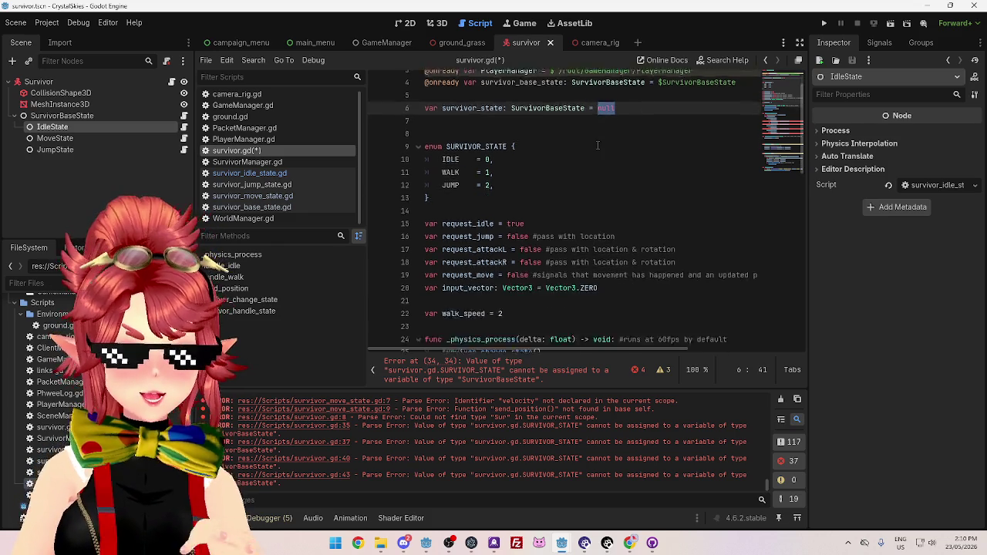
Add an empty func _ready(): above _physics_process using autocomplete
left_click(532, 208)
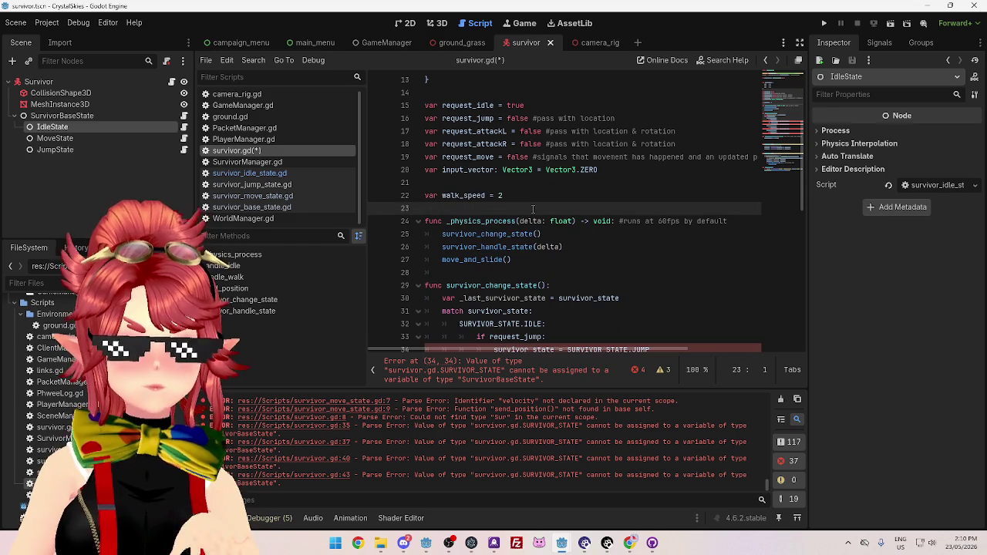
key("Return")
key("Return")
key("Up")
type("func _r")
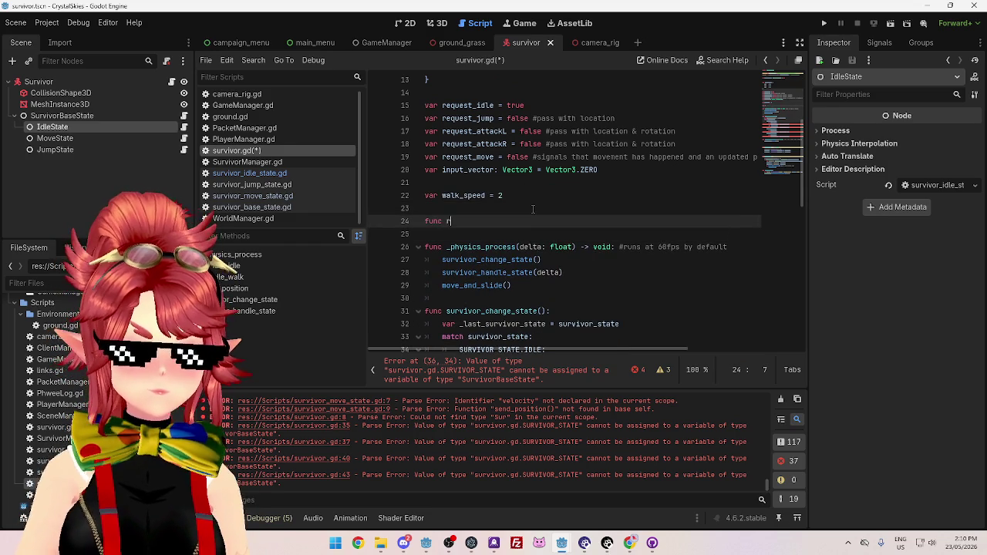
type("ead")
key("Return")
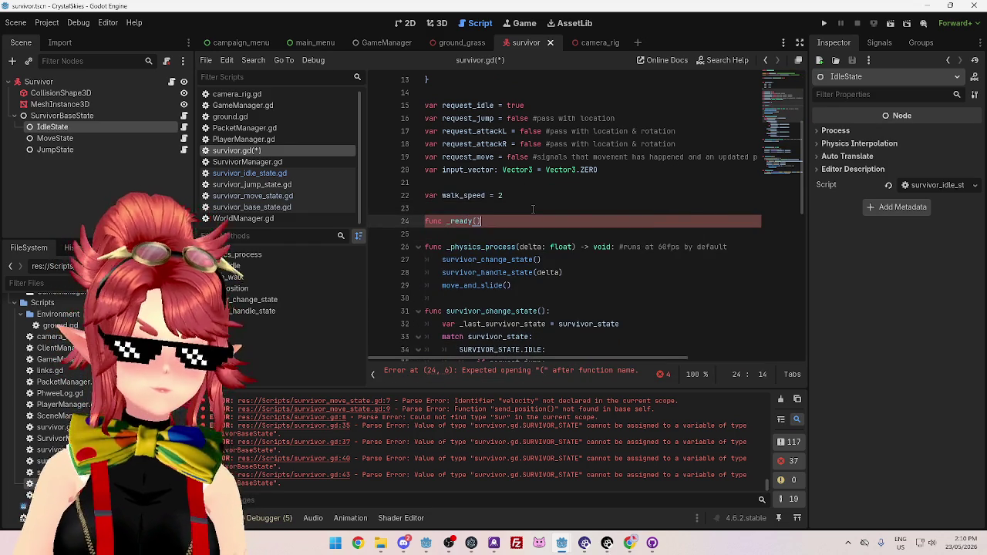
type(":")
key("Return")
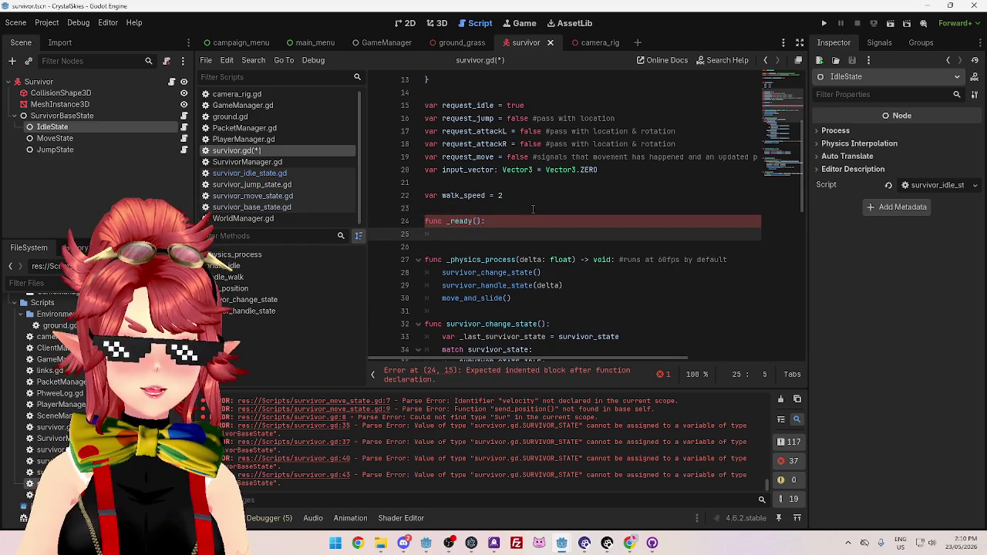
Write survivor_state = SurvivorIdleState.new() in _ready(), copying the variable name from above
scroll(532, 208, "up", 4)
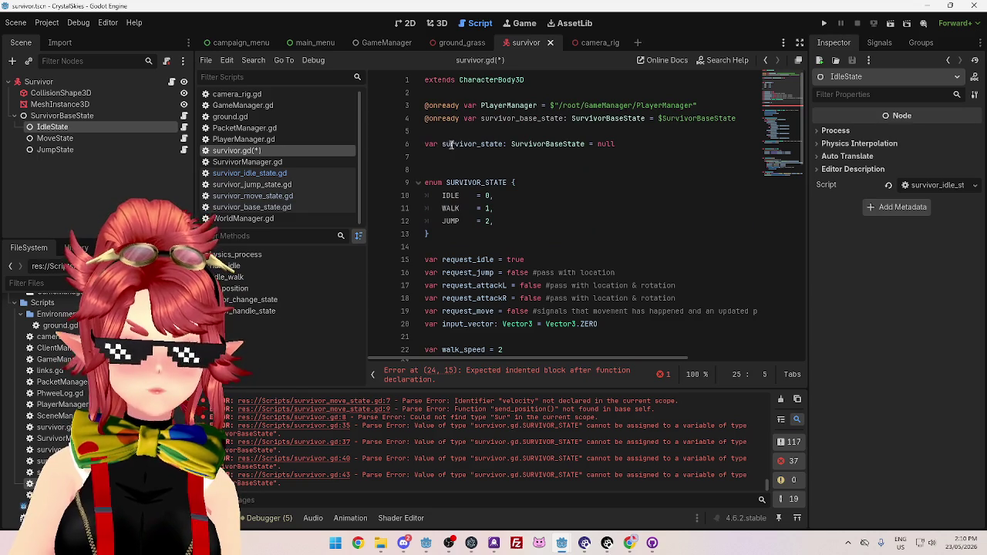
left_click_drag(442, 144, 503, 143)
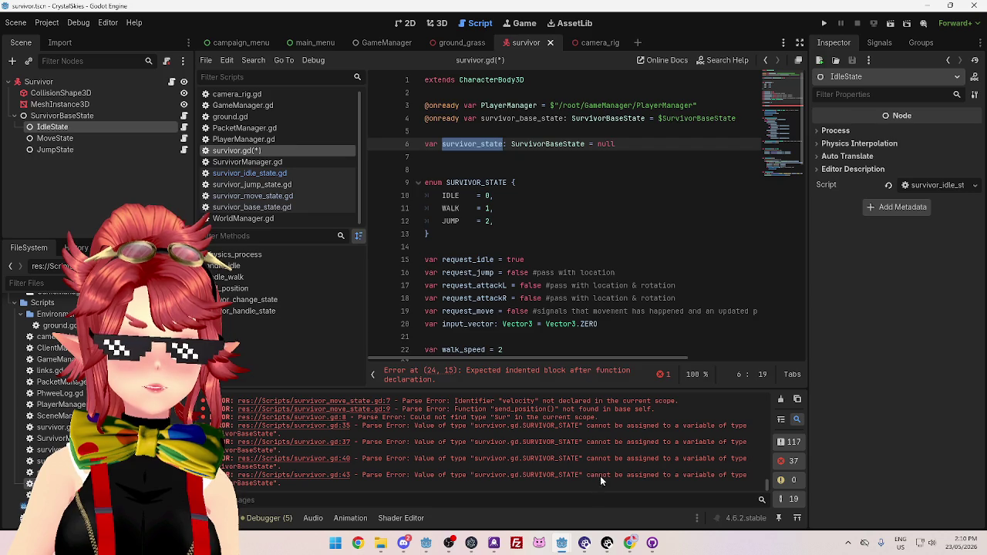
key("ctrl+c")
scroll(539, 232, "down", 5)
left_click(540, 197)
key("ctrl+v")
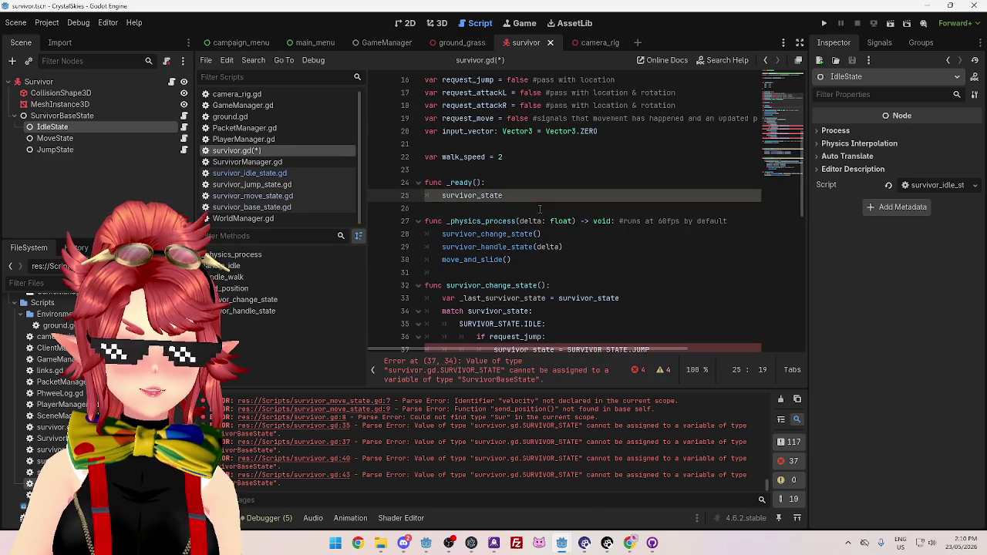
type(" = ")
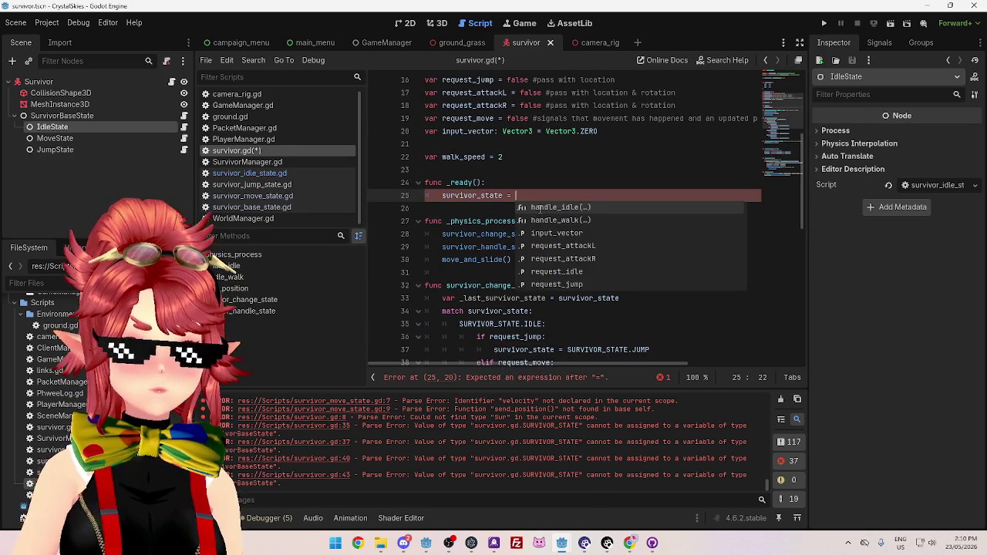
type("Sur")
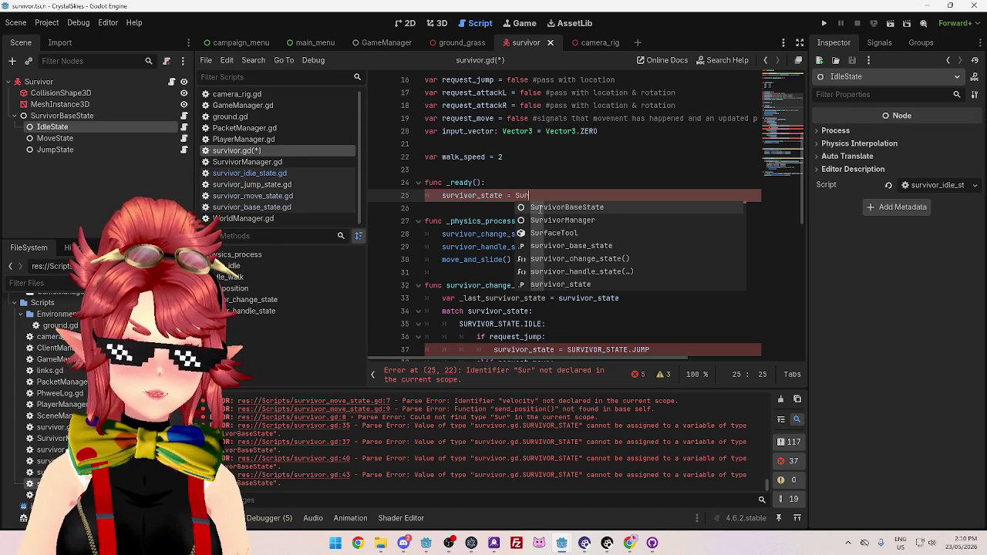
type("viv")
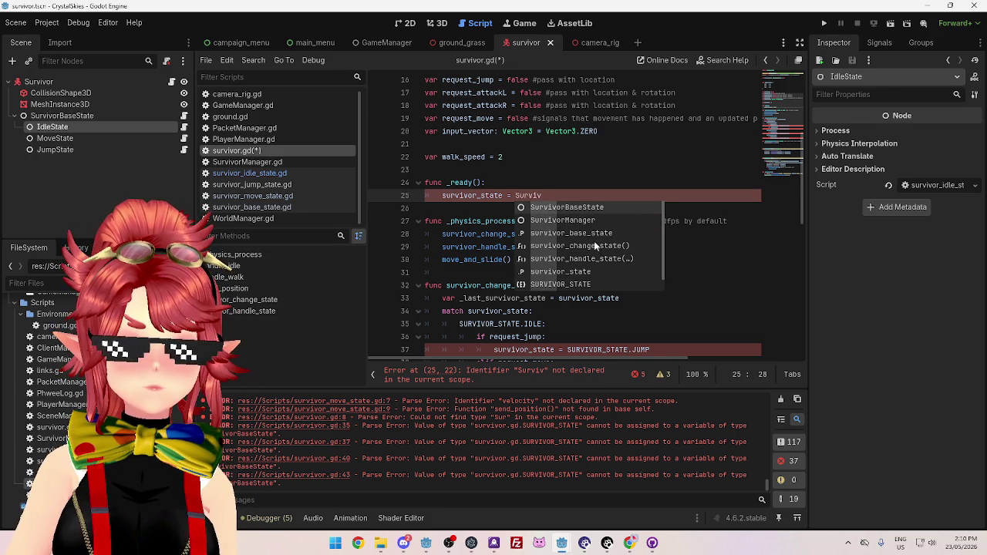
left_click(552, 195)
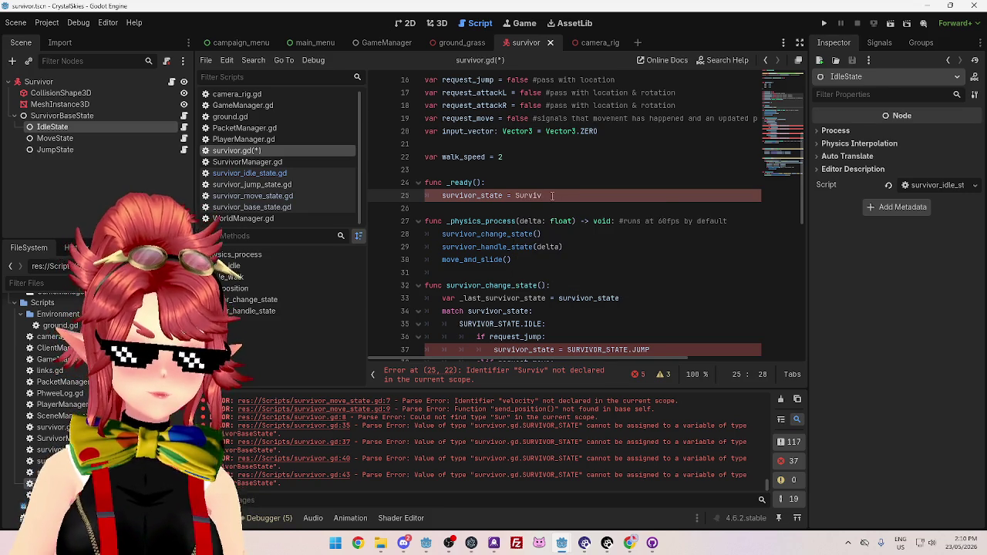
type("or")
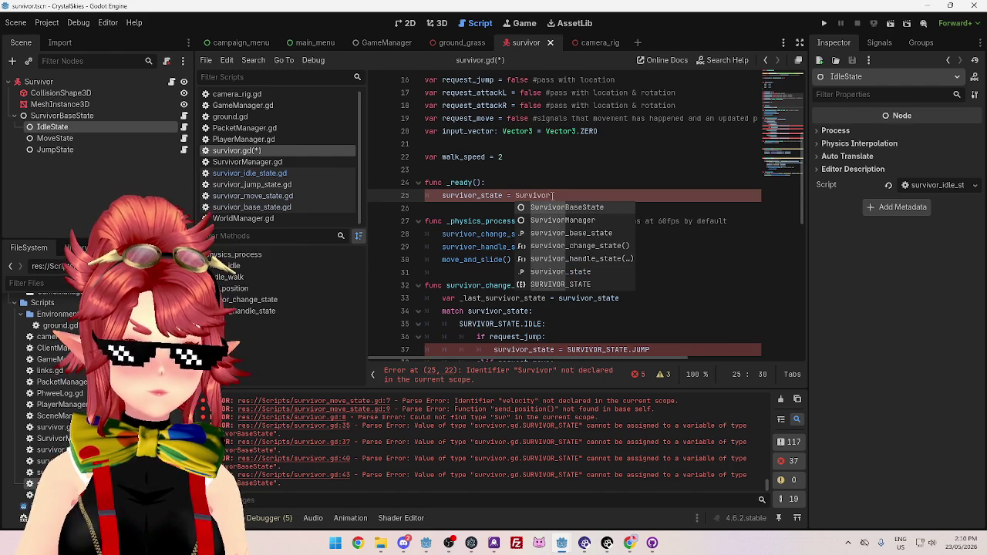
type("Idle")
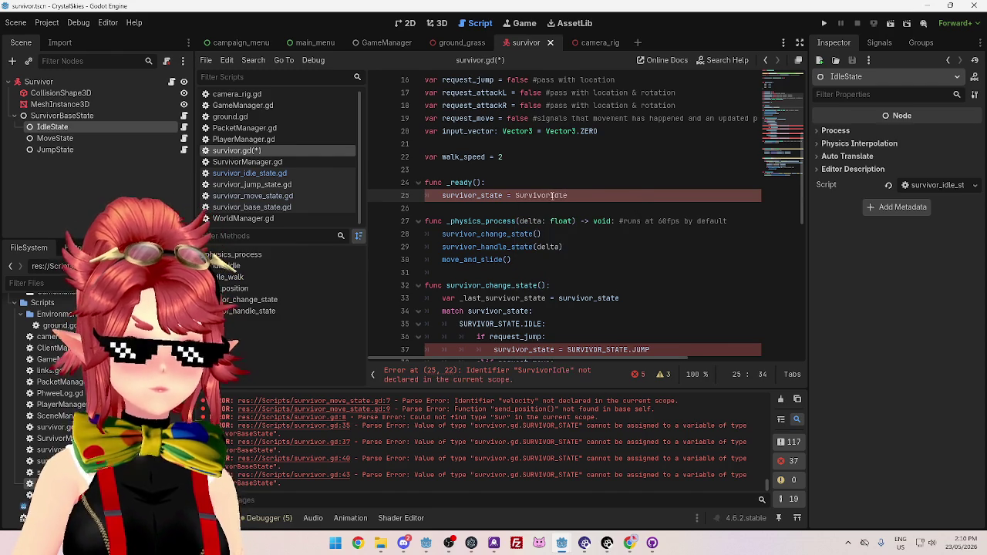
type("State.new()")
Inspect the undeclared SurvivorIdleState name and the SurvivorBaseState type on line 6
left_click(558, 171)
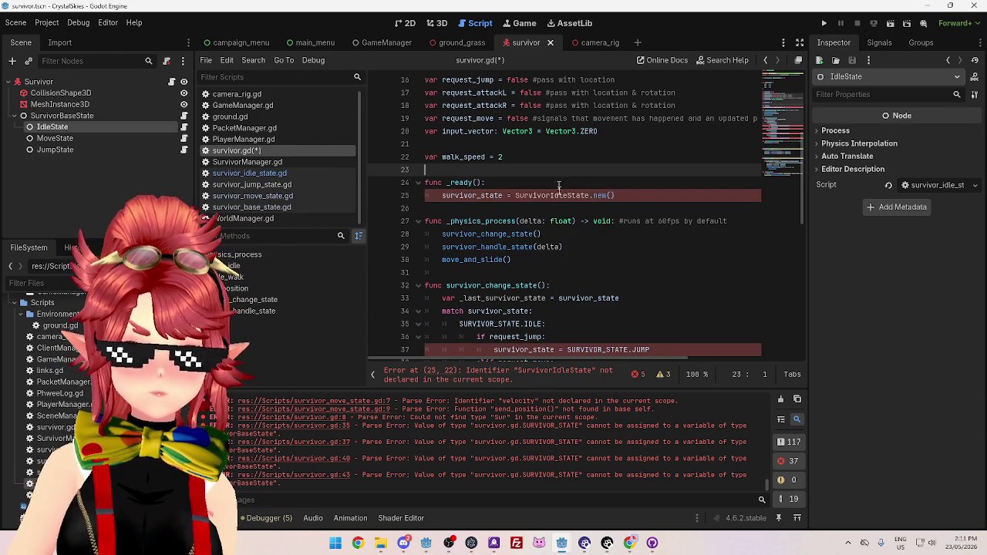
left_click(532, 196)
double_click(540, 195)
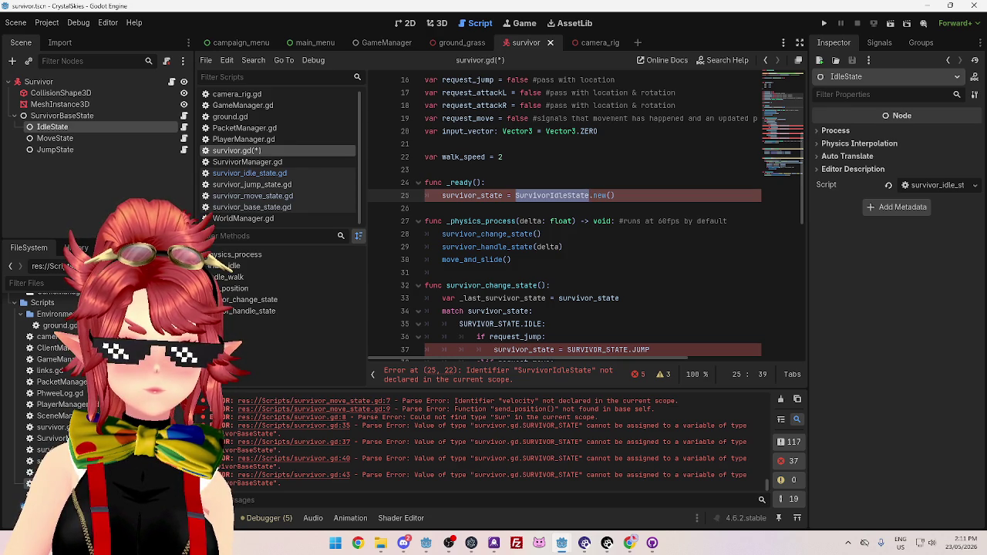
left_click(621, 234)
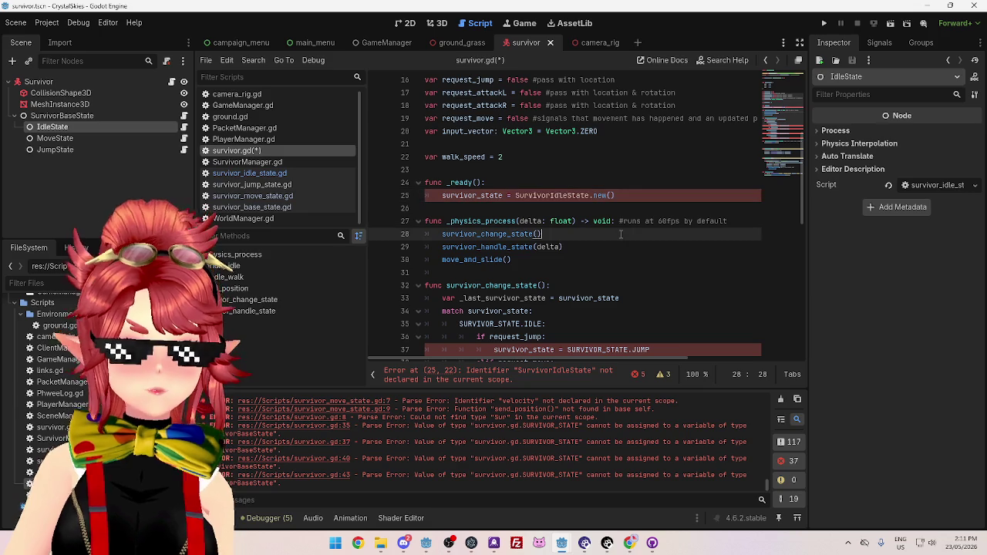
scroll(621, 234, "up", 5)
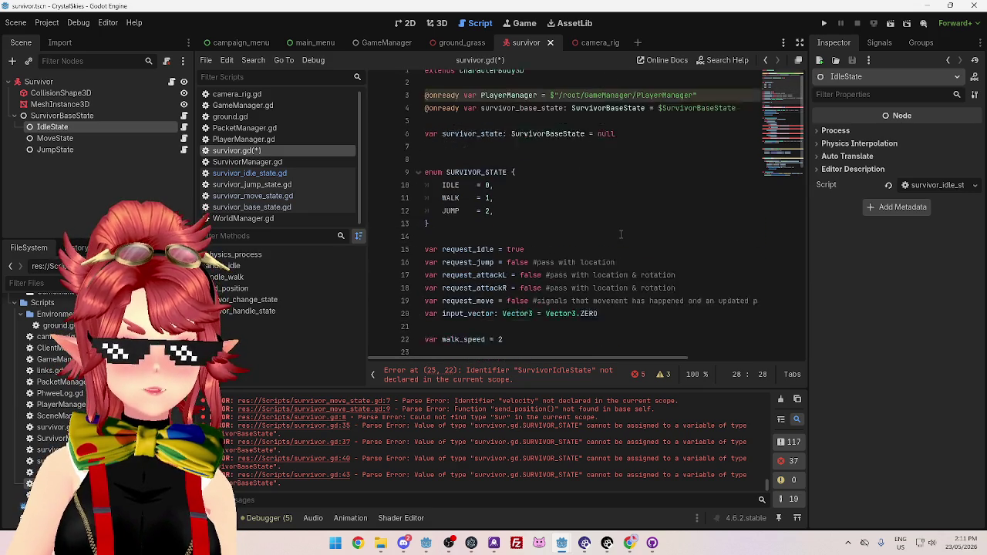
left_click(529, 144)
left_click(588, 144, "shift")
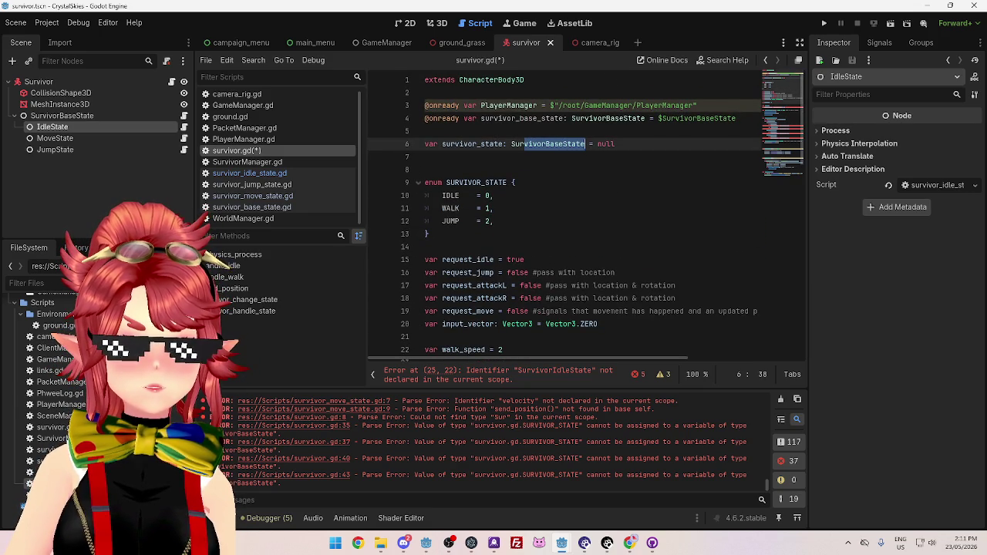
Add class_name SurvivorIdleState on line 2 of survivor_idle_state.gd, then return to survivor.gd
left_click(577, 170)
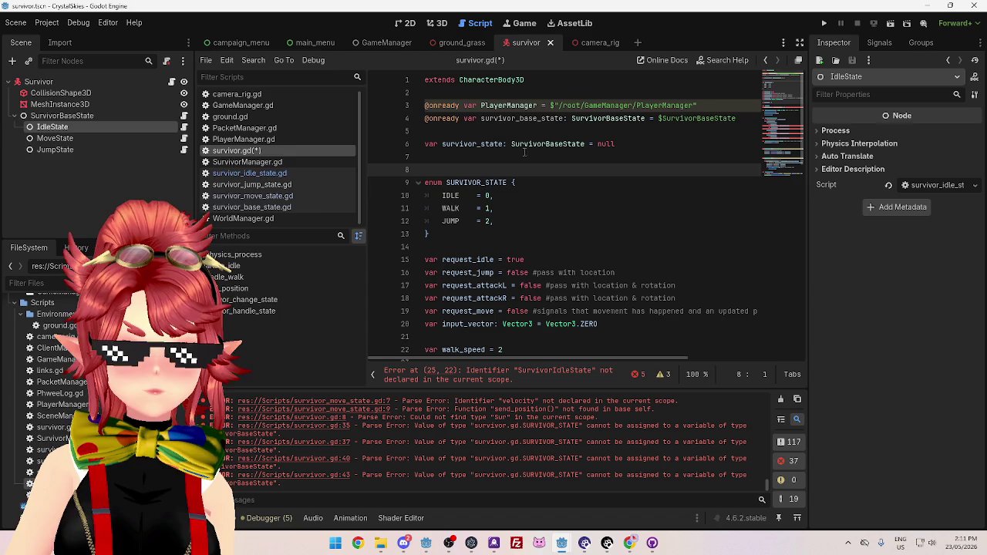
left_click(252, 174)
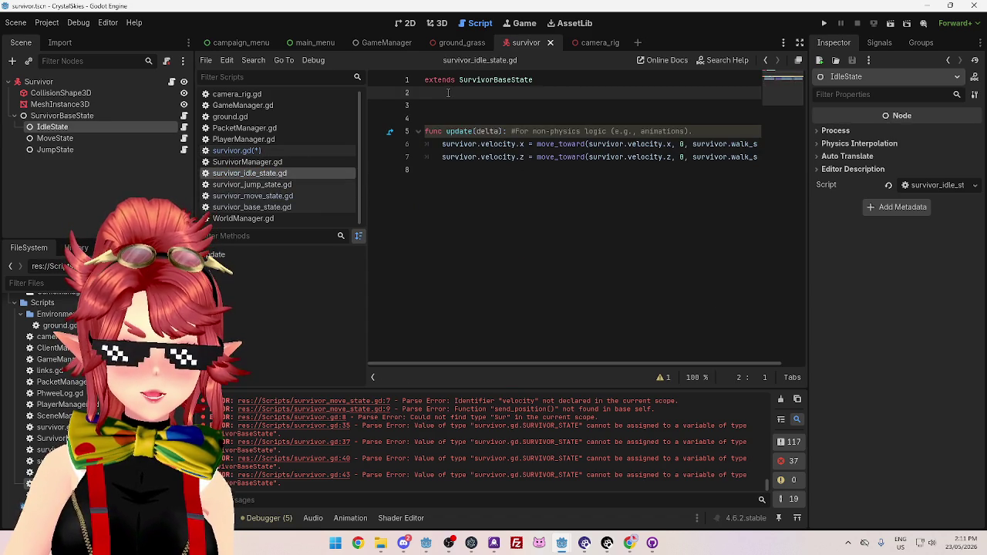
type("class_name ")
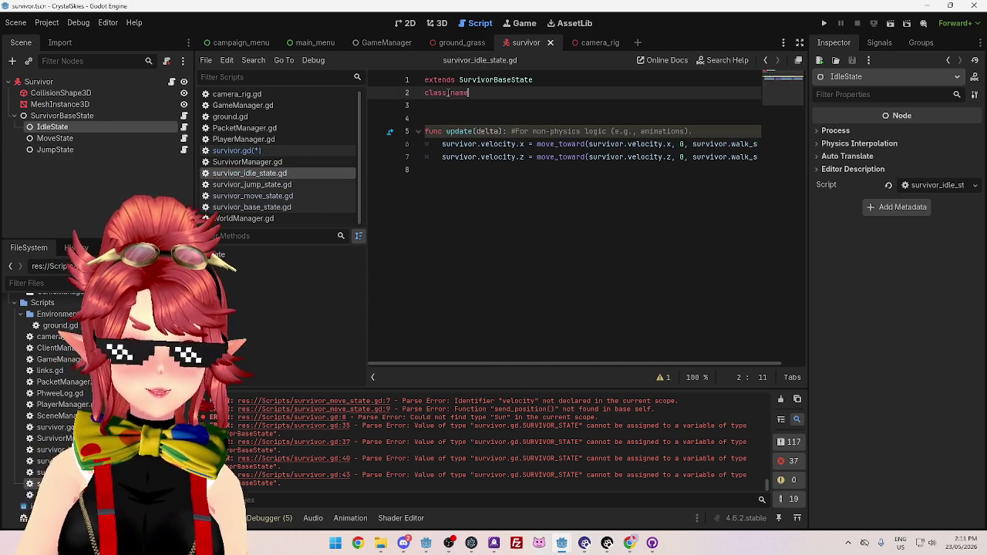
type("S")
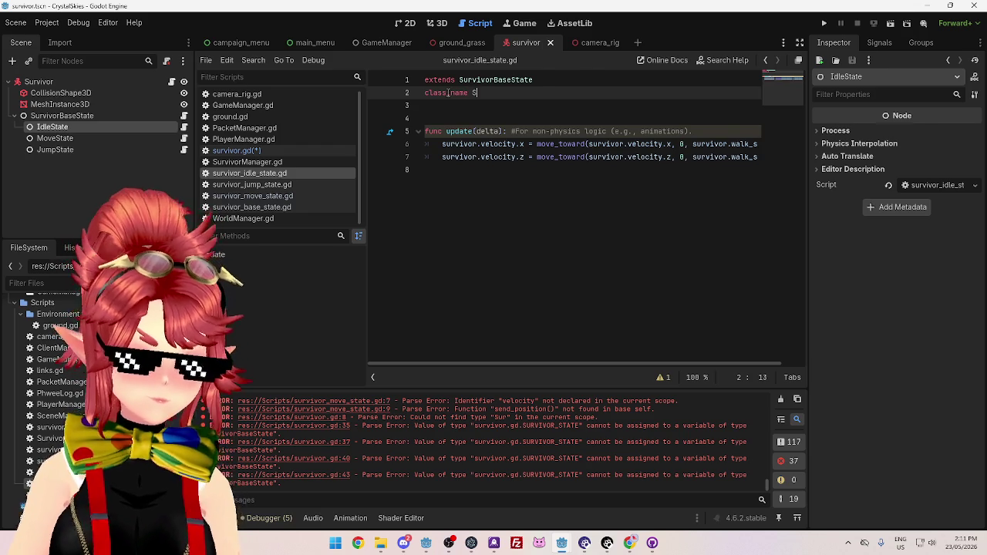
type("urvivorIdleState")
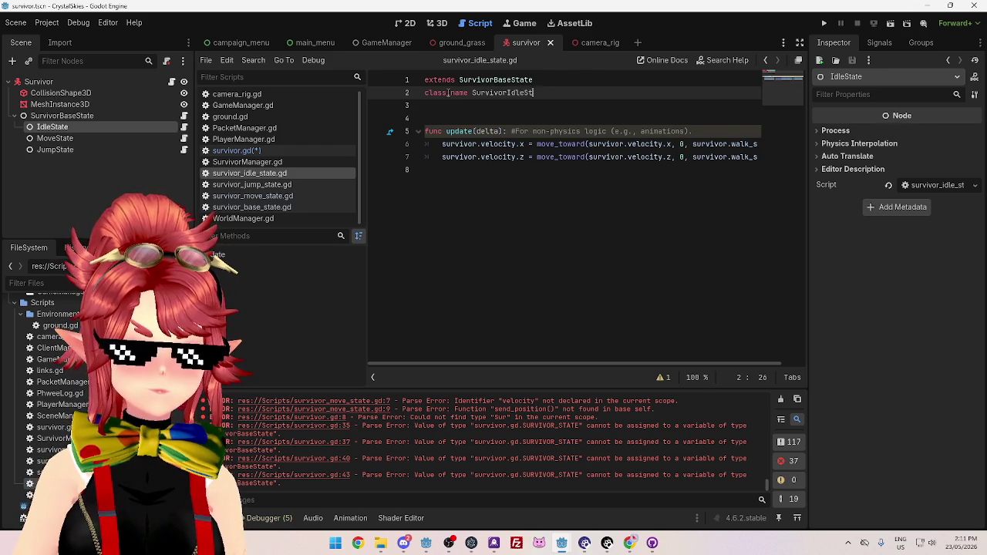
key("Down")
key("Down")
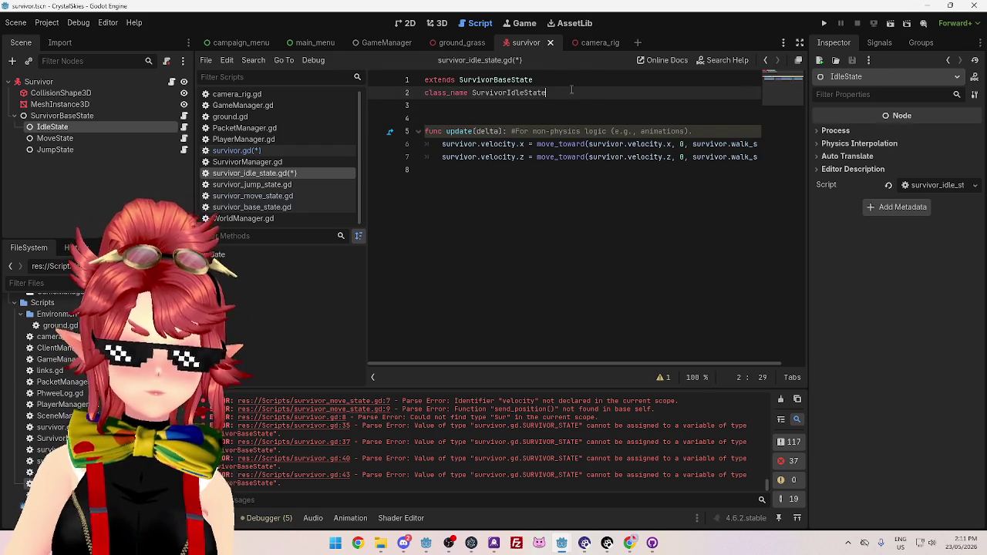
left_click(257, 152)
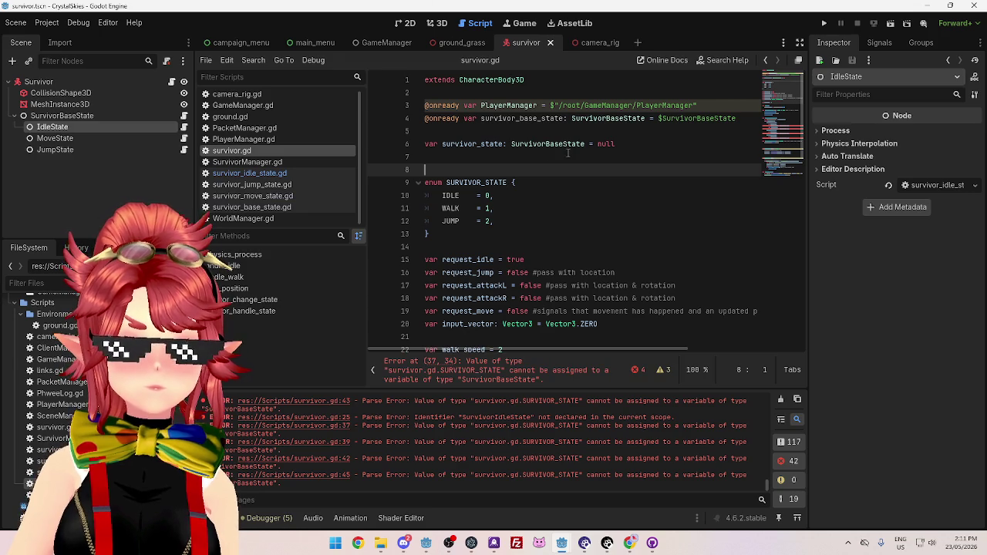
Copy the idle script's class_name line into the jump state script and begin renaming it to Jump
scroll(512, 141, "down", 6)
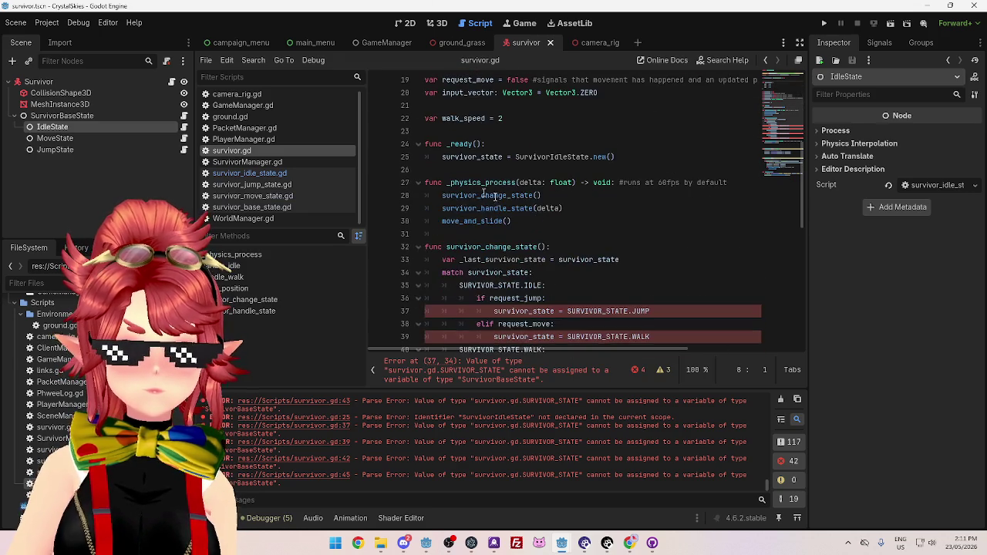
scroll(514, 201, "up", 3)
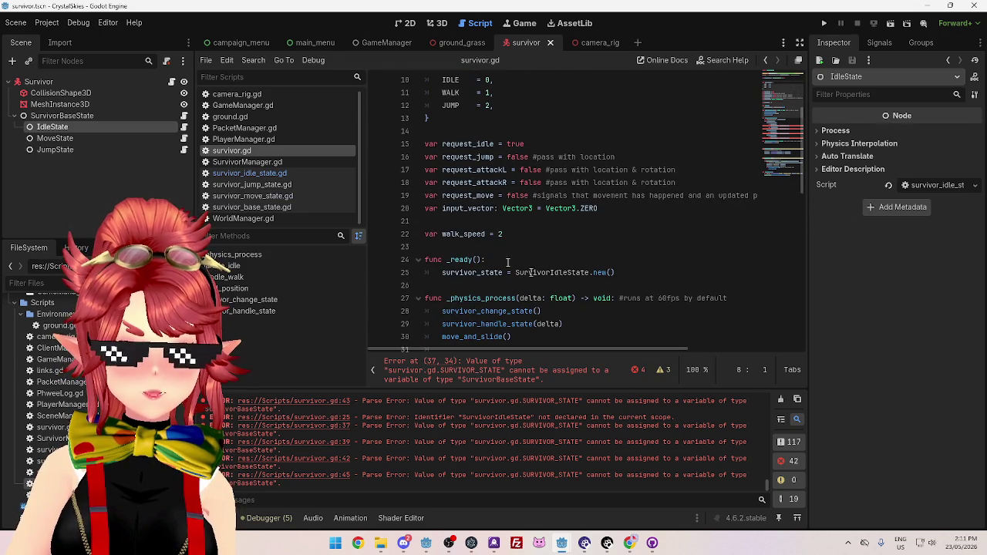
left_click(249, 173)
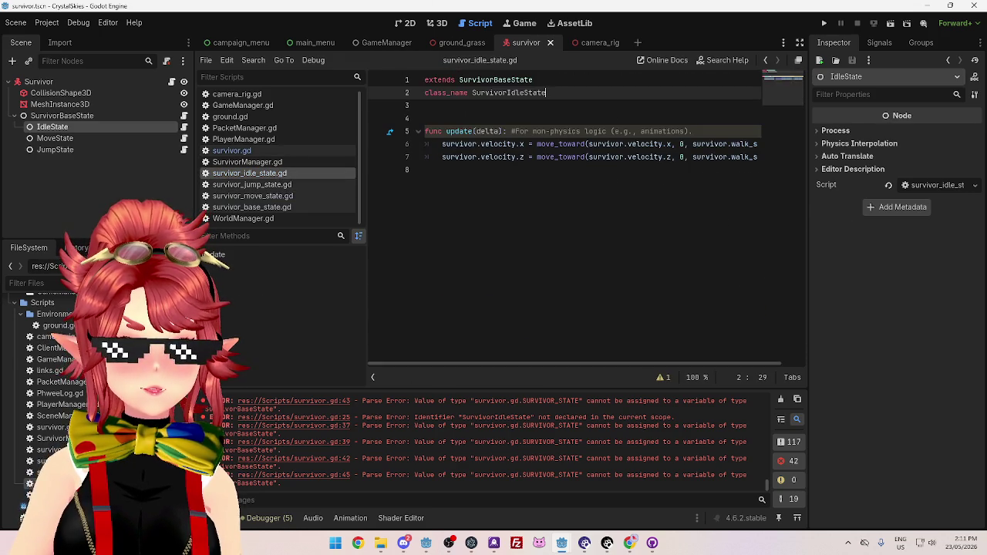
left_click(415, 88, "shift")
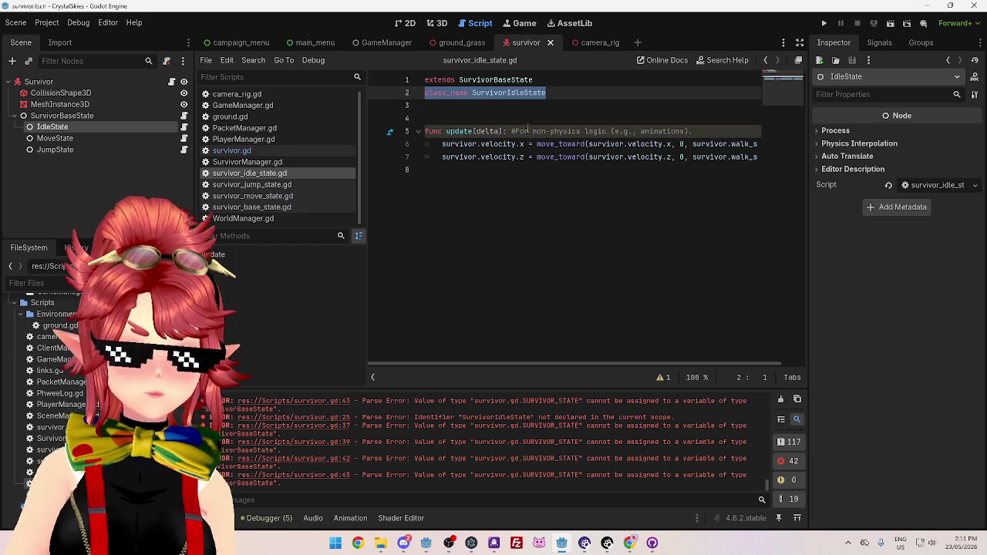
left_click(251, 185)
type("class_name SurvivorIdleState")
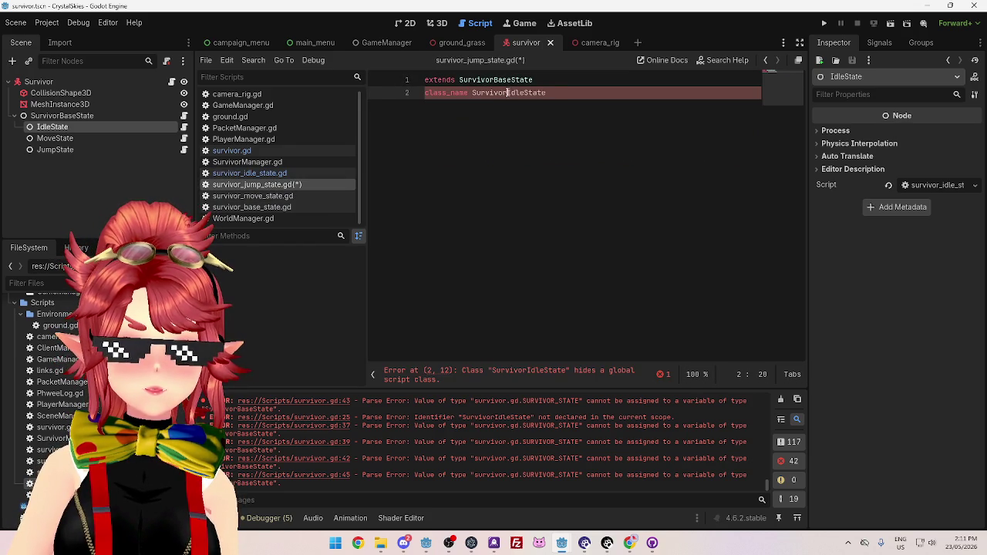
type("Jump")
Add class_name SurvivorMoveState below extends in the move state script and save all scripts
left_click(339, 196)
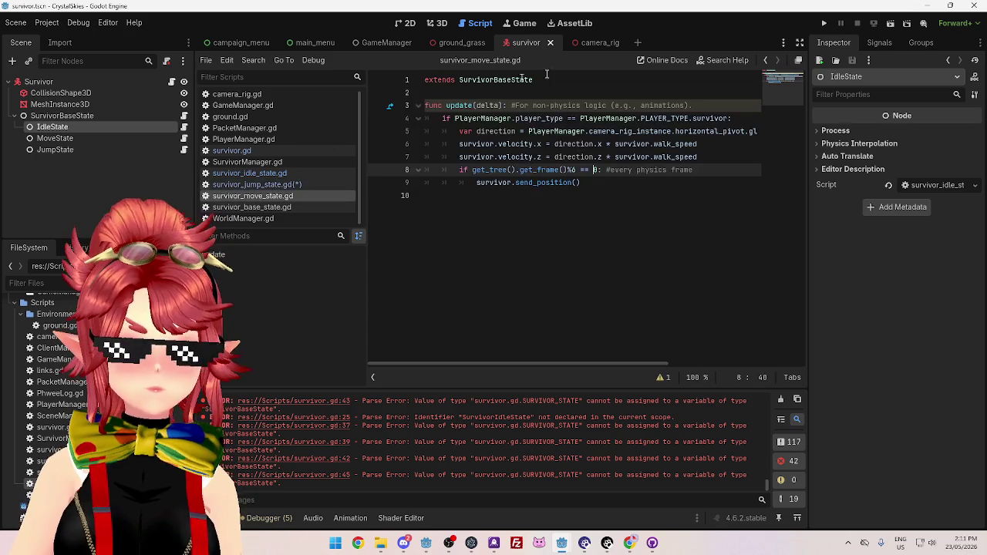
left_click(565, 81)
key("Return")
type("class_name SurvivorIdleState")
left_click_drag(507, 92, 525, 93)
type("Move")
left_click(576, 80)
key("ctrl+s")
Review the base and idle state scripts, then return to survivor.gd
left_click(279, 208)
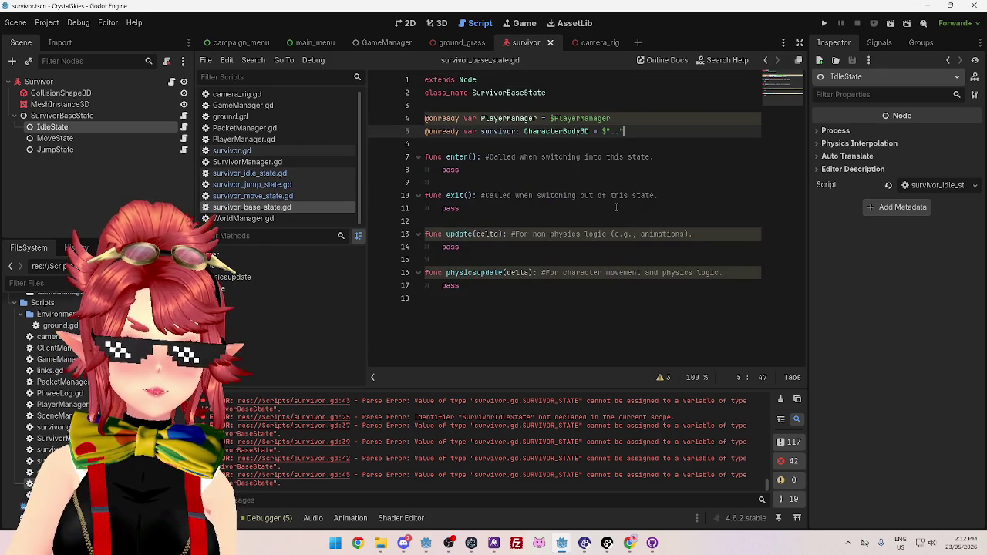
left_click(279, 174)
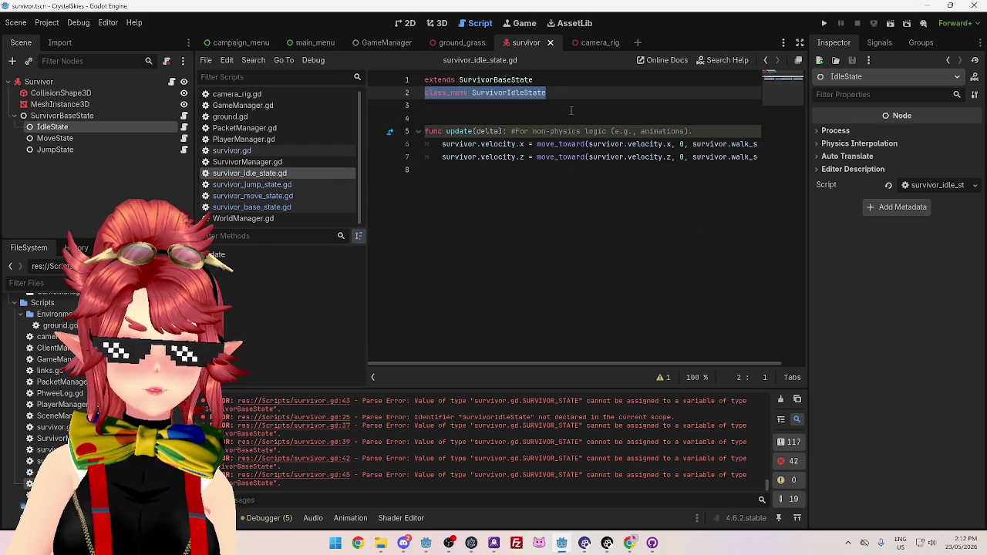
left_click(255, 152)
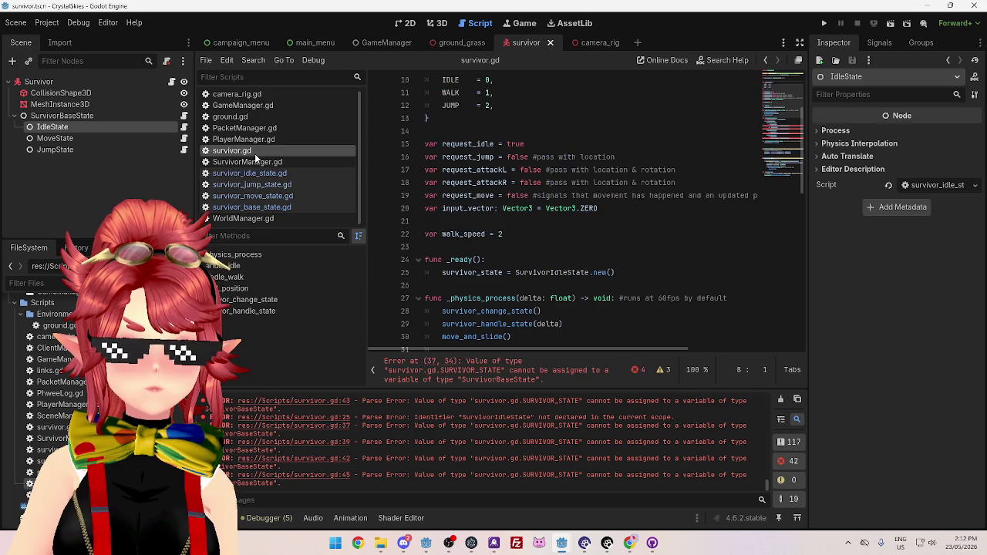
Check the base state script, then delete the empty line 8 in survivor.gd
left_click(259, 208)
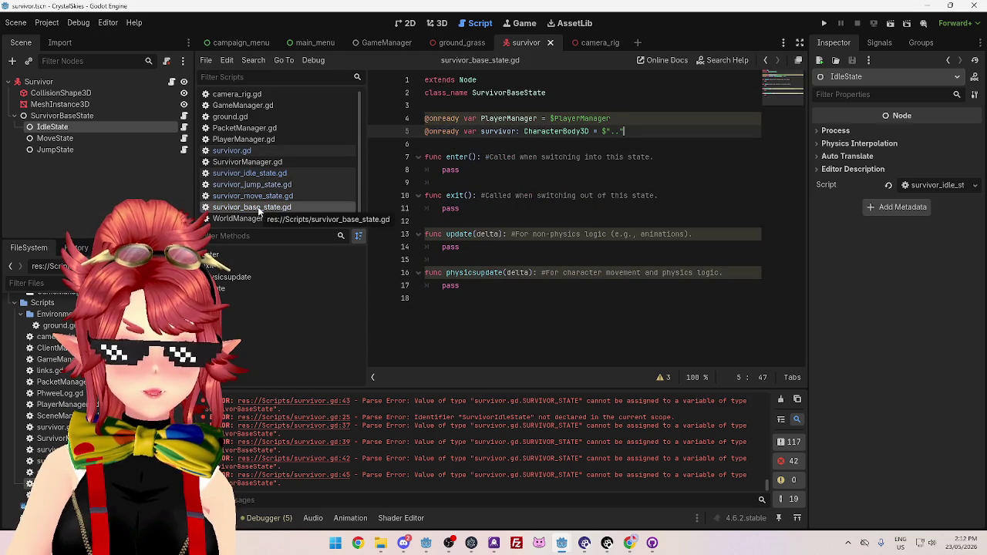
left_click(251, 152)
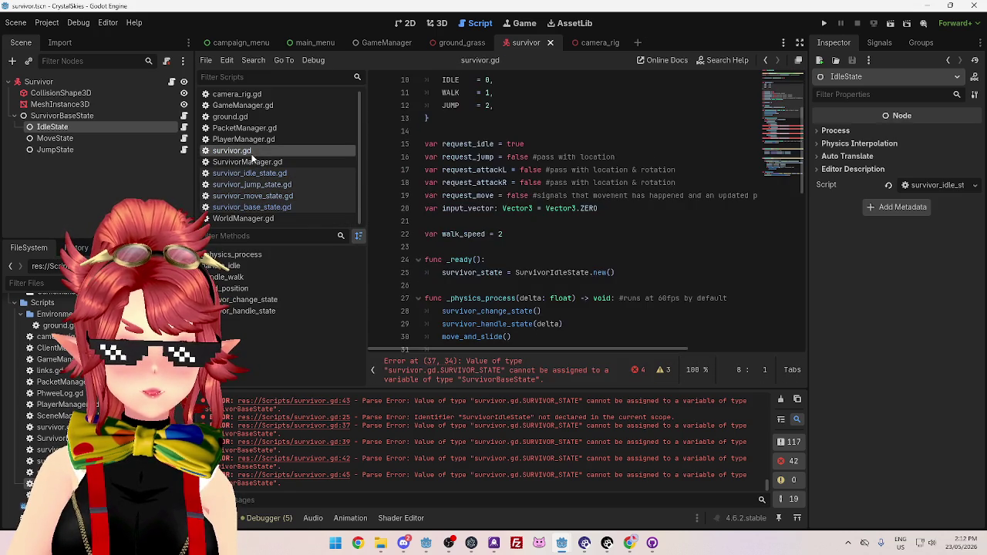
scroll(625, 287, "down", 3)
scroll(540, 232, "up", 4)
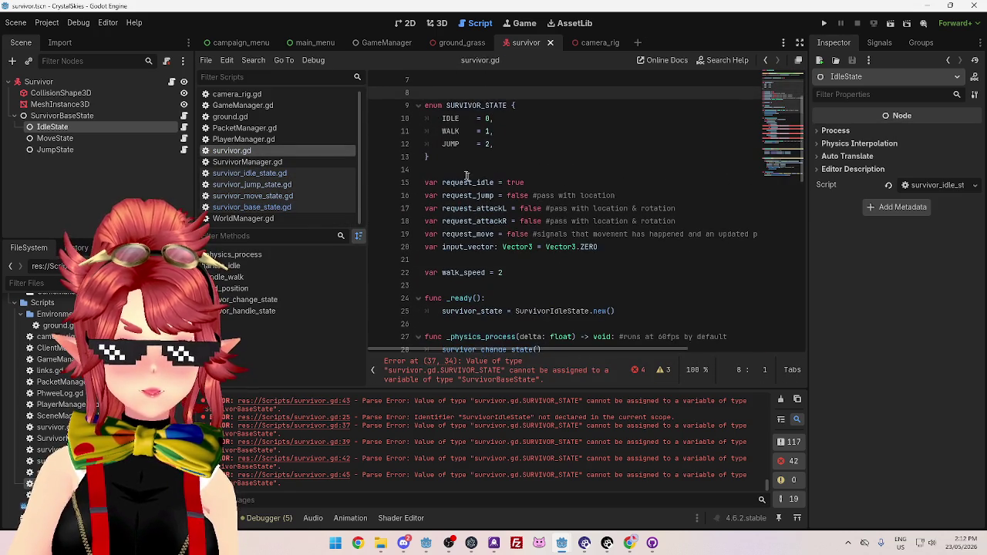
scroll(469, 179, "up", 2)
key("BackSpace")
Review the SurvivorIdleState.new() assignment and survivor_state, then go to the erroring JUMP line 36
scroll(547, 247, "down", 4)
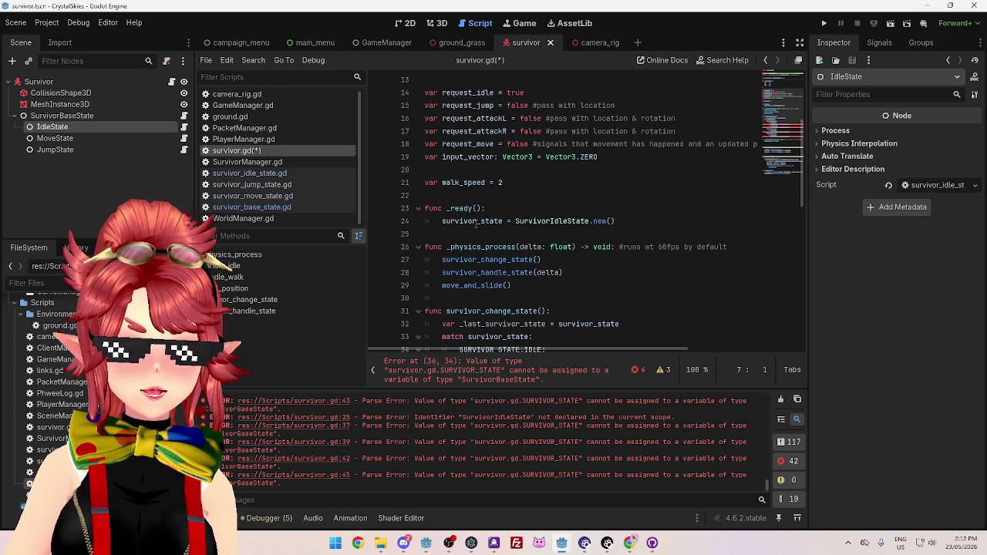
mouse_move(476, 224)
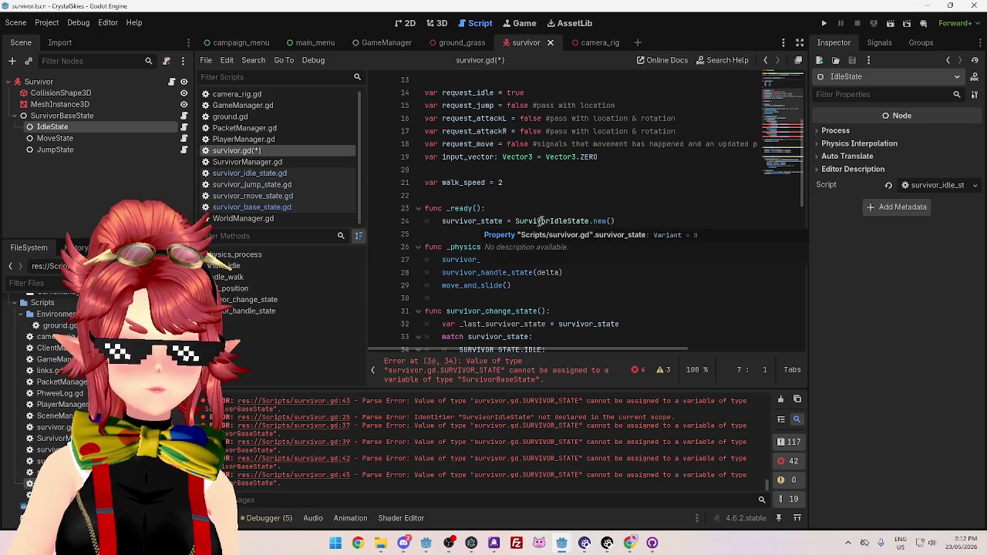
left_click(624, 221)
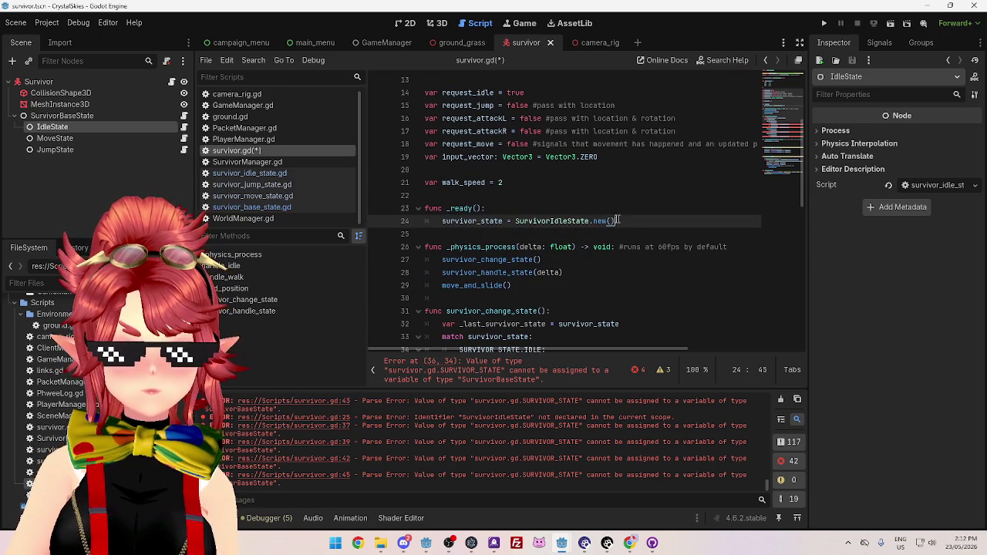
left_click_drag(520, 221, 617, 221)
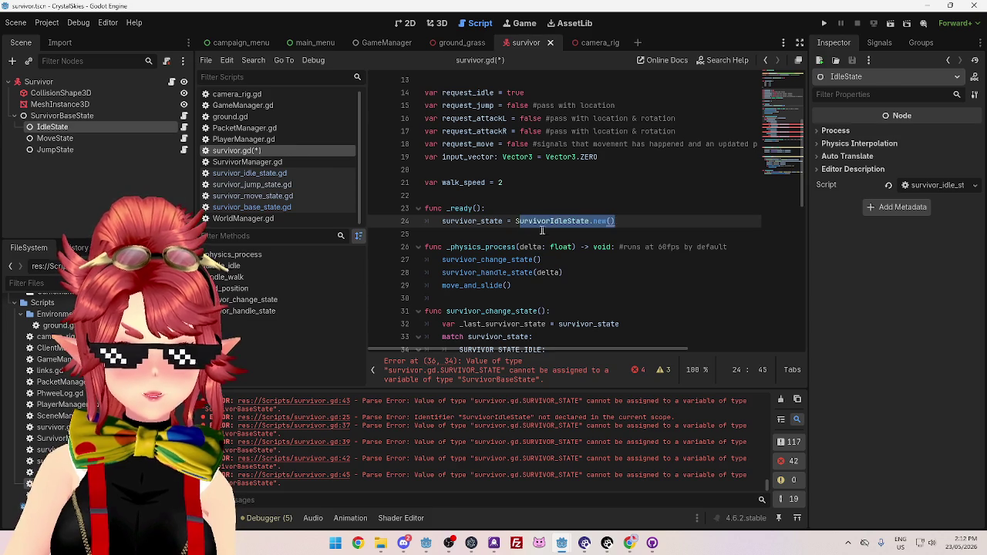
scroll(539, 231, "down", 2)
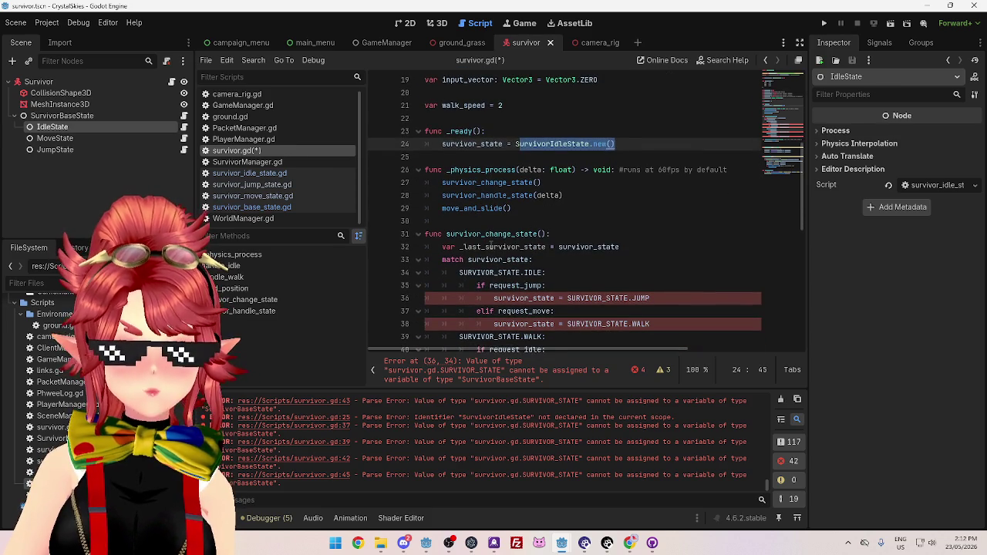
scroll(491, 241, "down", 2)
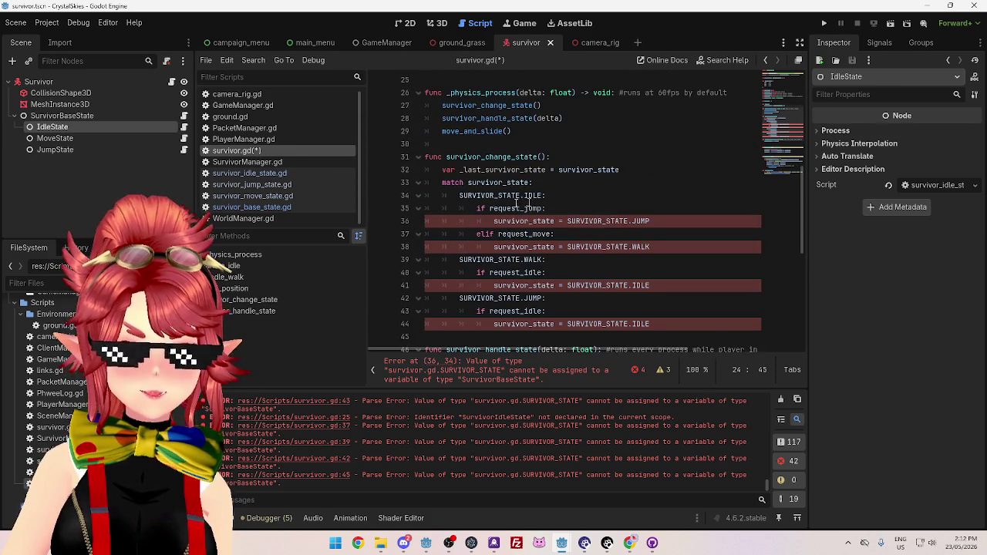
scroll(553, 208, "up", 2)
scroll(482, 257, "down", 2)
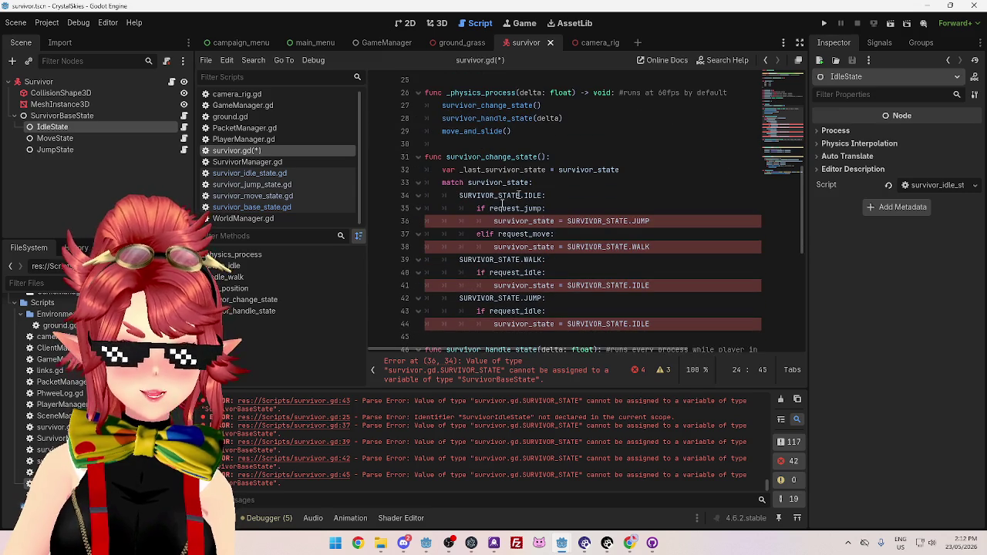
scroll(538, 266, "up", 2)
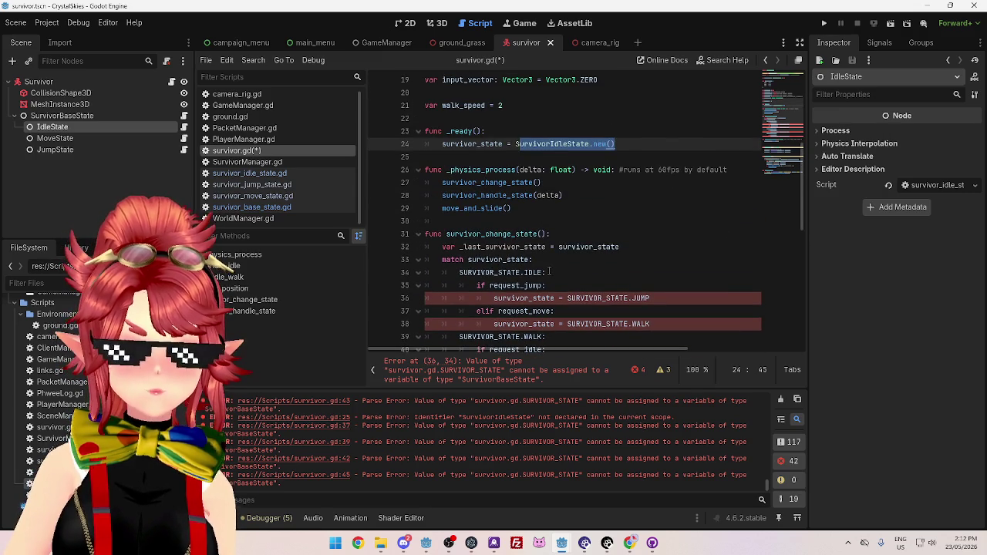
left_click(484, 145)
left_click_drag(442, 145, 505, 144)
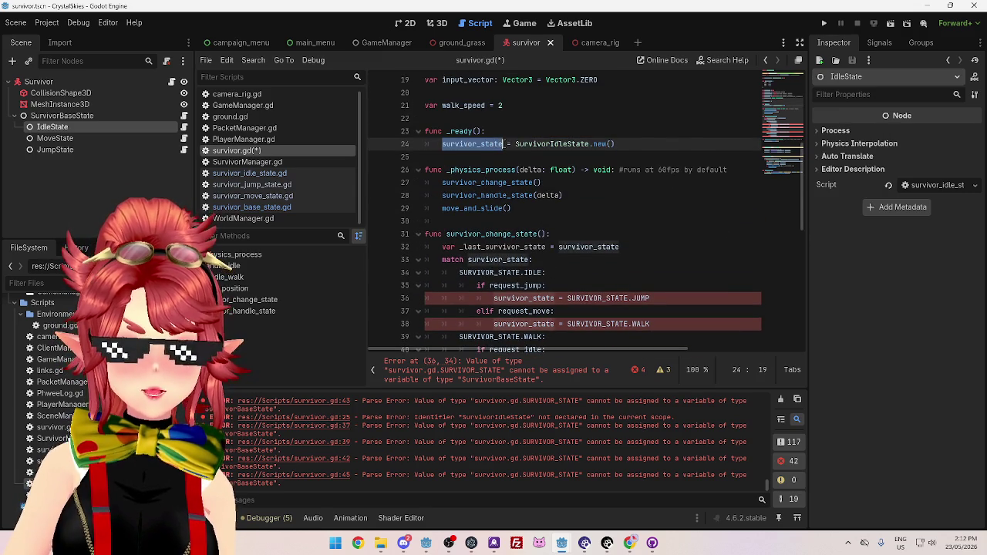
left_click(567, 298)
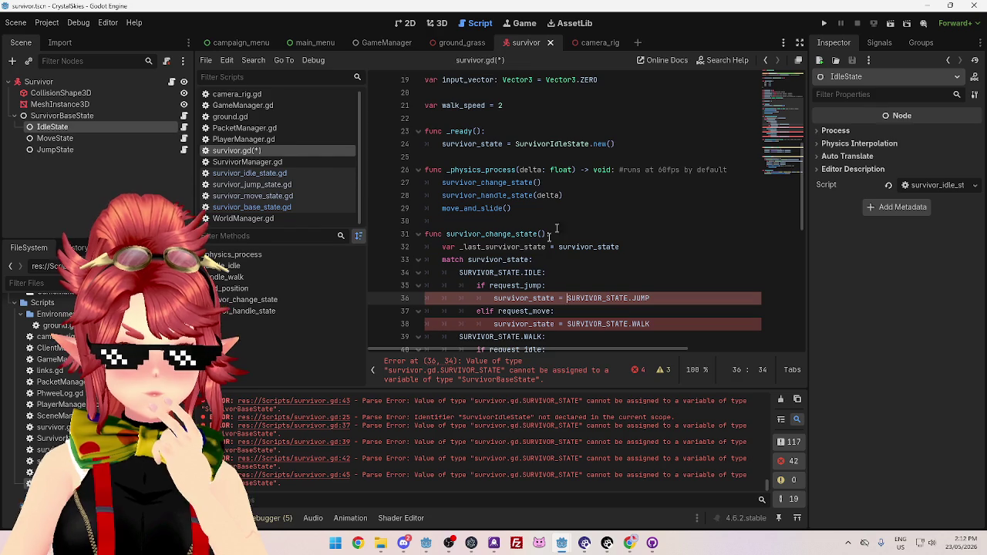
double_click(453, 259)
left_click_drag(480, 259, 518, 259)
left_click(500, 273)
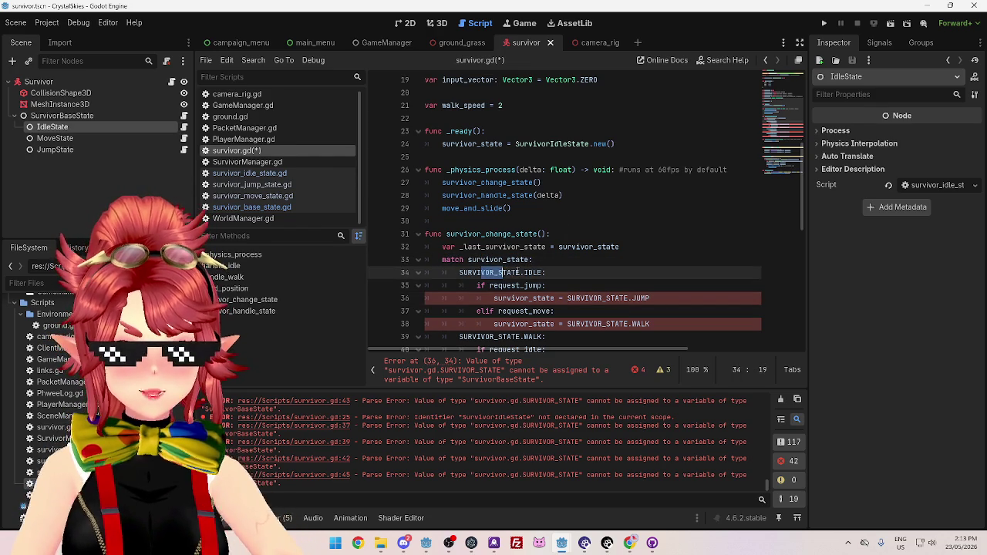
double_click(482, 285)
left_click_drag(546, 285, 487, 287)
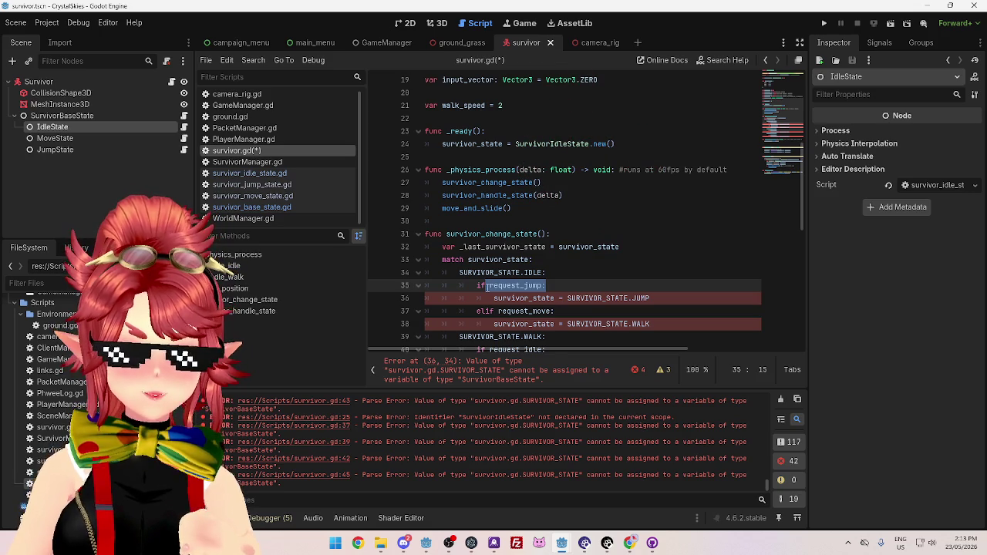
left_click(563, 262)
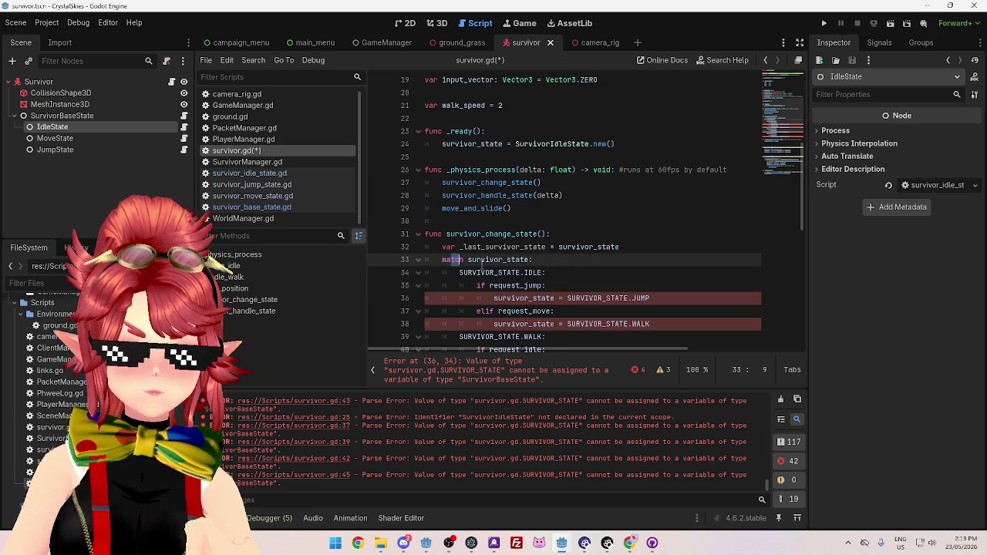
left_click_drag(481, 259, 528, 260)
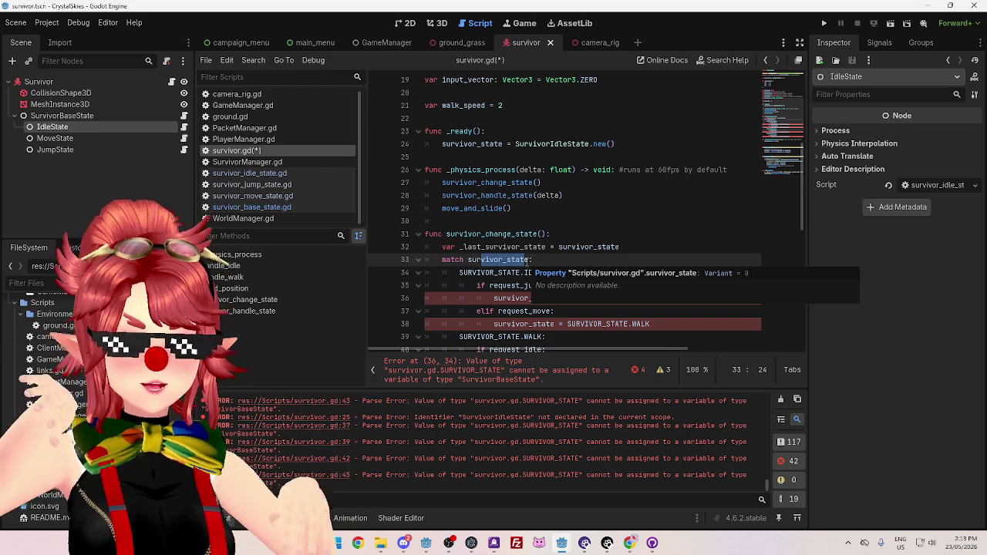
scroll(515, 130, "down", 3)
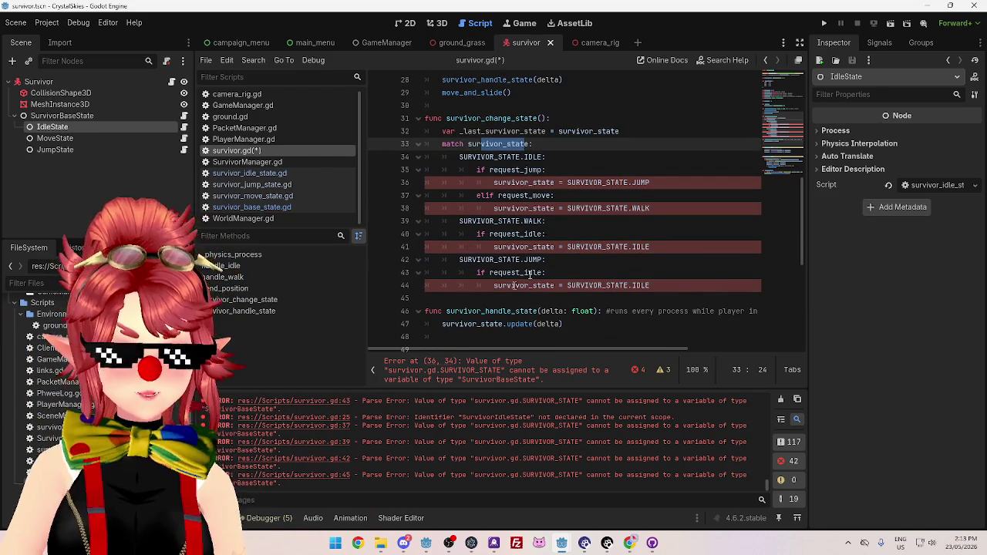
scroll(562, 185, "up", 1)
mouse_move(436, 183)
left_mouse_down()
mouse_move(579, 183)
mouse_move(546, 199)
mouse_move(546, 209)
mouse_move(593, 221)
mouse_move(569, 247)
mouse_move(575, 298)
mouse_move(659, 323)
left_mouse_up()
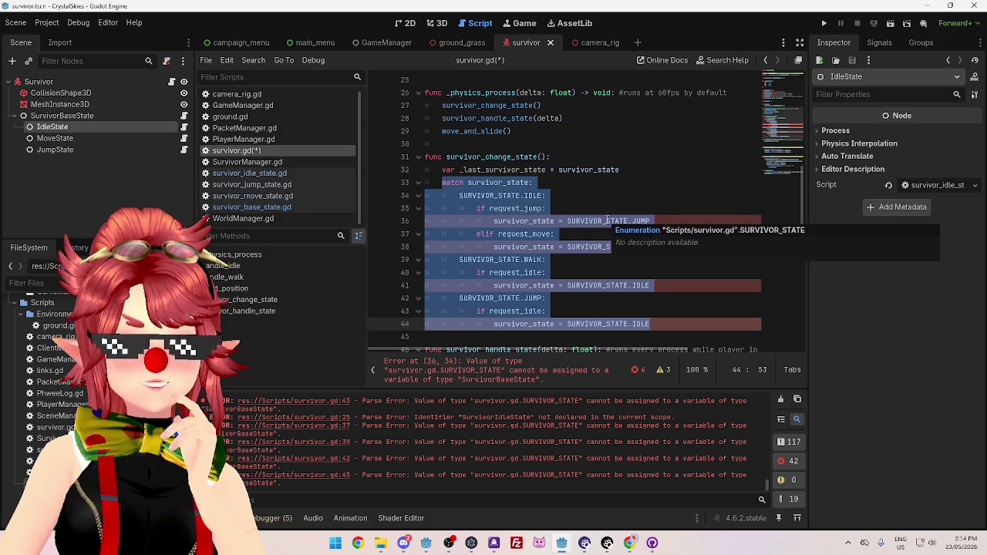
left_click(564, 184)
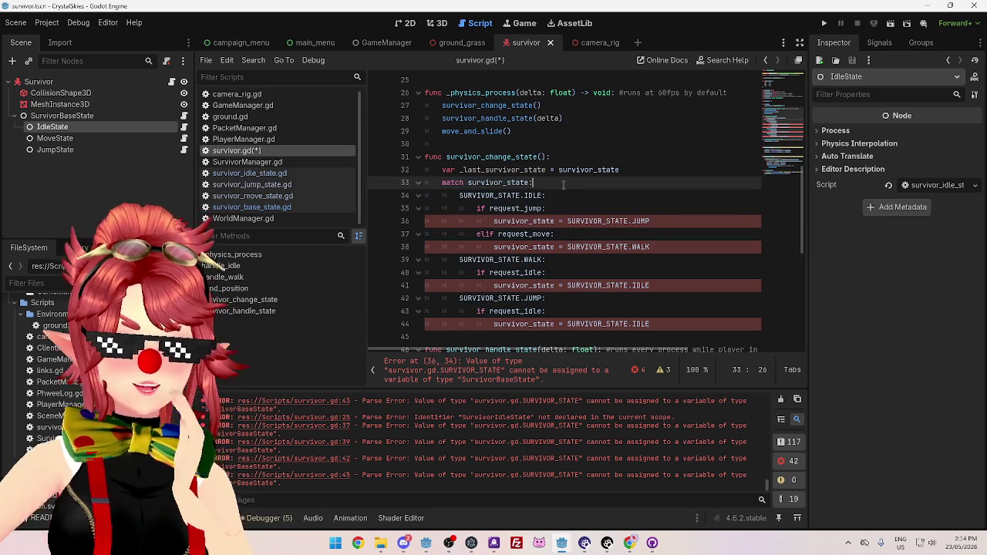
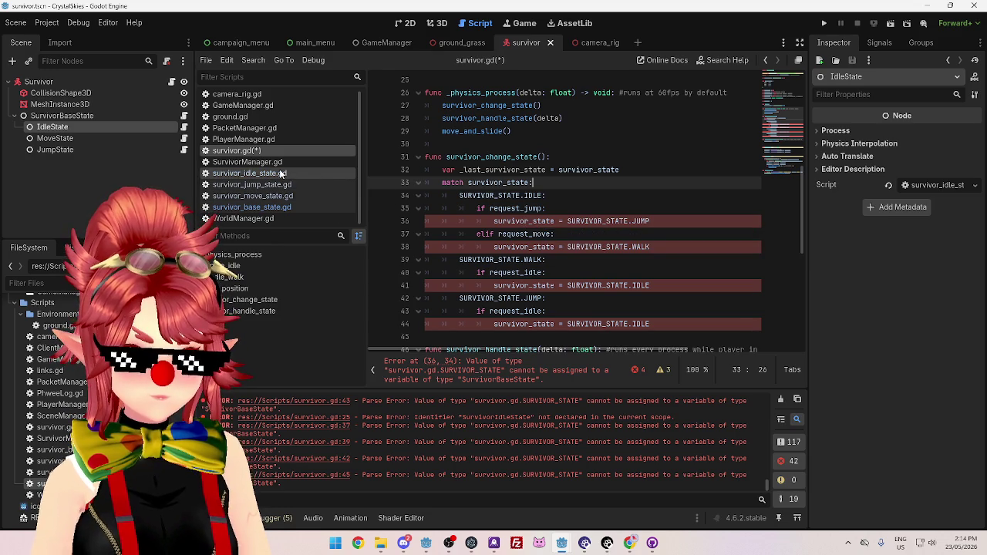
Open survivor_idle_state.gd and insert blank lines below the class_name line
scroll(485, 176, "up", 3)
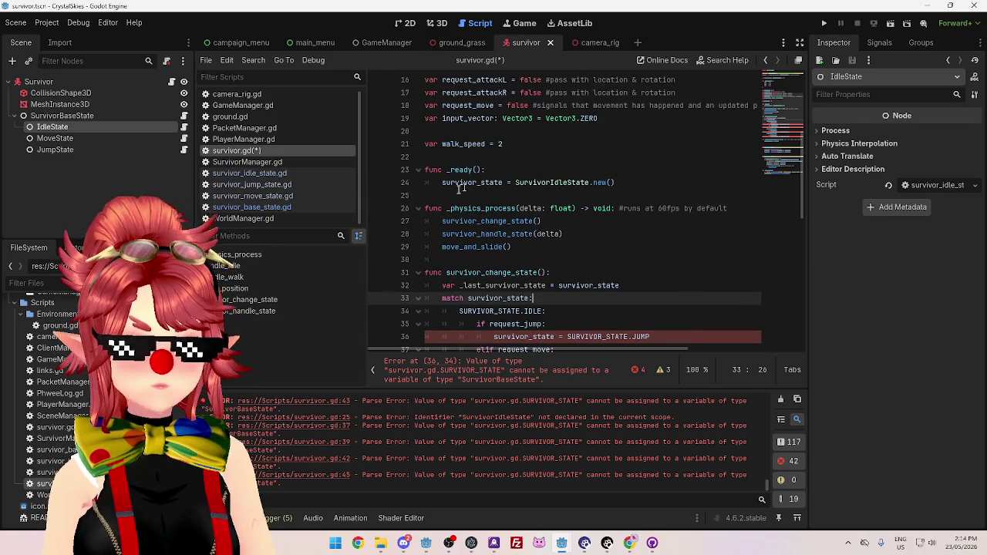
left_click(293, 173)
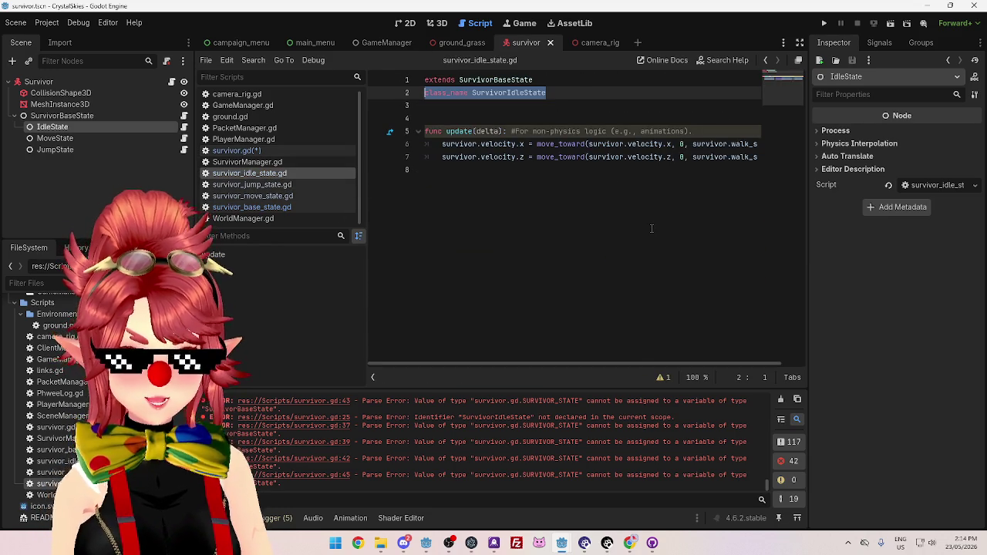
left_click(450, 118)
key("Return")
key("Return")
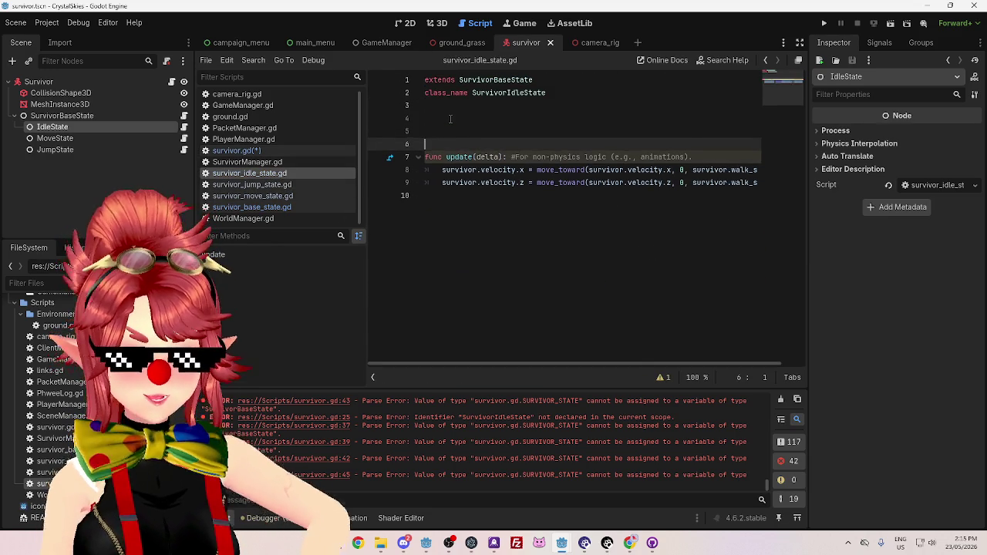
Compare with survivor_base_state.gd, then delete one of the extra blank lines in survivor_idle_state.gd
left_click(263, 209)
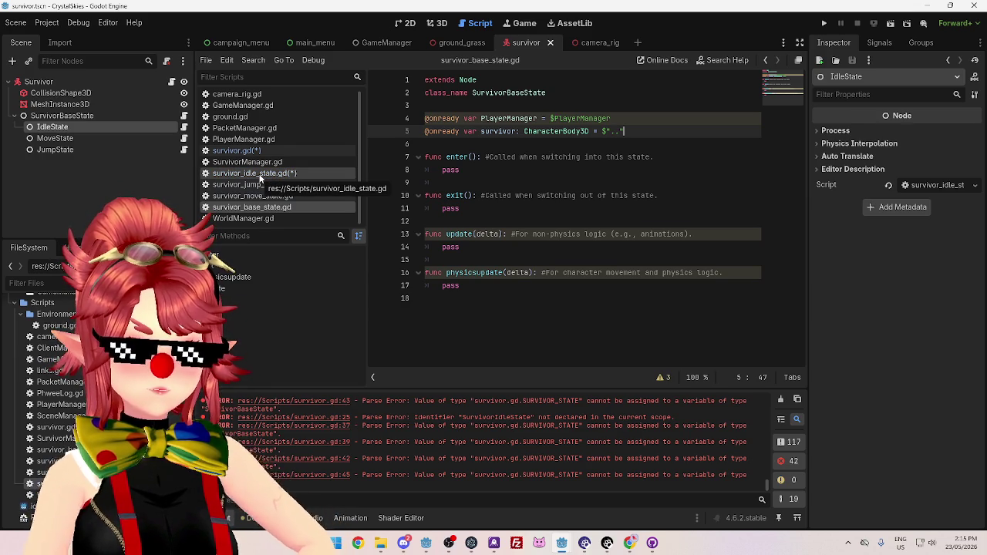
left_click(259, 177)
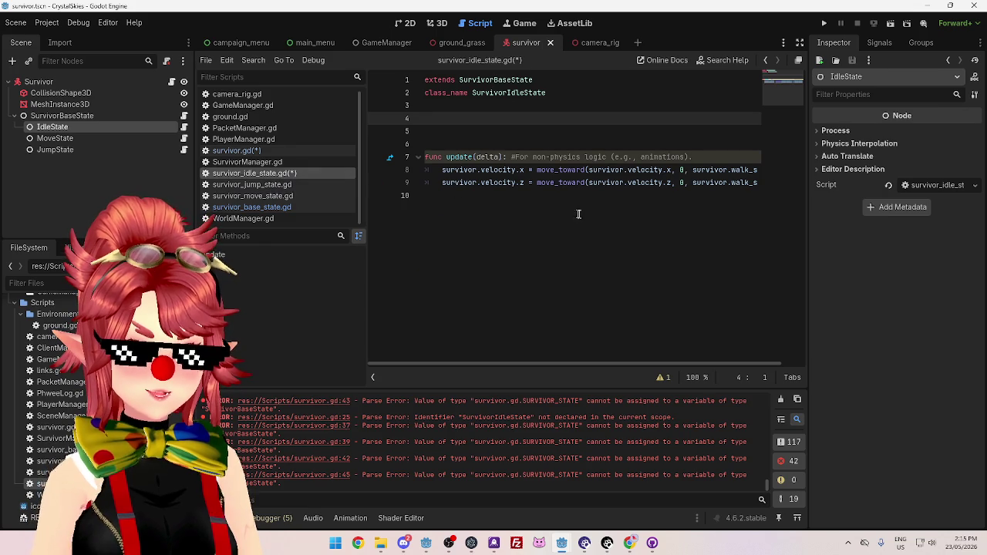
mouse_move(505, 170)
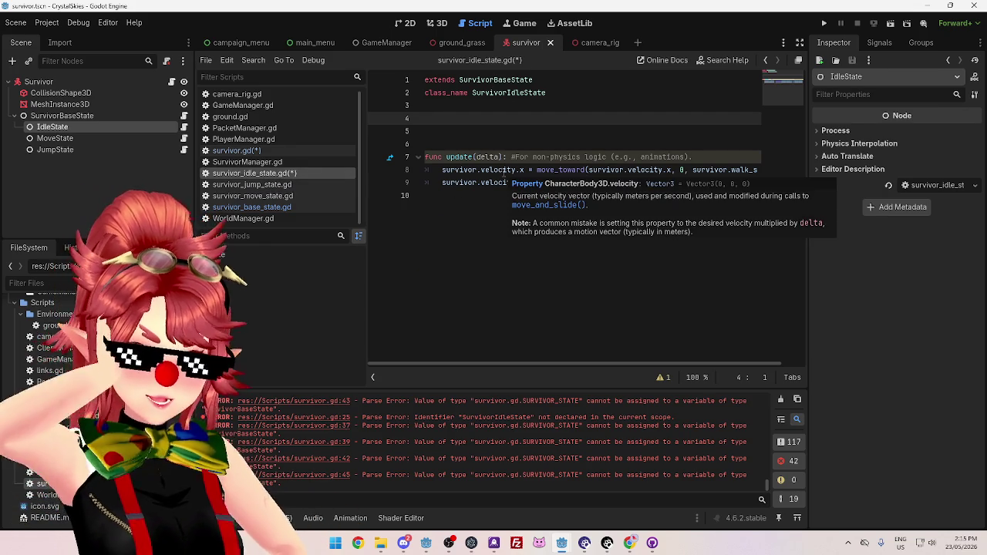
left_click(485, 131)
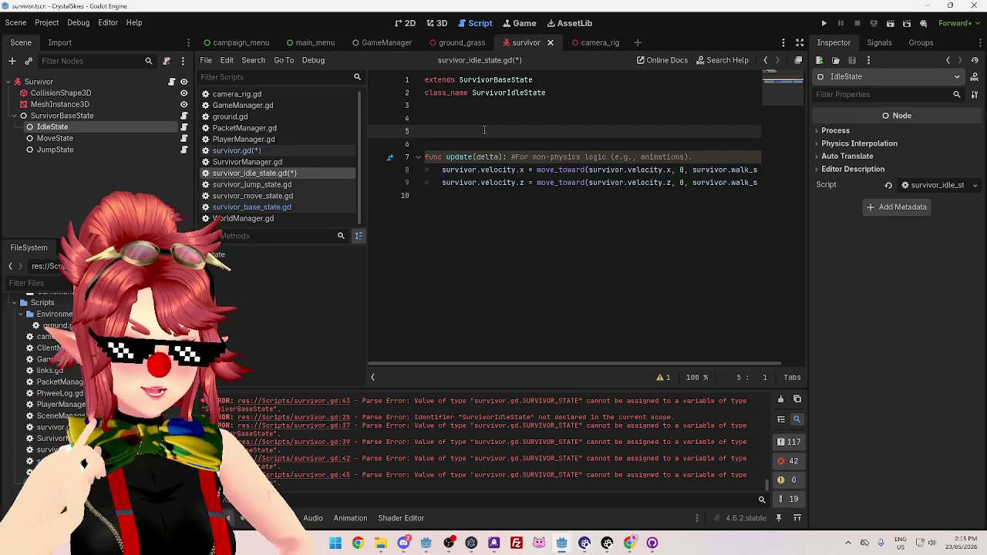
key("BackSpace")
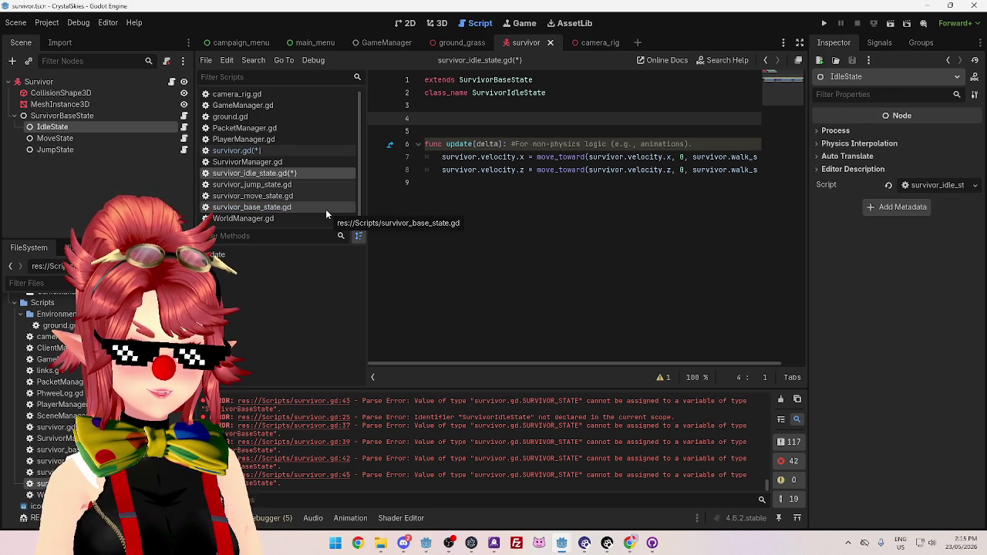
In survivor.gd, delete the enum match block inside survivor_change_state
left_click(449, 192)
left_click(452, 106)
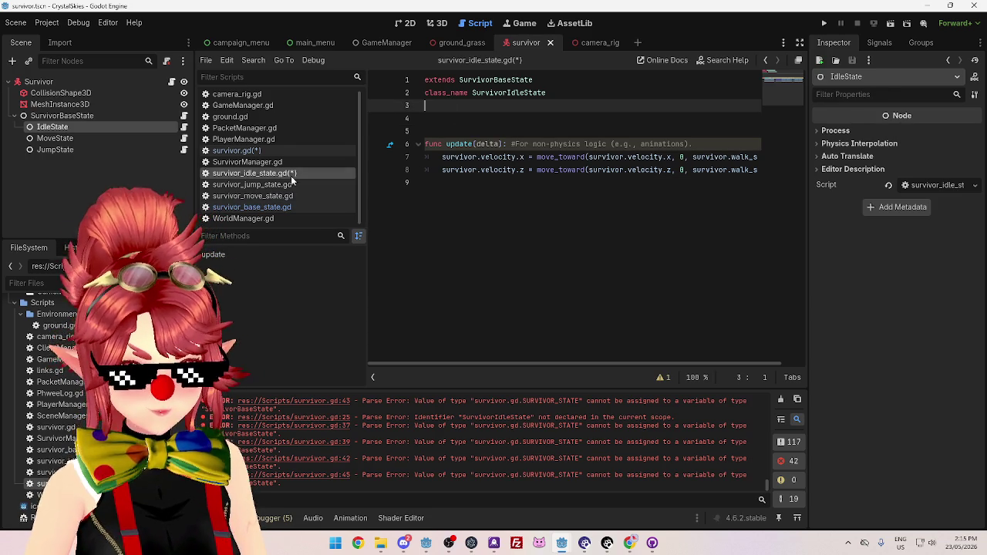
left_click(288, 202)
left_click(284, 173)
left_click(284, 149)
scroll(535, 279, "down", 1)
scroll(535, 281, "down", 3)
scroll(574, 274, "up", 1)
mouse_move(655, 286)
left_mouse_down()
mouse_move(432, 185)
mouse_move(401, 159)
mouse_move(402, 145)
left_mouse_up()
key("BackSpace")
Delete the handle_idle and handle_walk functions and the leftover empty lines before send_position
scroll(593, 241, "down", 1)
scroll(591, 242, "down", 2)
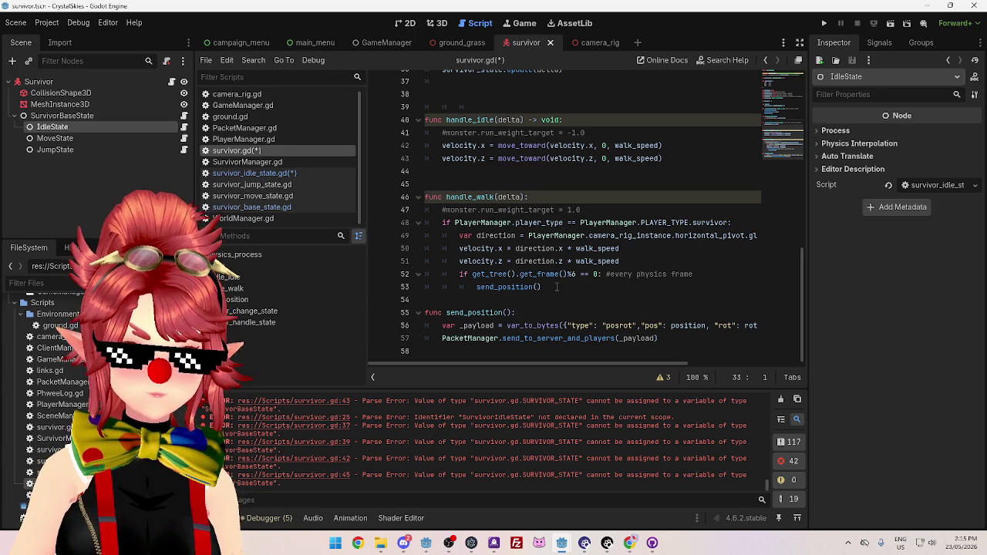
mouse_move(559, 287)
left_mouse_down()
mouse_move(432, 133)
mouse_move(425, 107)
left_mouse_up()
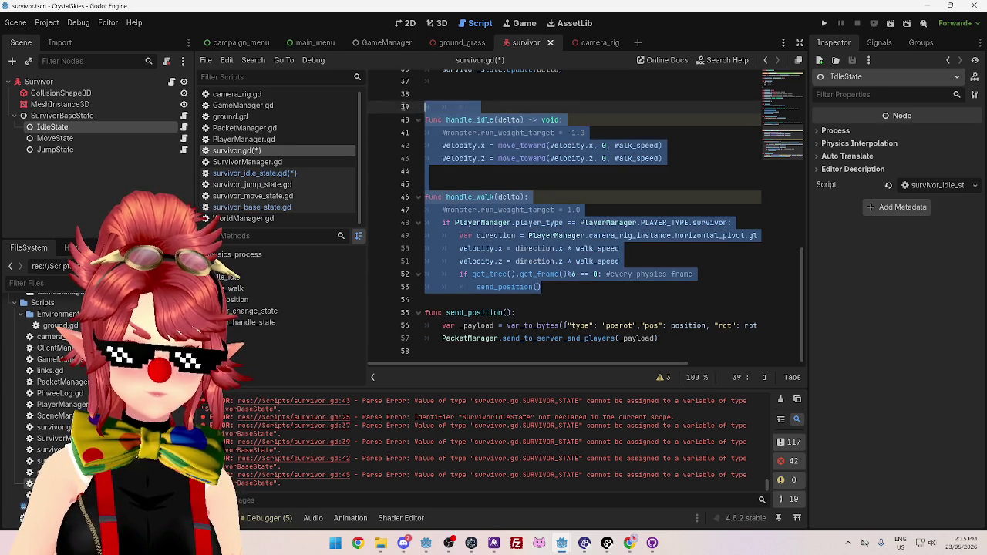
key("BackSpace")
scroll(538, 198, "up", 5)
key("BackSpace")
key("BackSpace")
scroll(568, 246, "down", 2)
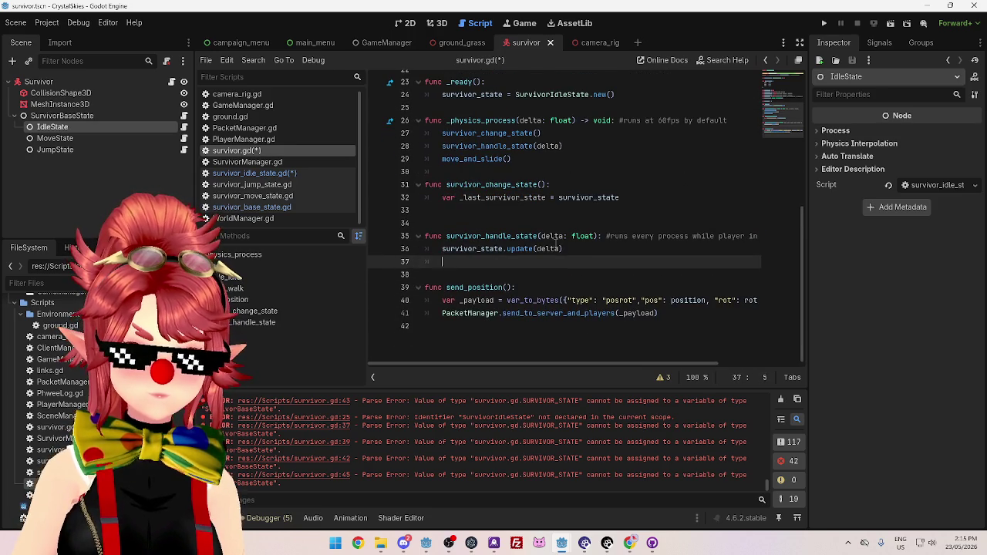
left_click(254, 174)
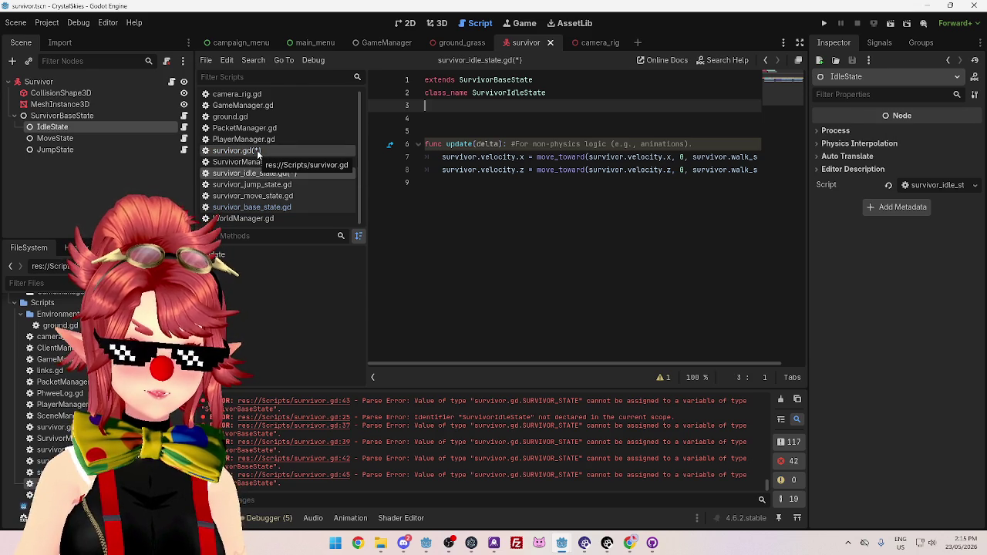
key("alt+Left")
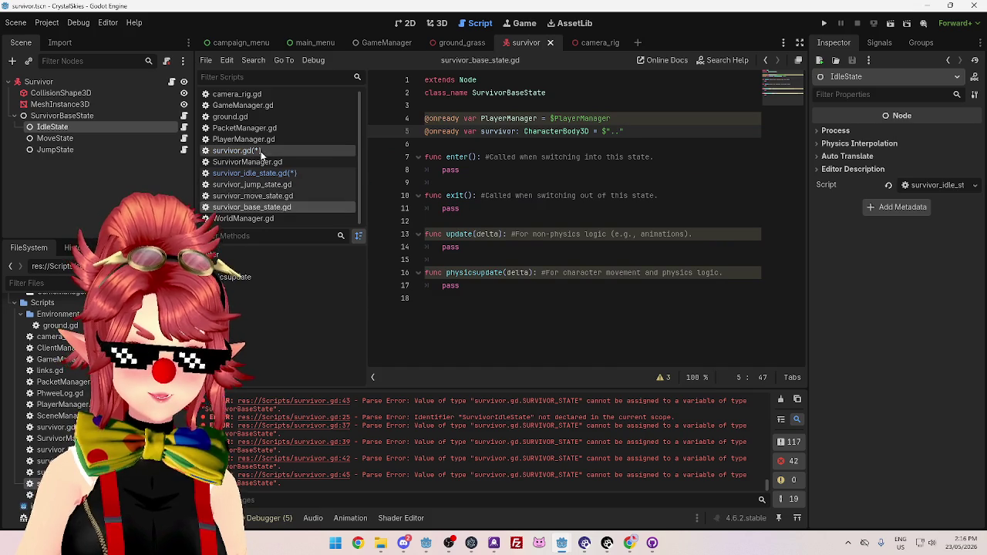
Undo the survivor.gd edits so the enum match block in survivor_change_state returns
left_click(260, 153)
key("ctrl+z")
key("ctrl+z")
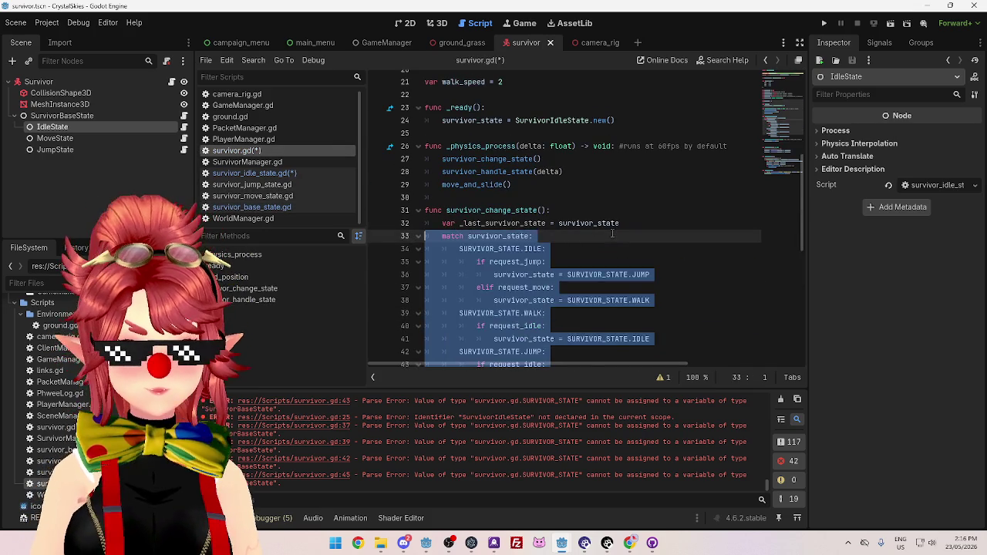
key("ctrl+z")
key("ctrl+z")
key("ctrl+z")
scroll(612, 234, "up", 1)
scroll(609, 236, "down", 10)
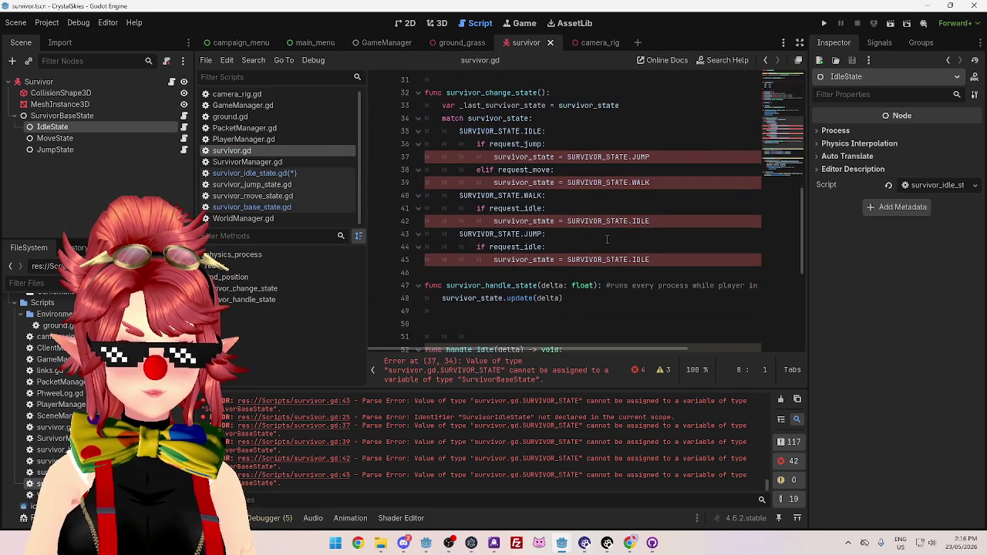
left_click(607, 239)
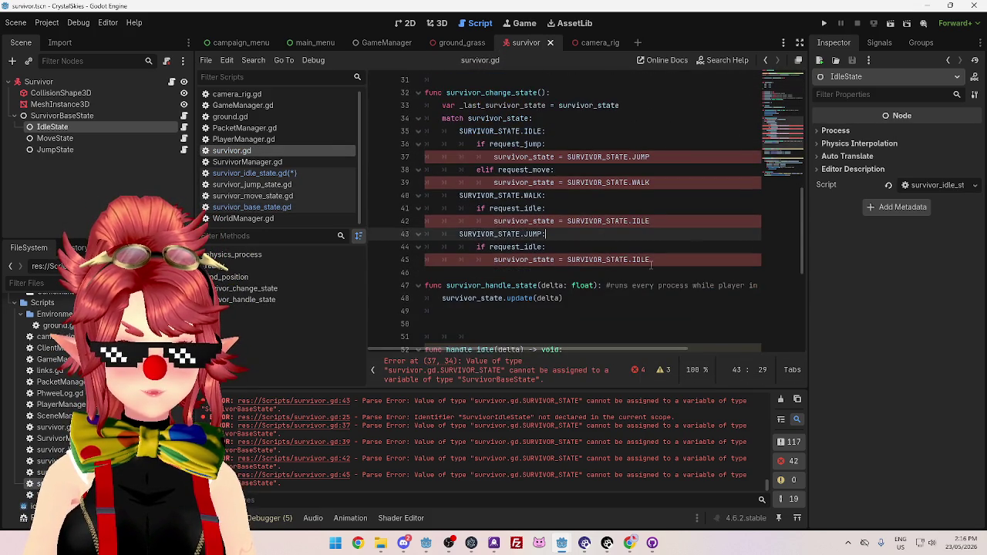
left_click(583, 136)
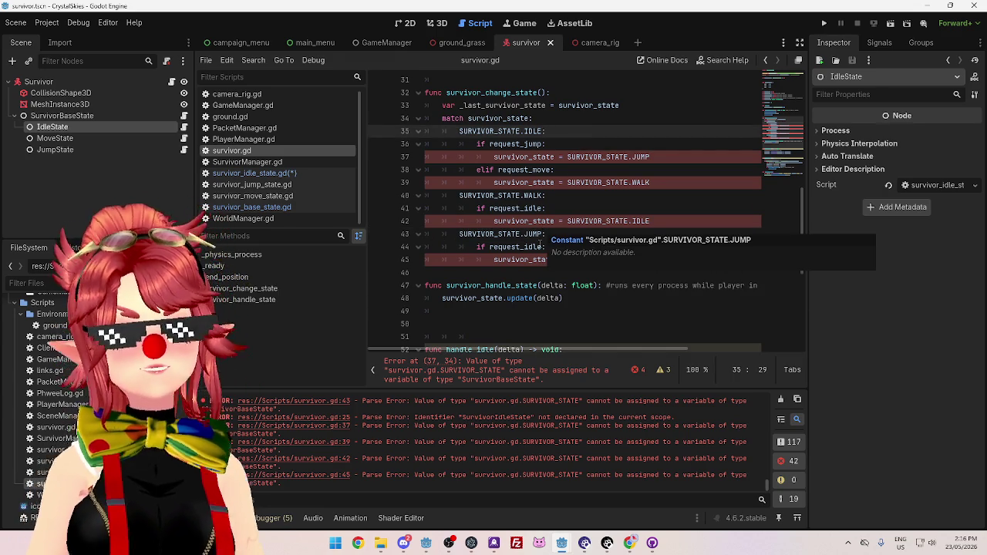
Examine the survivor_state assignment on line 25 in _ready
scroll(576, 176, "up", 3)
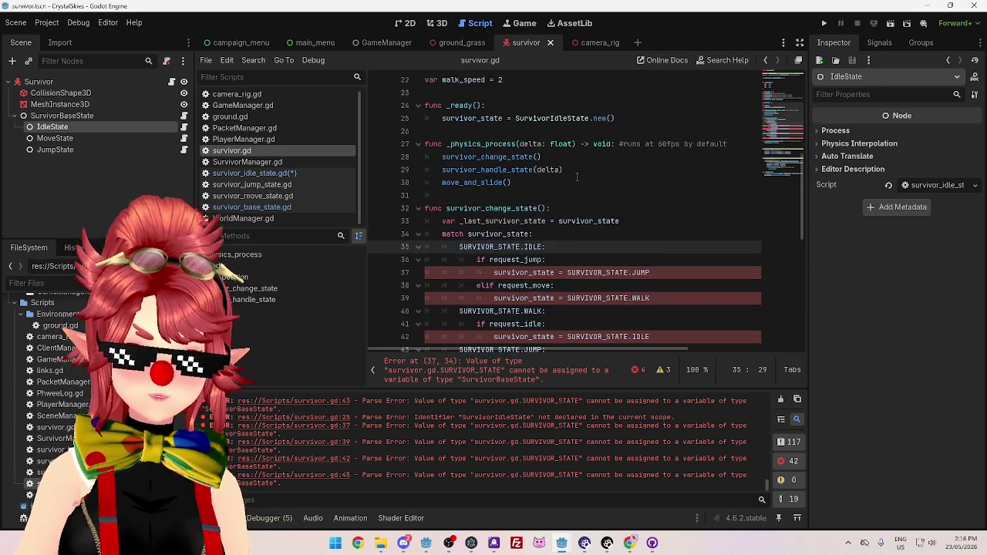
scroll(576, 177, "down", 6)
scroll(578, 179, "up", 6)
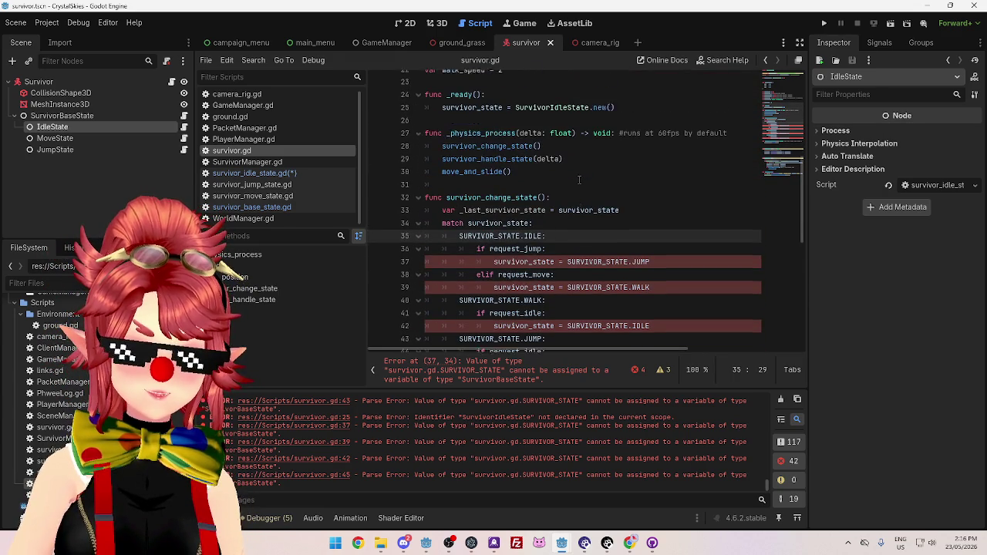
scroll(579, 179, "up", 1)
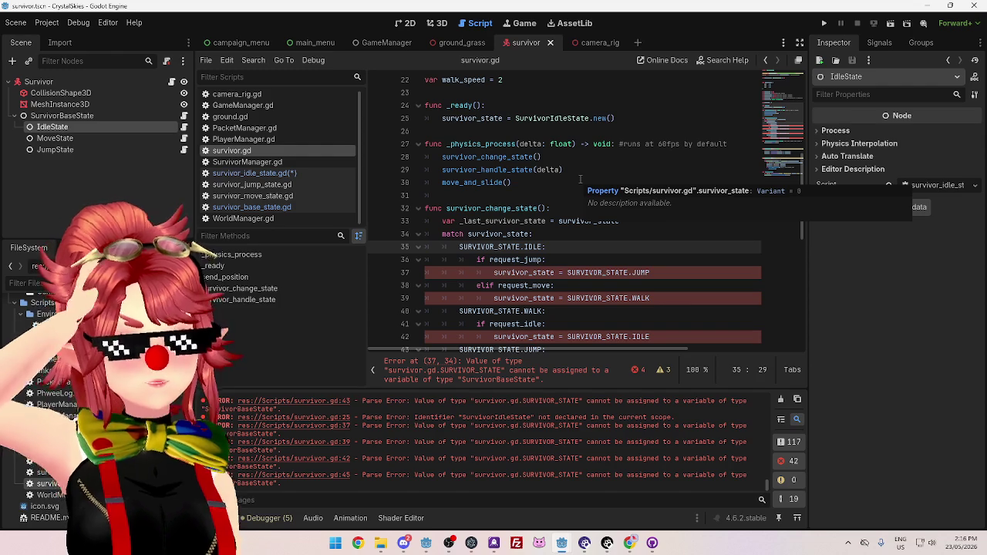
double_click(457, 119)
left_click_drag(445, 118, 621, 118)
left_click(625, 120)
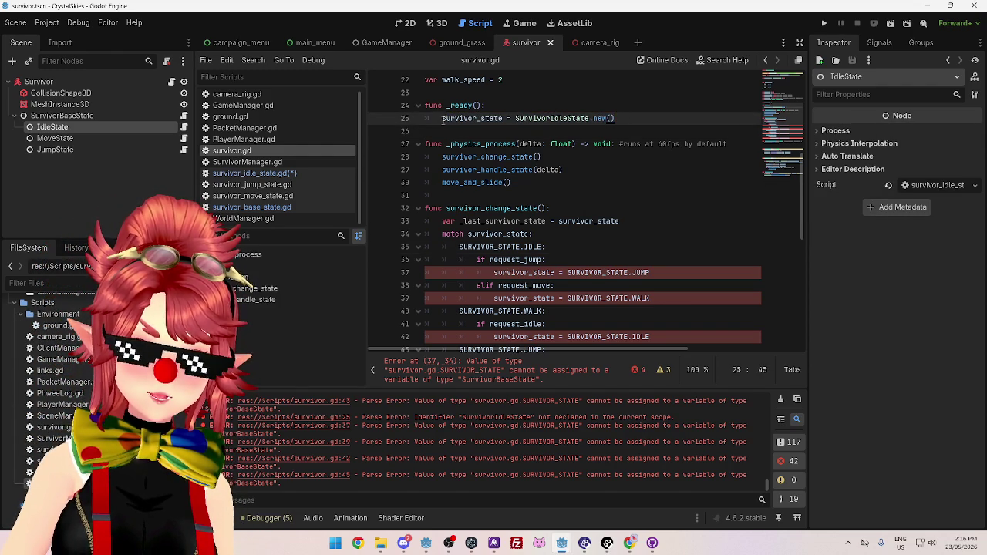
left_click_drag(444, 118, 632, 120)
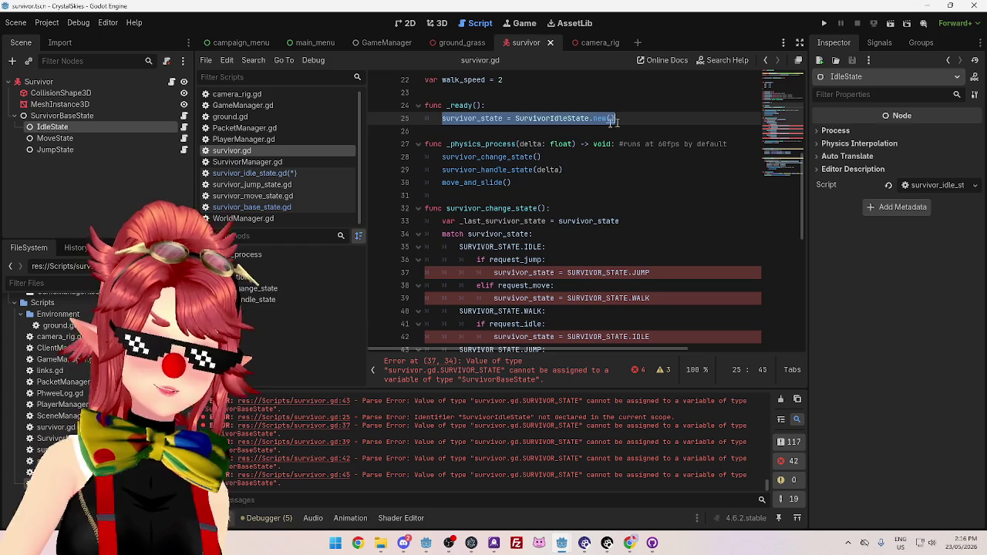
Highlight SurvivorIdleState.new() on line 25, leaving the caret at the start of line 28
left_click(573, 118)
left_click_drag(446, 119, 624, 117)
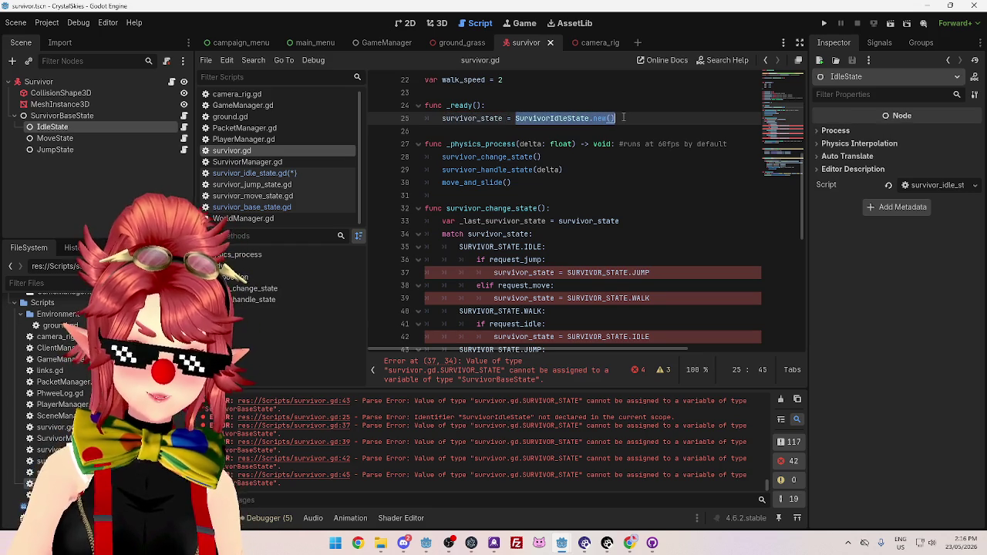
left_click(578, 118)
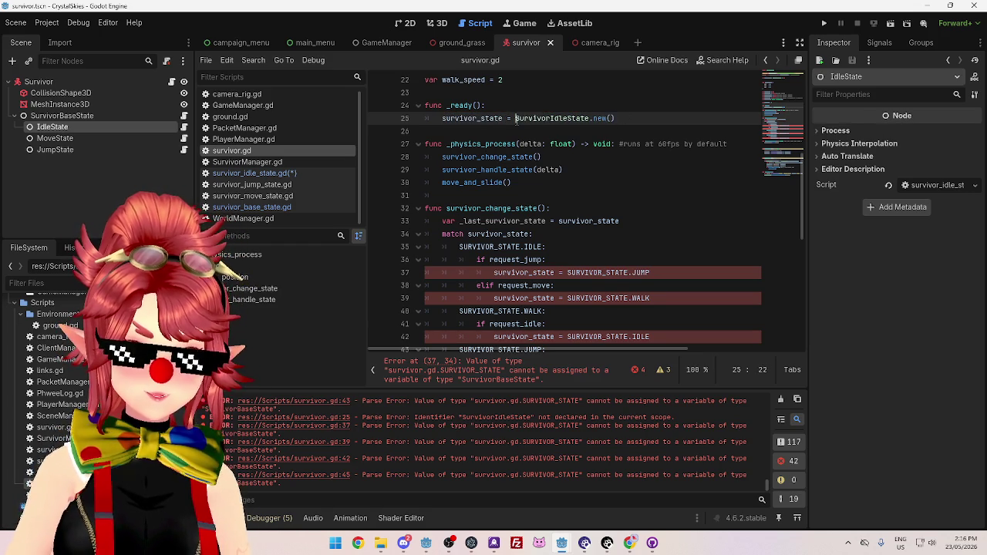
left_click_drag(517, 118, 620, 118)
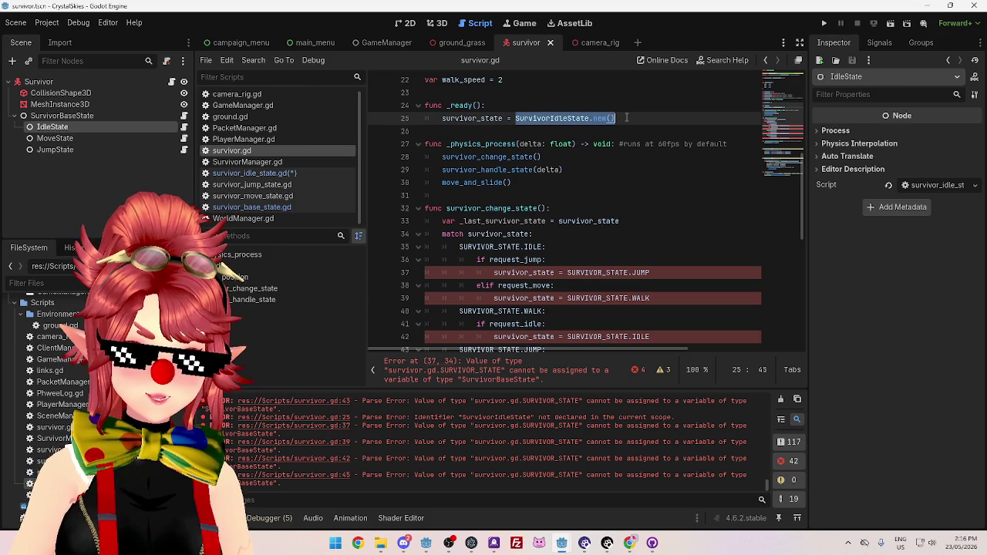
left_click(442, 156)
Add survivor_state.update(delta) as the first line of _physics_process, then view survivor_jump_state.gd
key("Return")
key("Up")
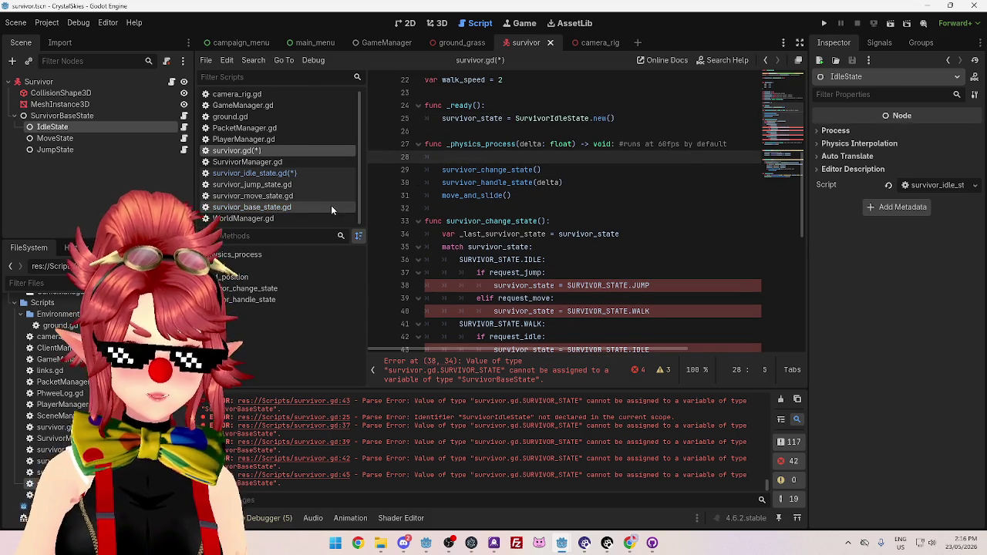
left_click(278, 175)
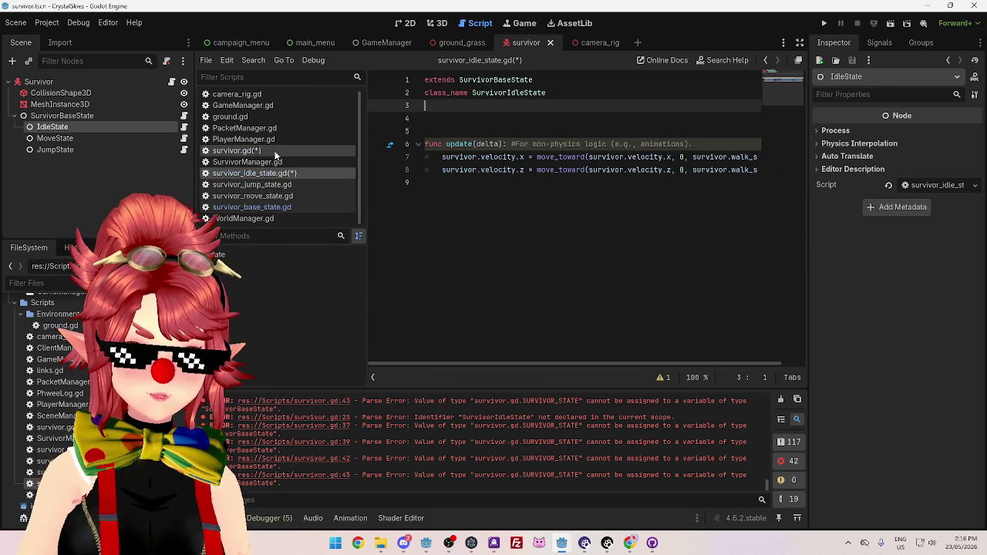
left_click(276, 152)
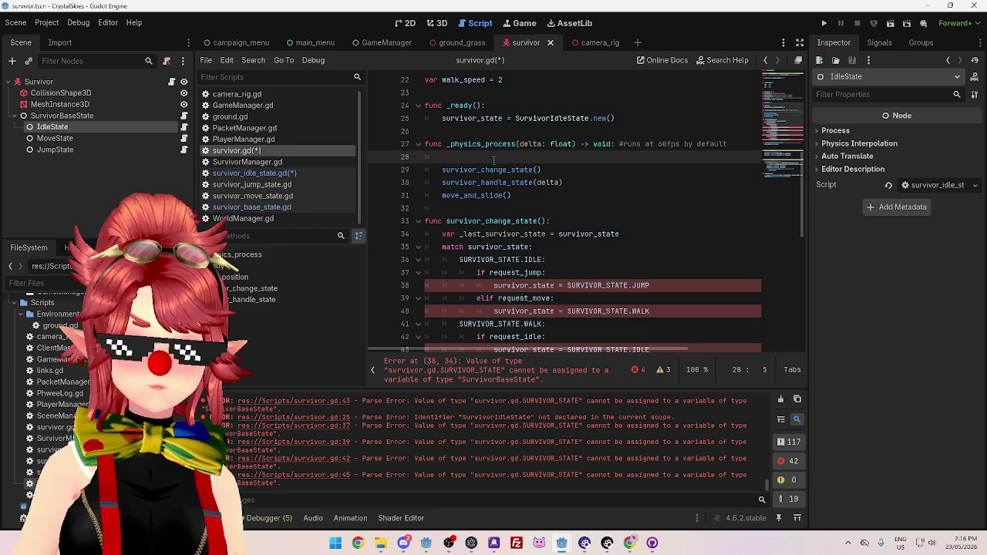
type("survivor_state.update")
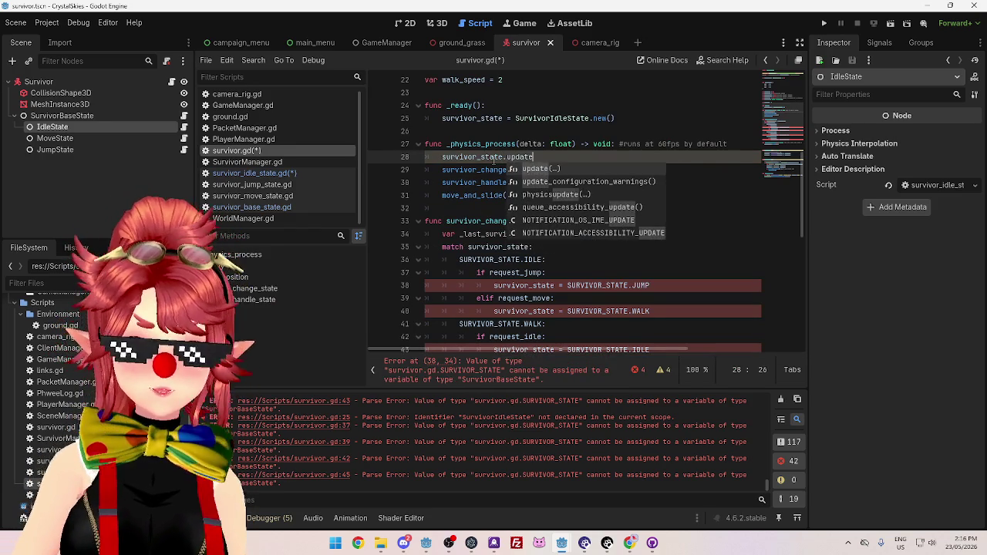
key("Return")
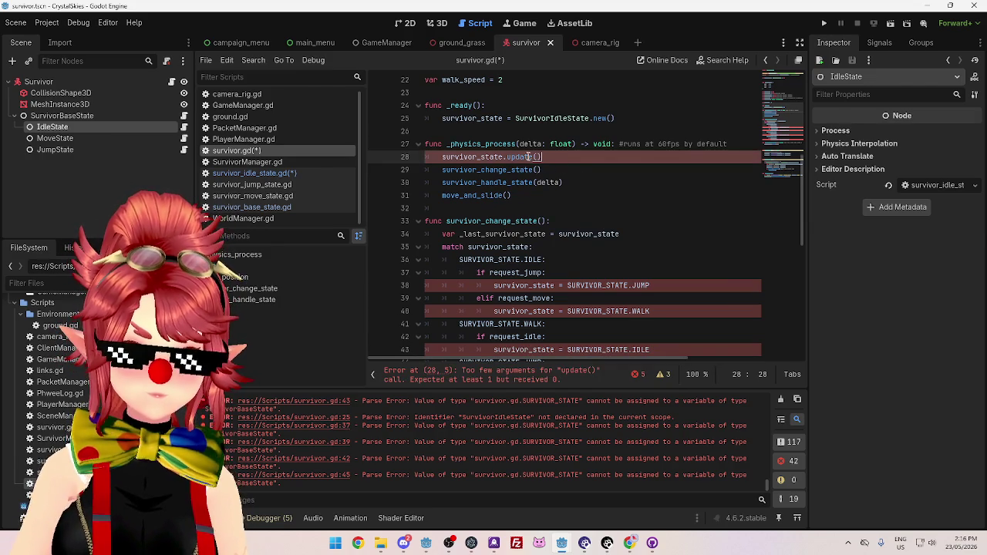
type("delta)")
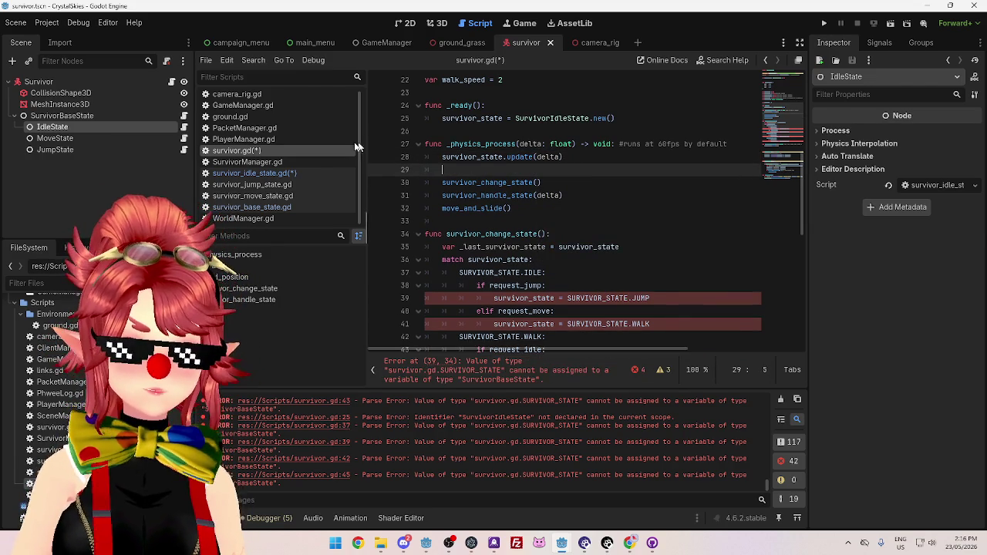
left_click(305, 174)
left_click(297, 195)
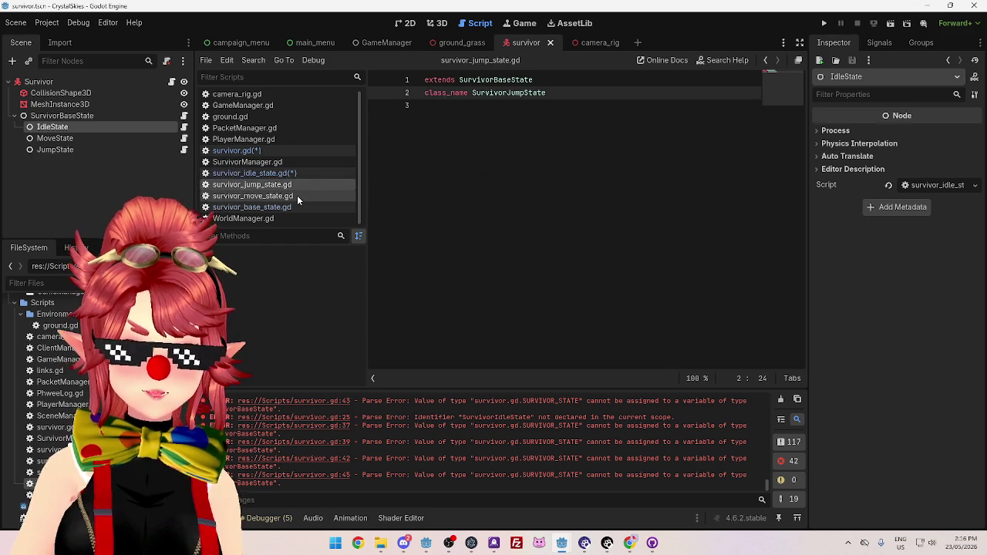
Review survivor_base_state.gd, then inspect the update and survivor_change_state calls in survivor.gd
left_click(296, 206)
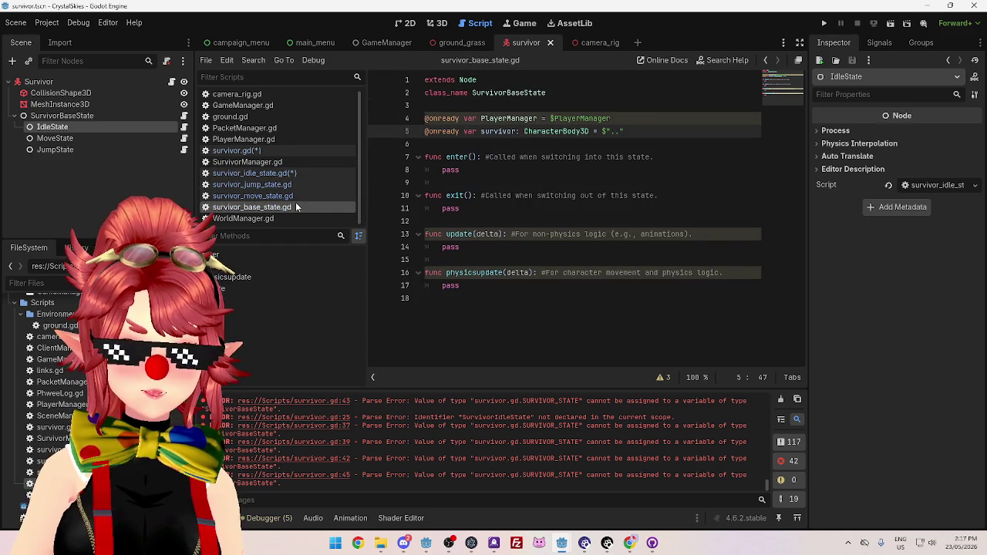
left_click(277, 151)
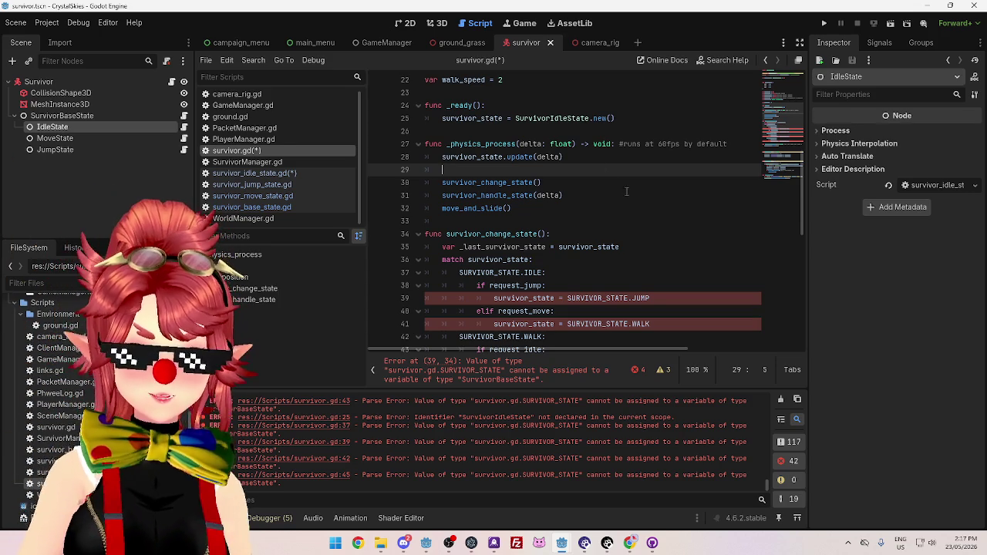
left_click(525, 156)
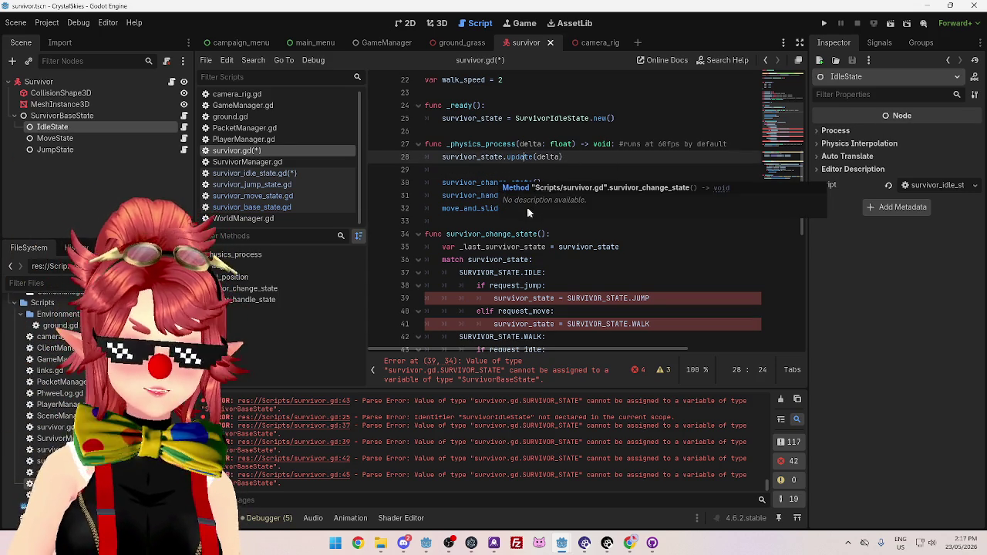
left_click(500, 183)
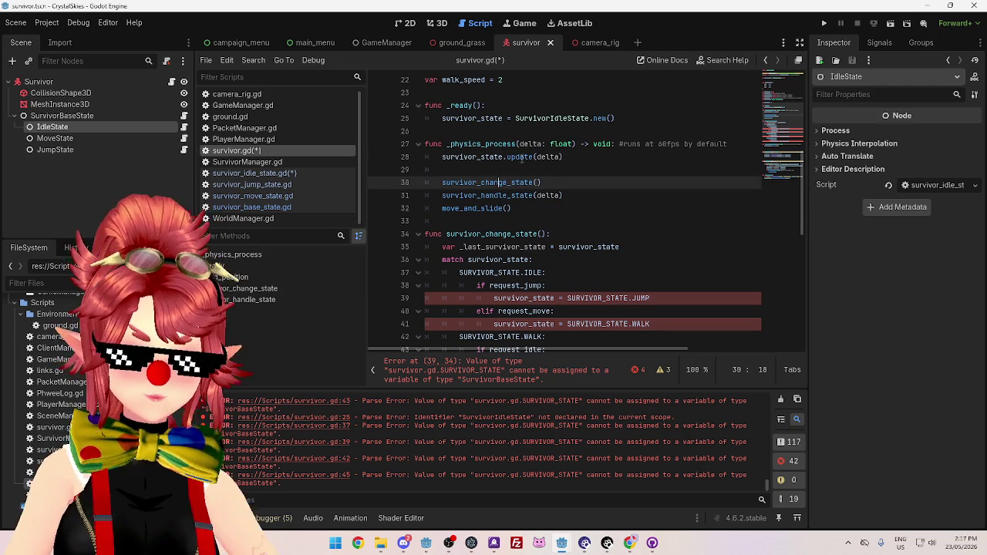
scroll(504, 253, "down", 2)
scroll(494, 189, "up", 2)
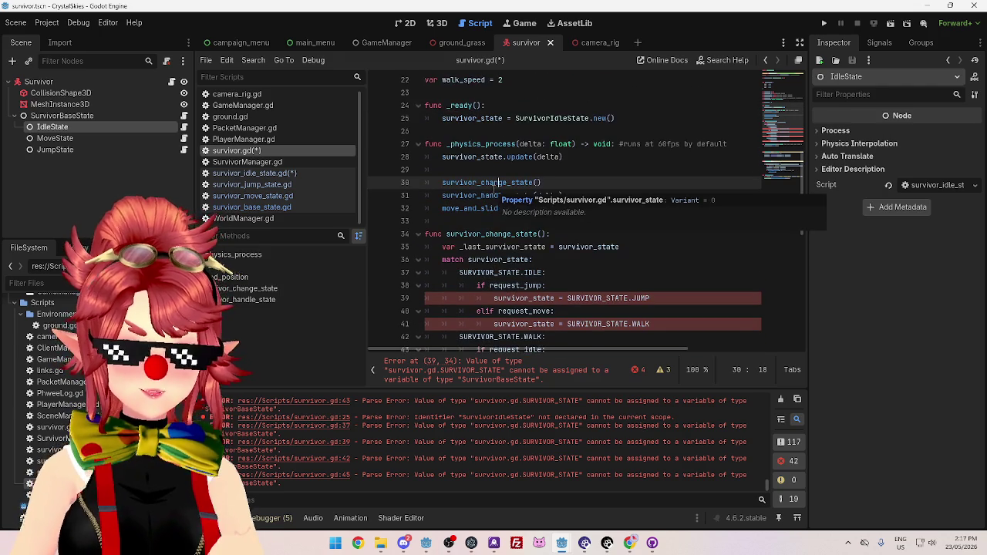
left_click(490, 171)
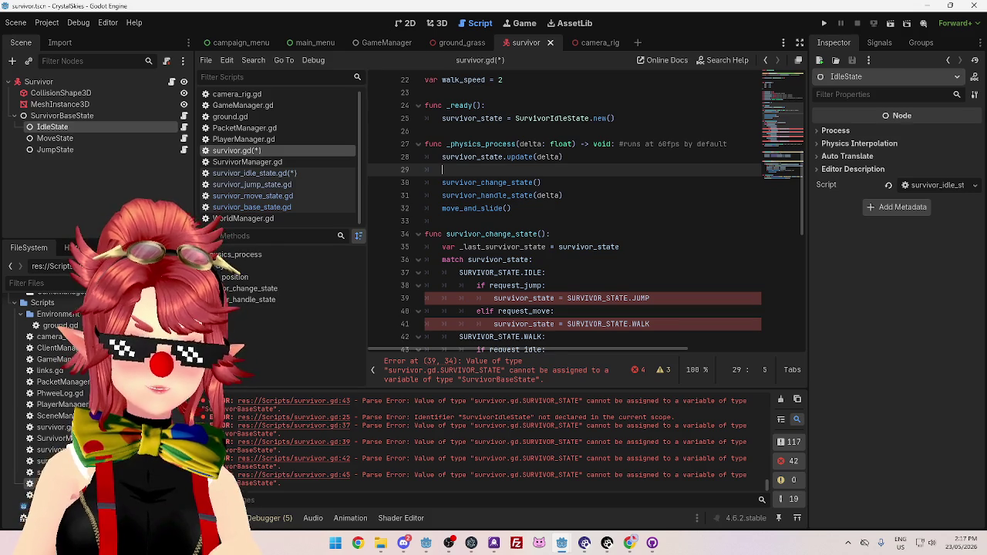
Study the survivor_change_state match block, selecting request_jump in the IDLE branch
scroll(553, 268, "down", 3)
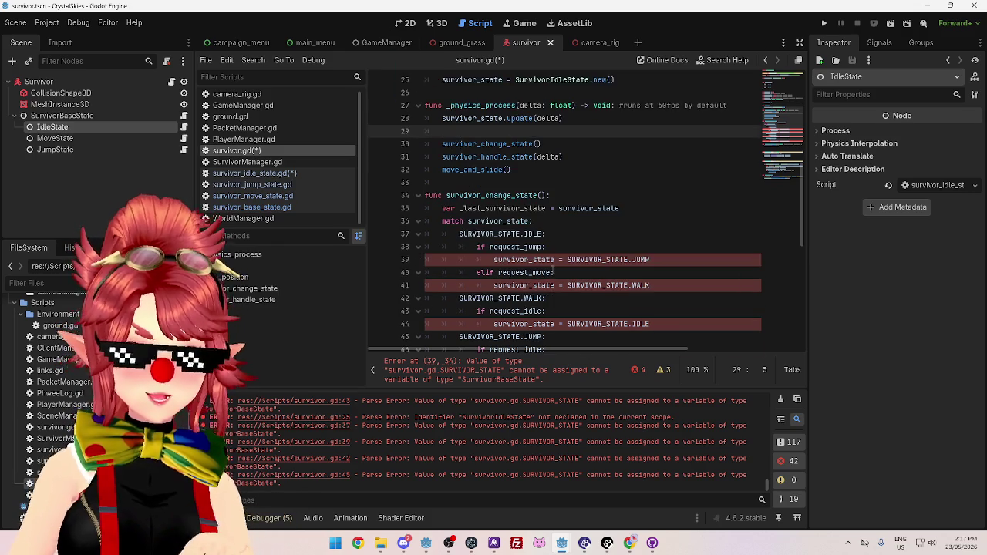
scroll(553, 267, "up", 1)
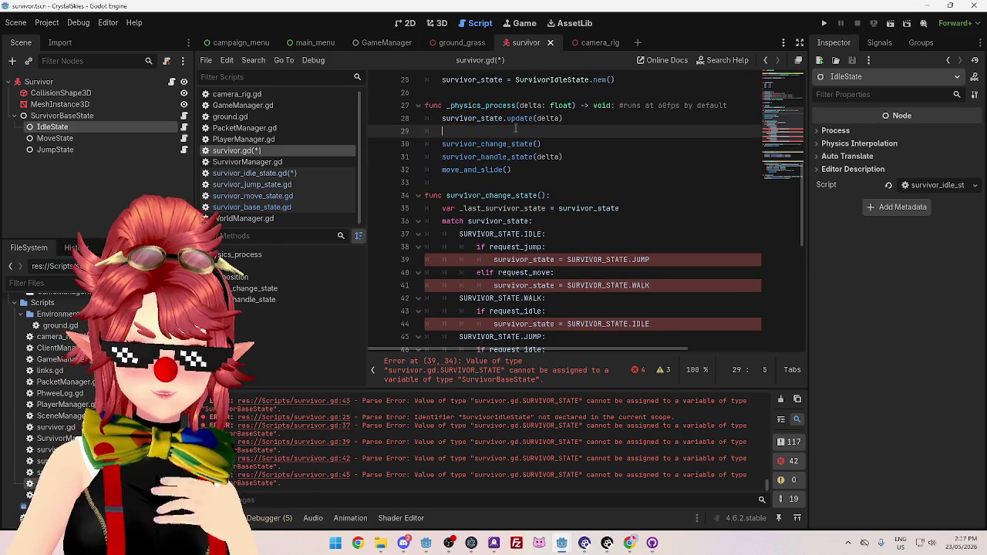
mouse_move(532, 160)
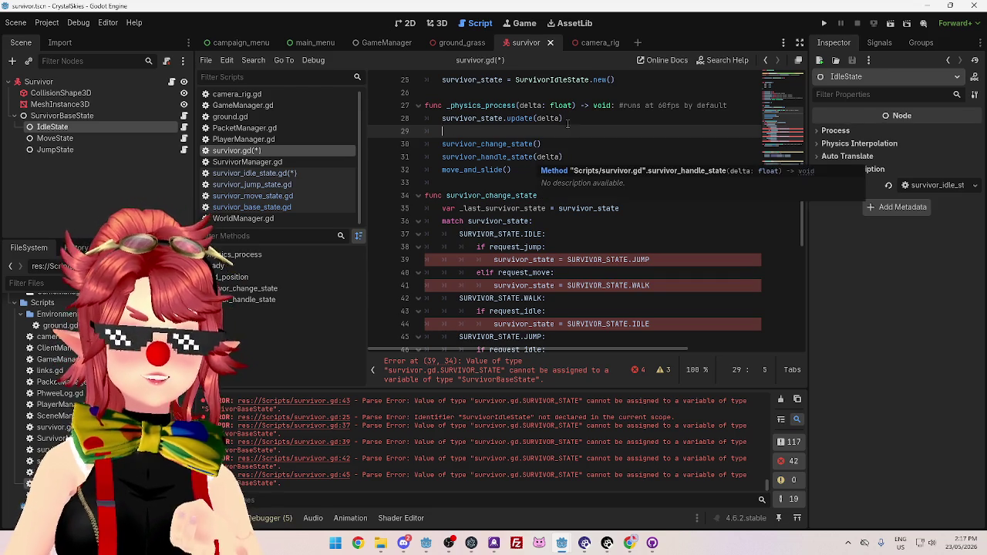
scroll(521, 195, "down", 2)
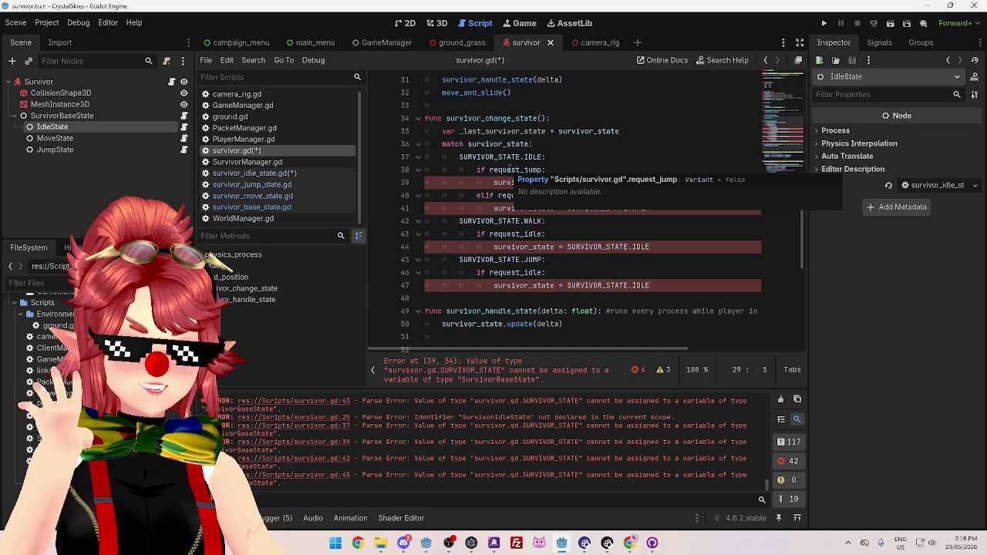
left_click(546, 157)
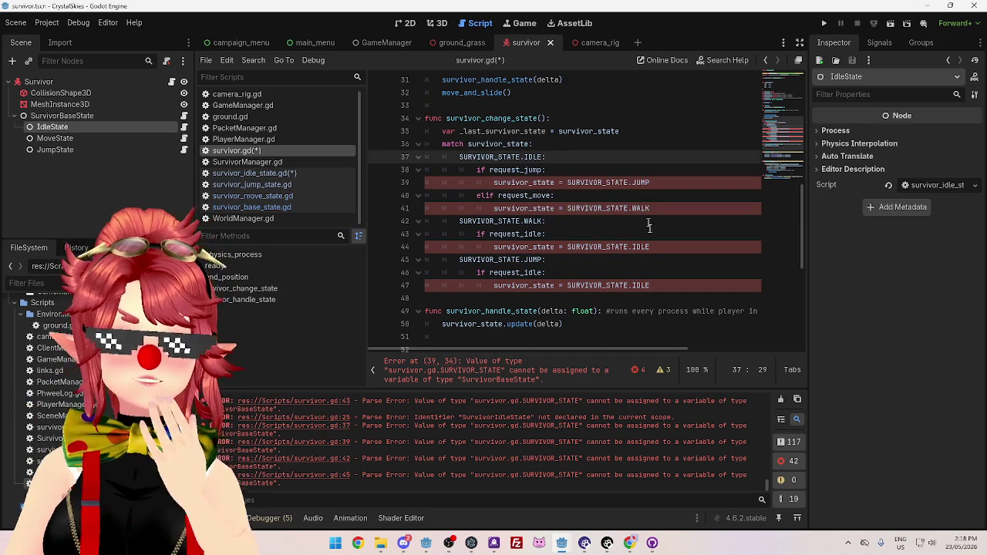
scroll(526, 208, "up", 2)
scroll(522, 207, "up", 5)
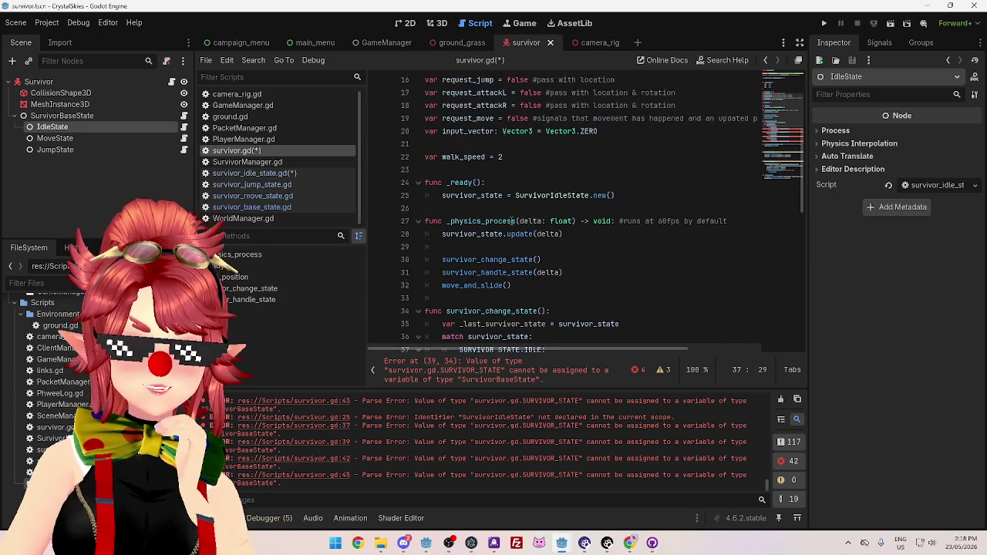
left_click_drag(615, 195, 515, 195)
scroll(656, 286, "down", 5)
scroll(656, 286, "up", 5)
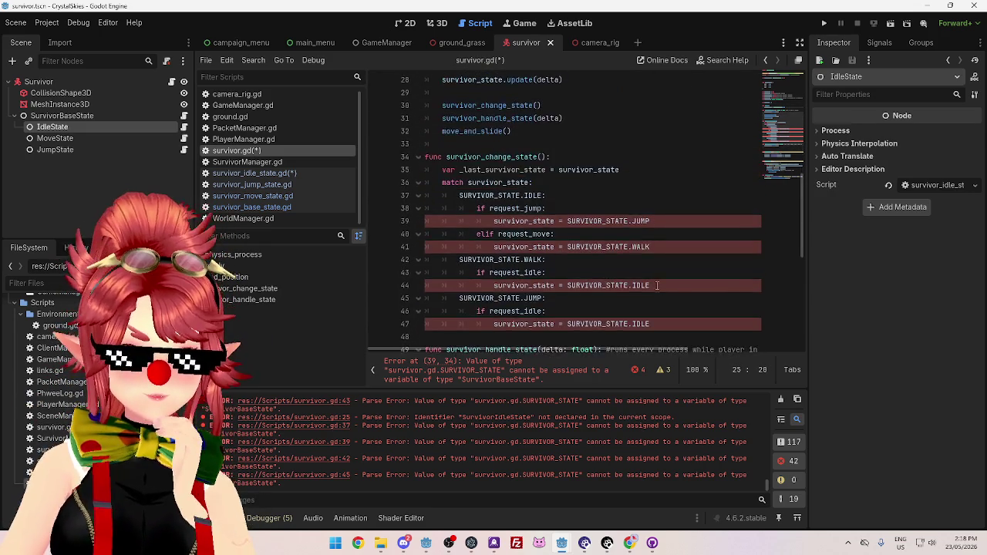
scroll(657, 286, "down", 4)
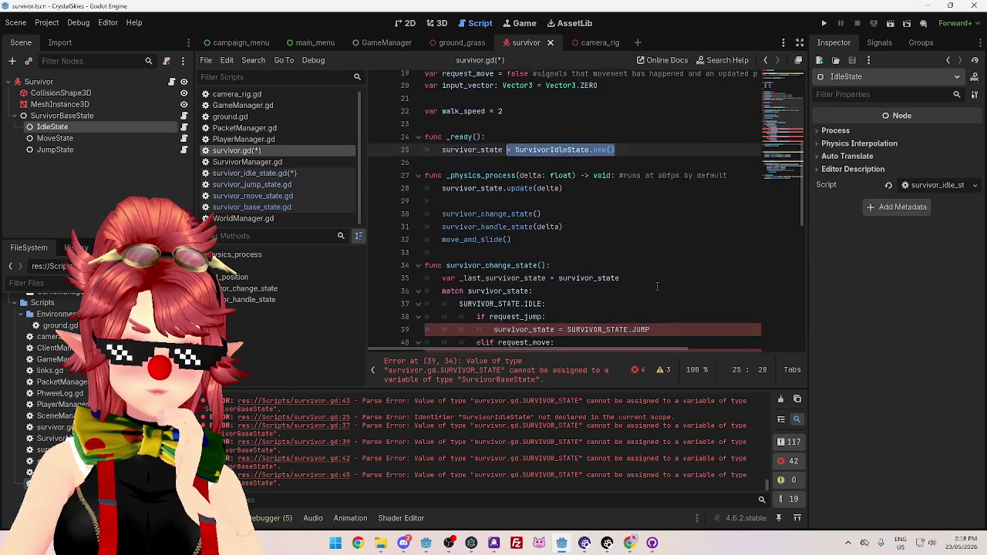
scroll(527, 255, "up", 1)
left_click_drag(489, 247, 544, 247)
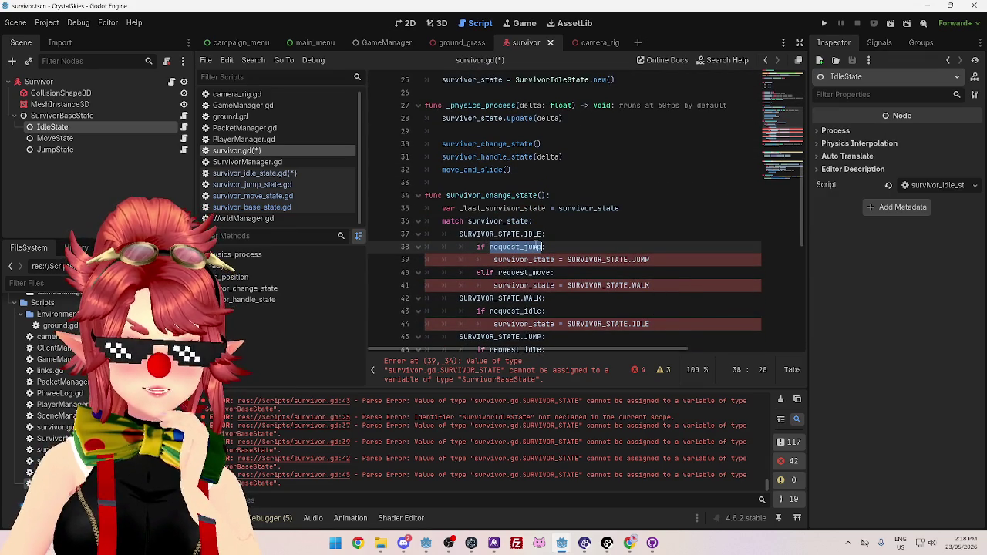
mouse_move(536, 246)
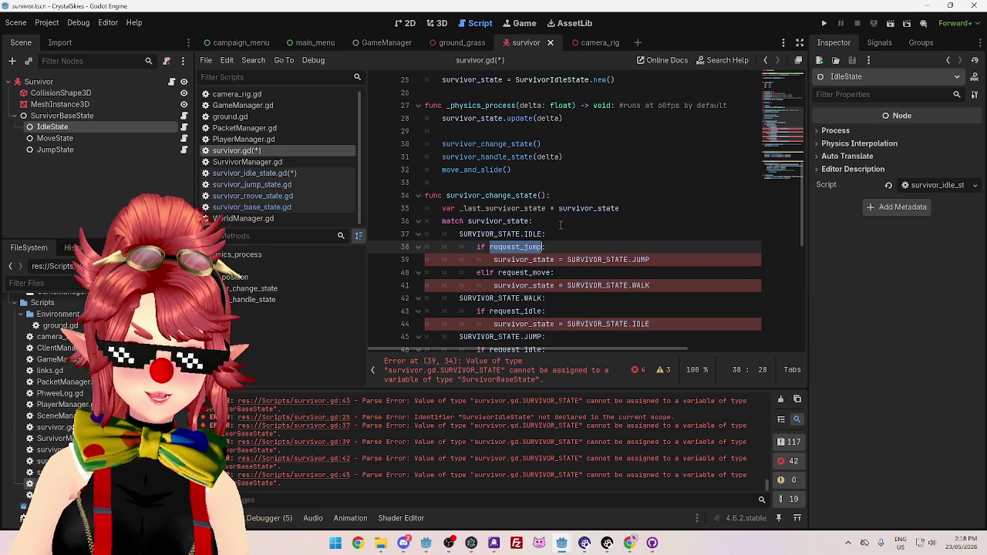
scroll(570, 223, "up", 1)
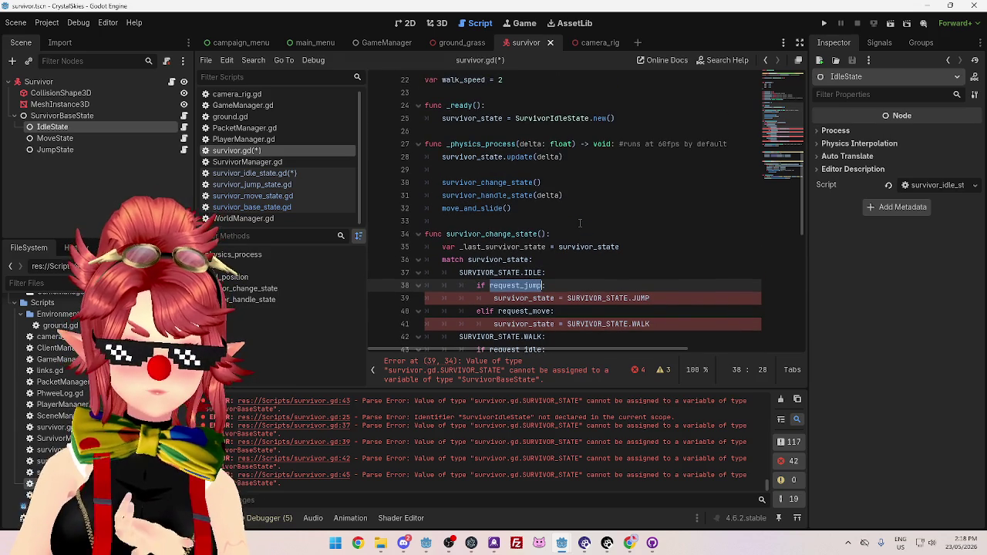
left_click(261, 174)
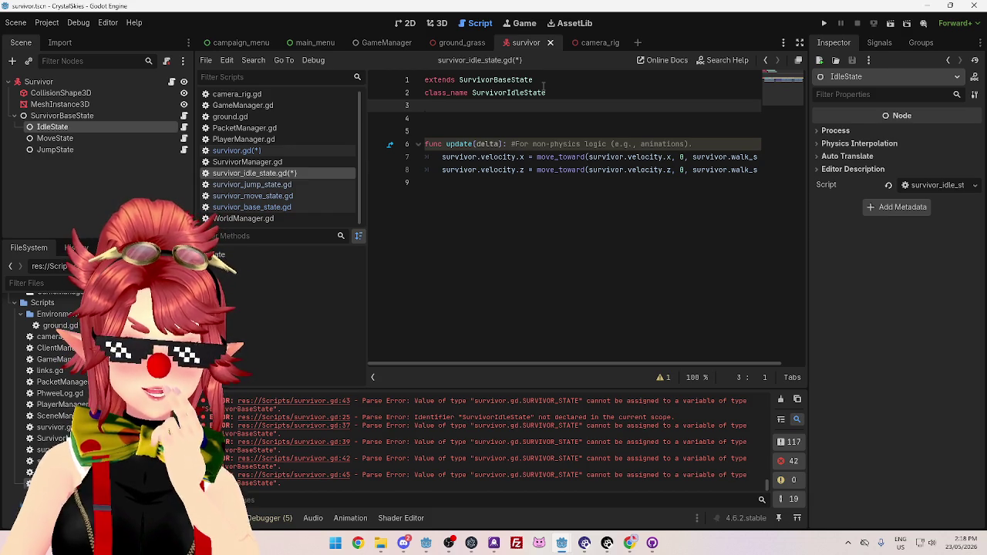
left_click(443, 209)
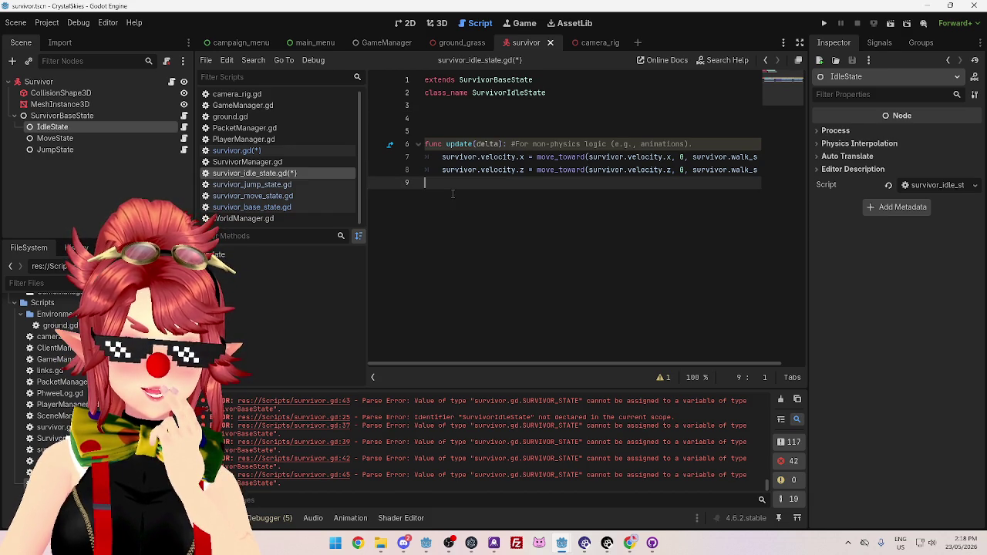
key("Tab")
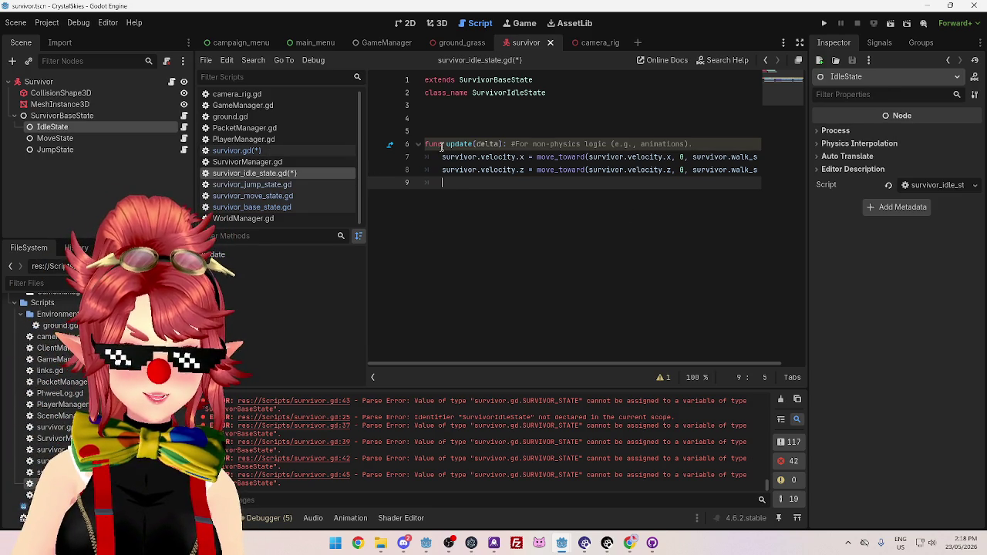
key("Return")
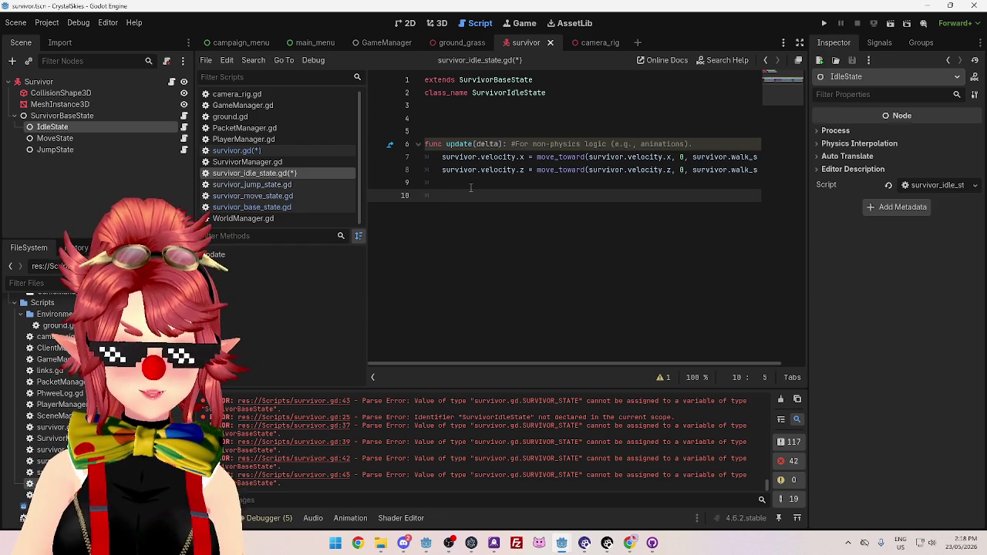
type("if requets_")
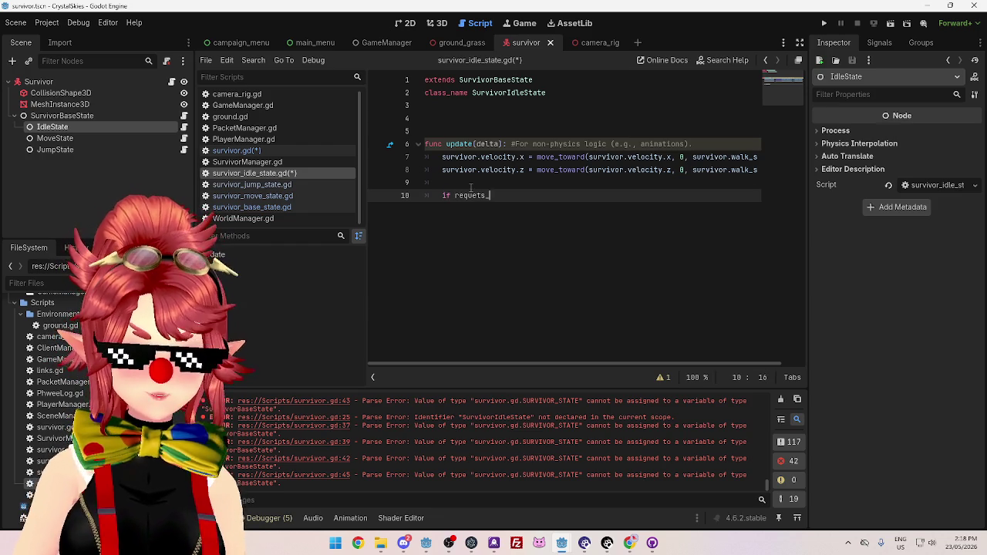
type("jump:")
key("Return")
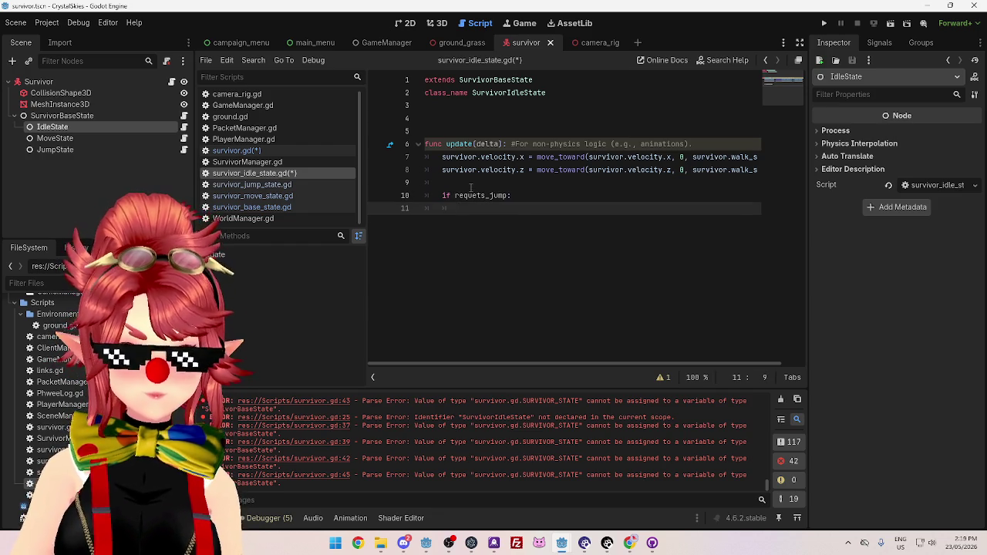
key("BackSpace")
key("BackSpace")
key("BackSpace")
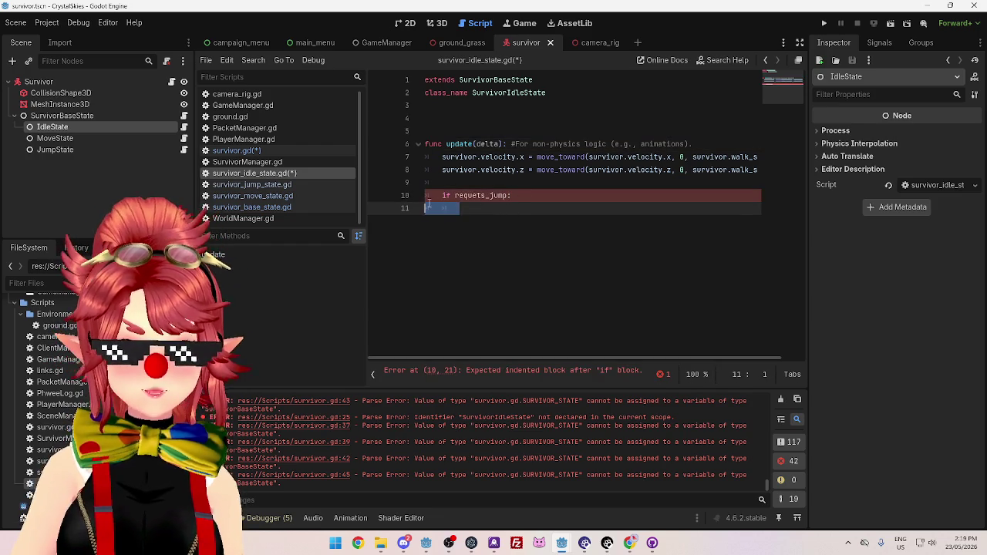
left_click(237, 151)
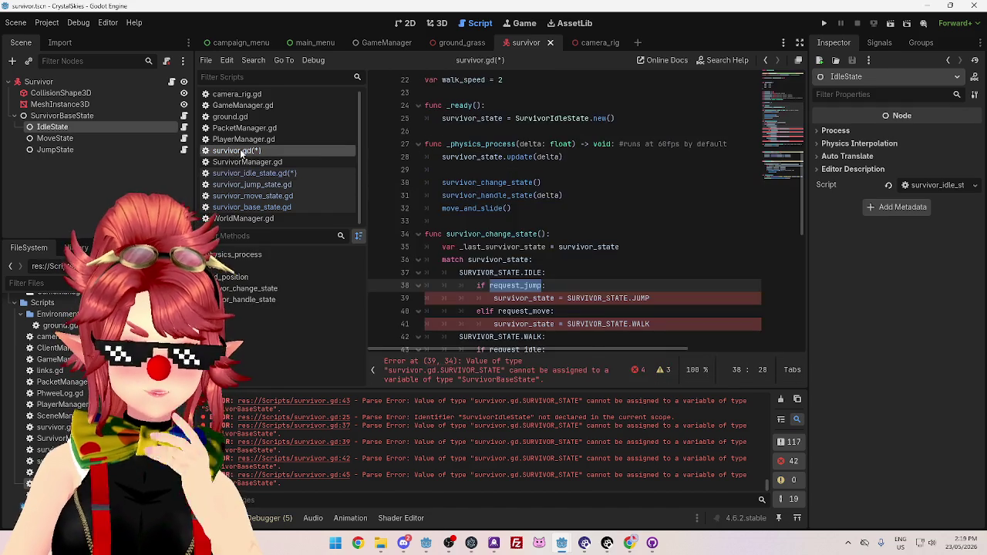
scroll(655, 280, "down", 2)
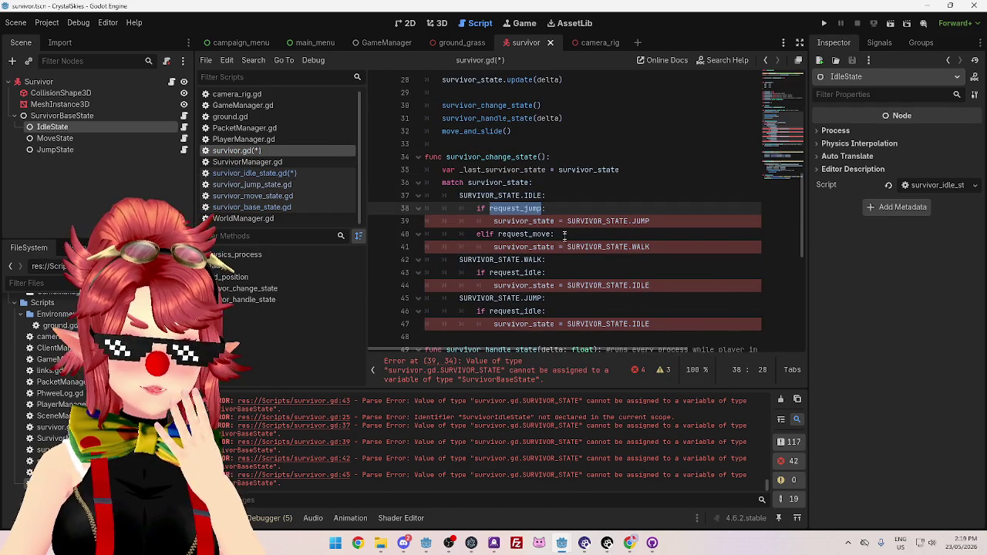
scroll(563, 235, "up", 2)
scroll(560, 230, "up", 2)
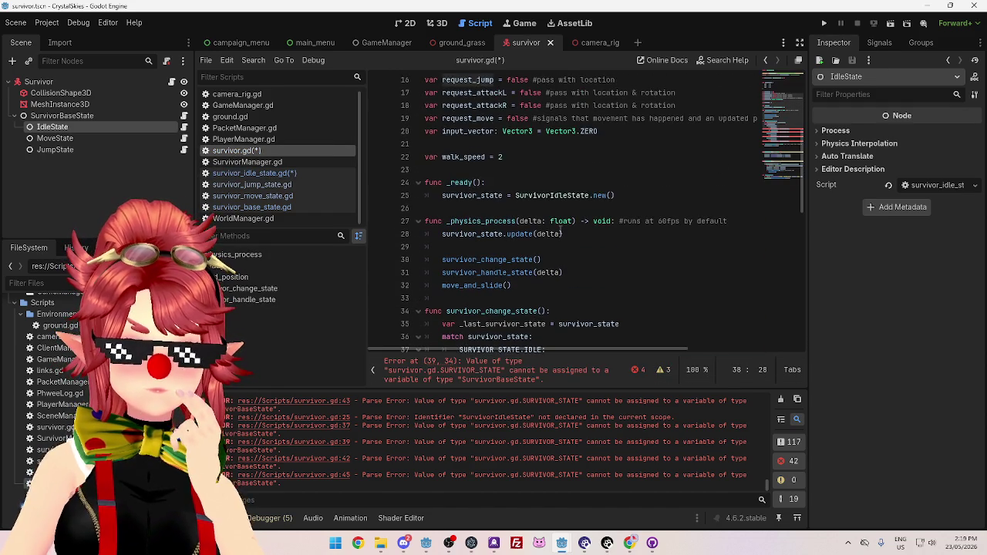
scroll(562, 233, "down", 1)
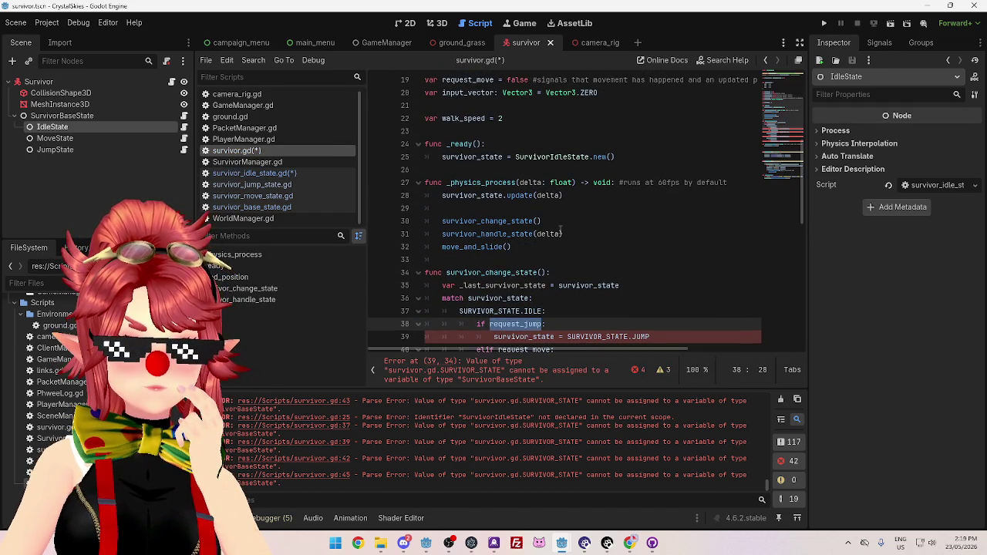
scroll(561, 231, "down", 6)
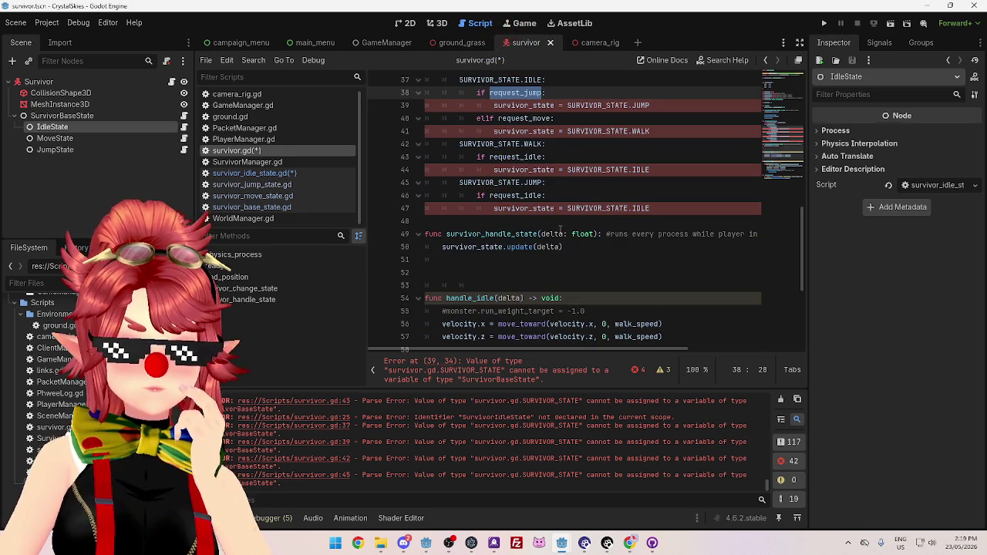
scroll(561, 228, "up", 3)
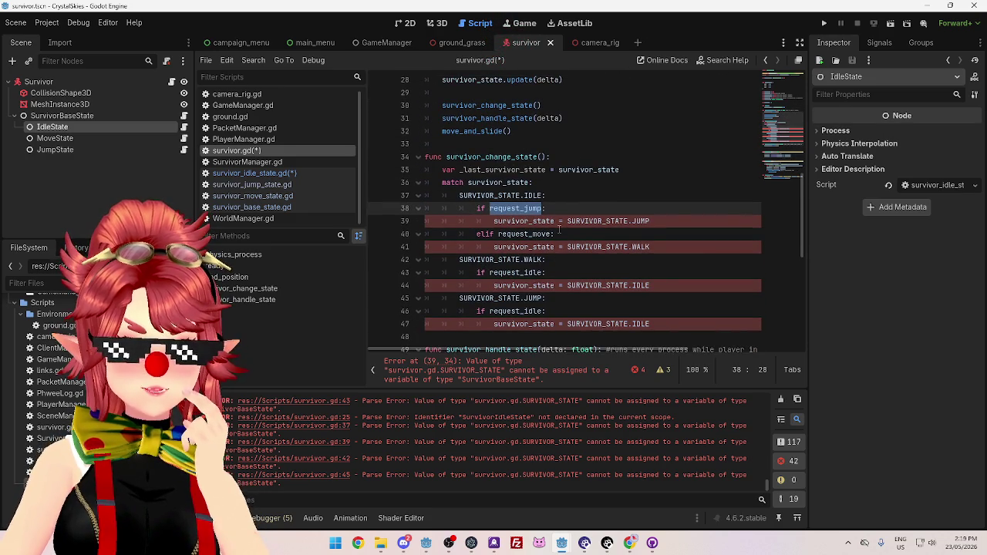
scroll(560, 229, "up", 2)
scroll(559, 229, "down", 2)
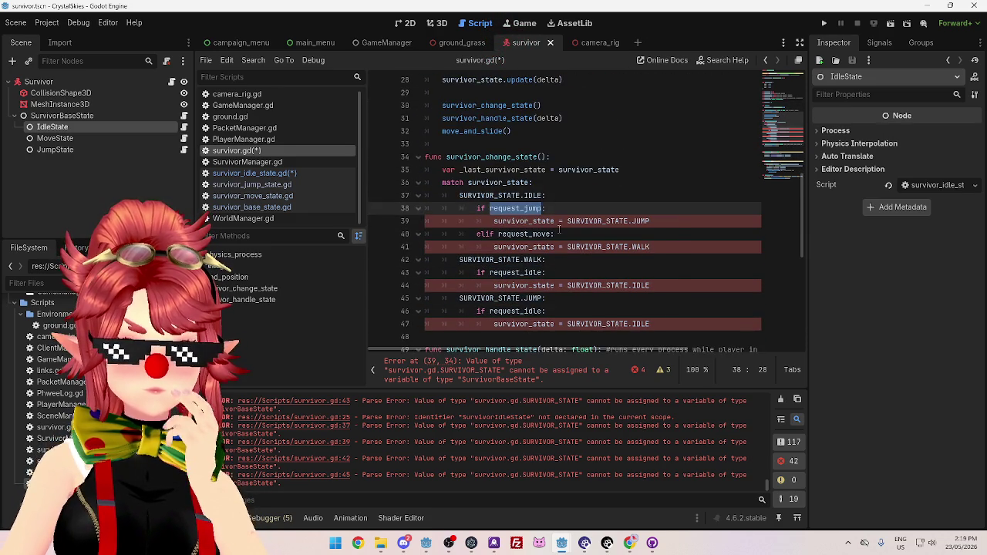
scroll(559, 228, "up", 1)
scroll(559, 229, "down", 1)
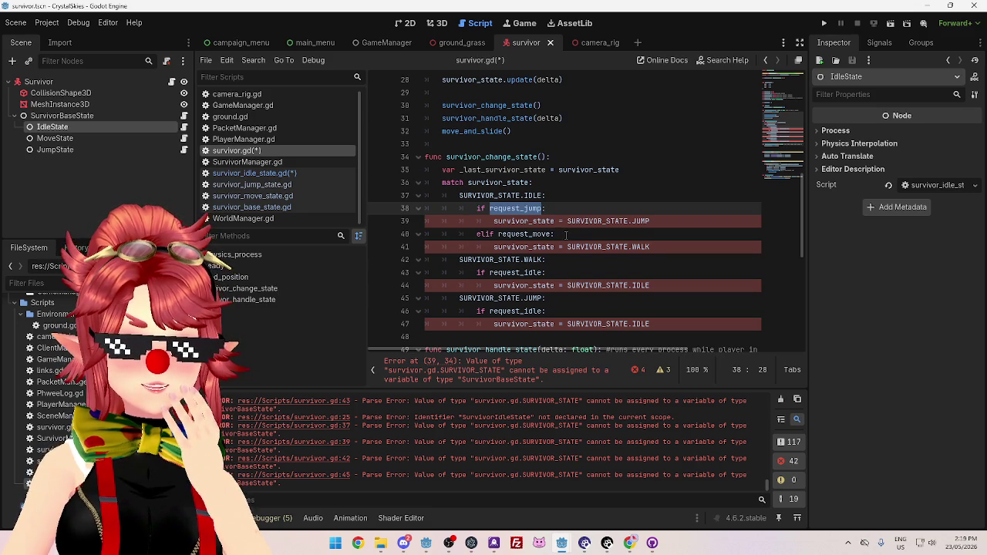
left_click(563, 233)
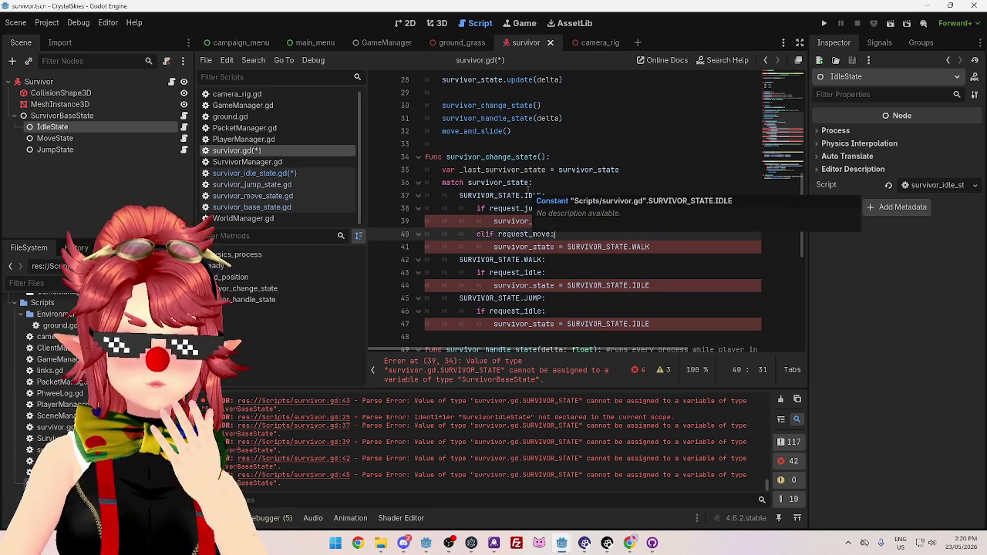
left_click(605, 270)
left_click(597, 263)
left_click(576, 236)
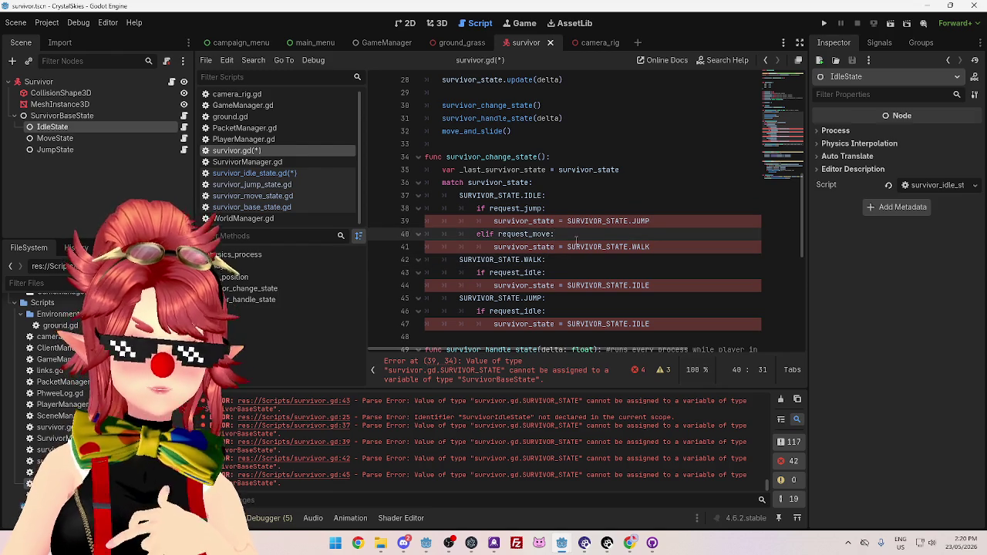
left_click(567, 209)
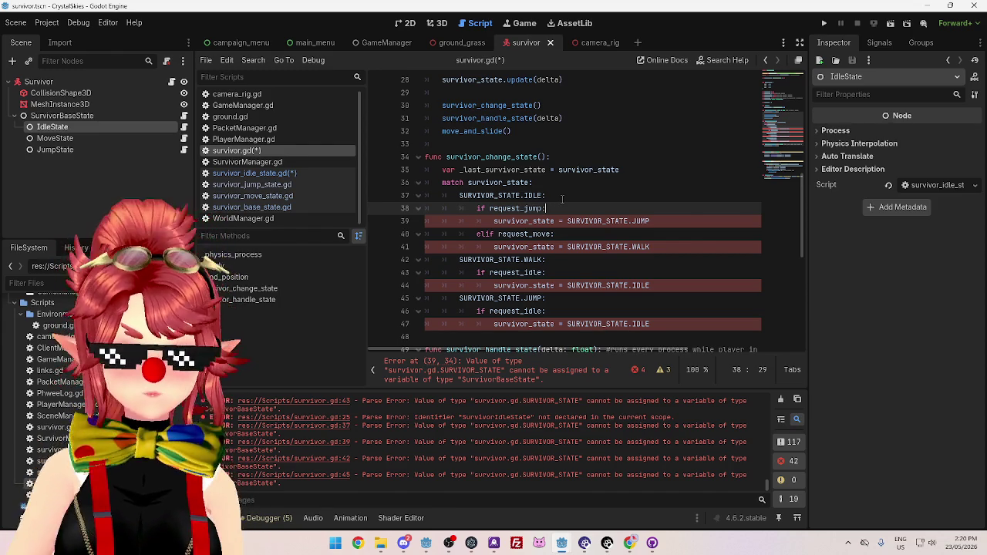
scroll(562, 199, "up", 9)
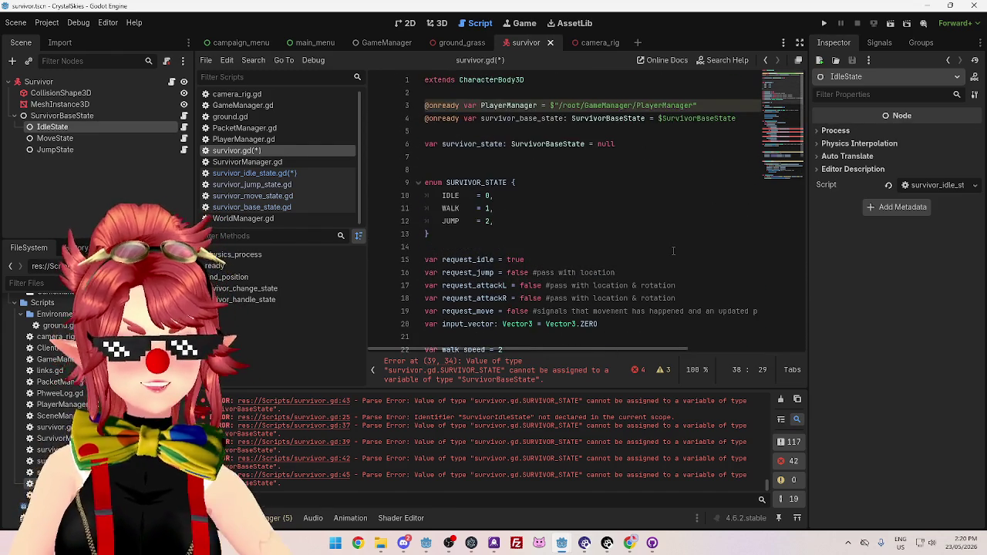
scroll(537, 201, "down", 2)
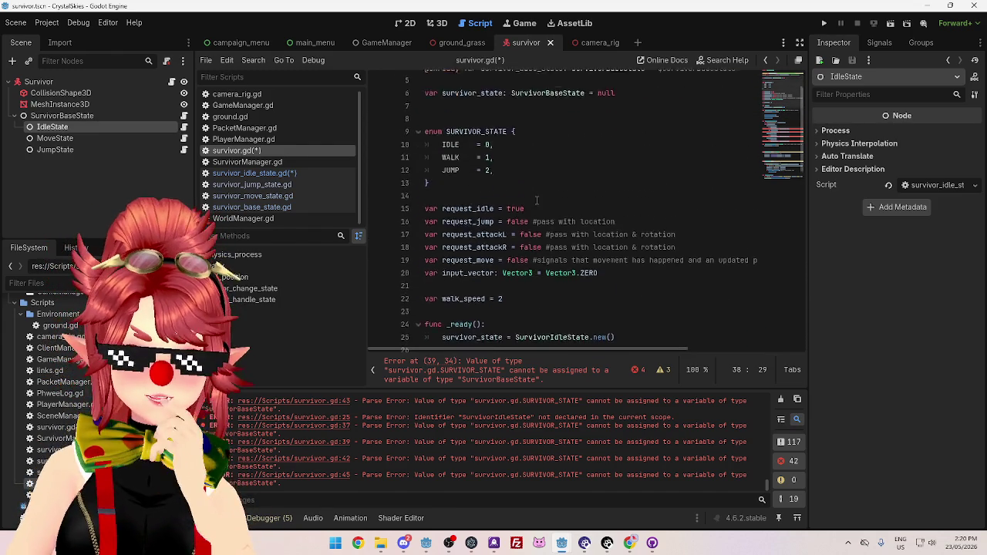
scroll(537, 200, "down", 6)
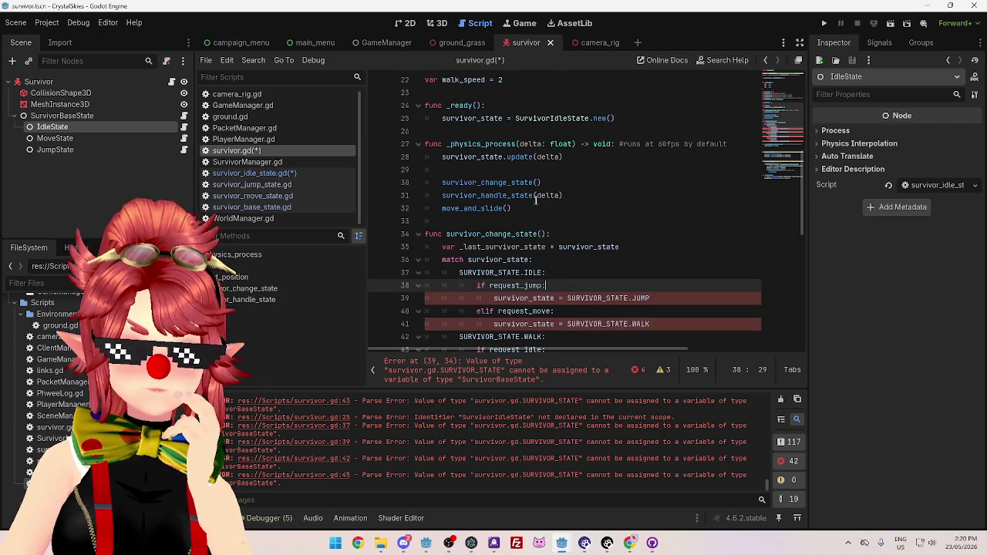
scroll(486, 209, "down", 3)
Comment out the survivor_change_state function (lines 34–47) and its survivor_change_state() call
mouse_move(425, 118)
left_mouse_down()
mouse_move(648, 312)
mouse_move(666, 286)
left_mouse_up()
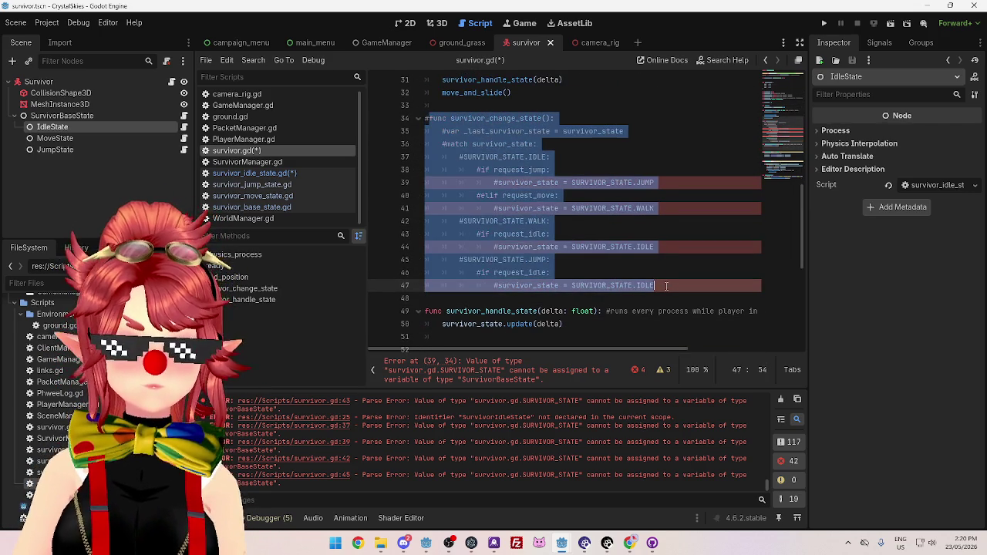
key("ctrl+k")
scroll(633, 200, "up", 6)
left_click(577, 311)
left_click(442, 299)
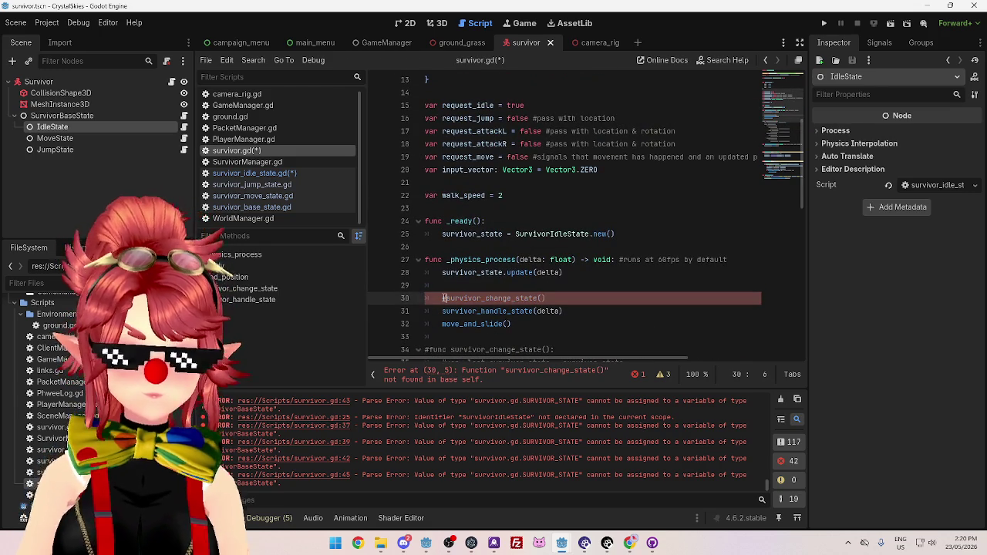
key("ctrl+k")
Comment out the survivor_handle_state(delta) call in _physics_process
scroll(531, 251, "up", 1)
scroll(530, 251, "down", 2)
left_click(531, 247)
key("shift+Up")
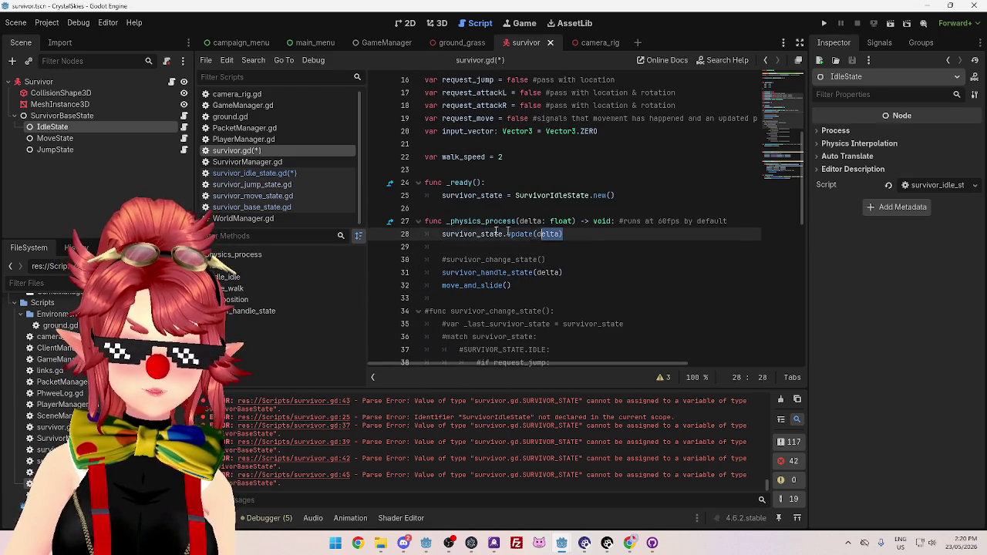
key("shift+Down")
triple_click(461, 238)
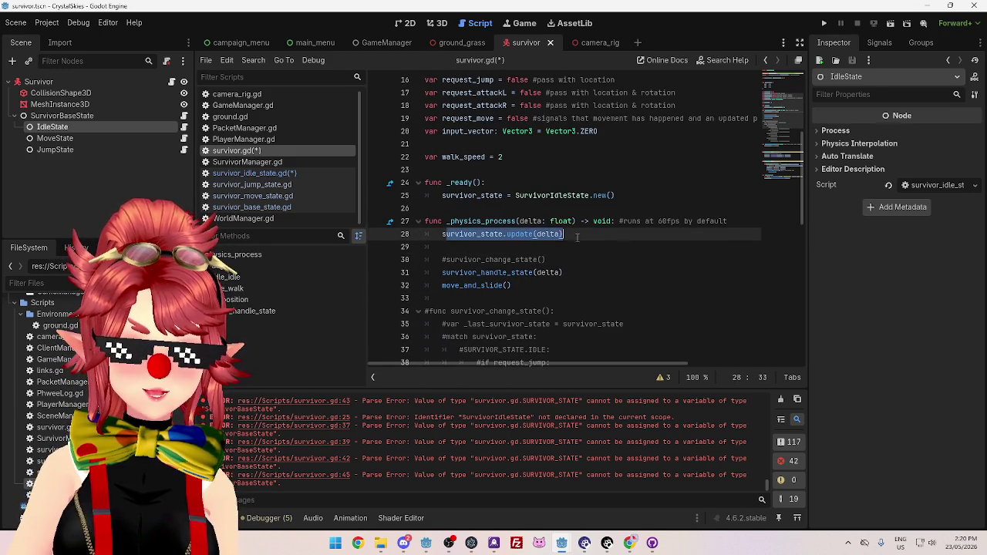
left_click(573, 255)
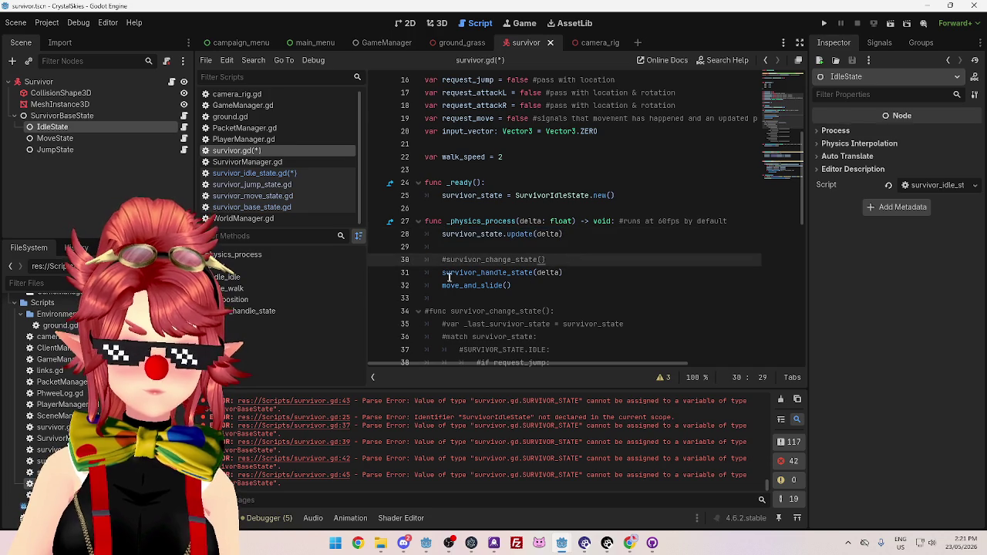
left_click(442, 272)
triple_click(442, 273)
key("ctrl+k")
left_click(567, 235)
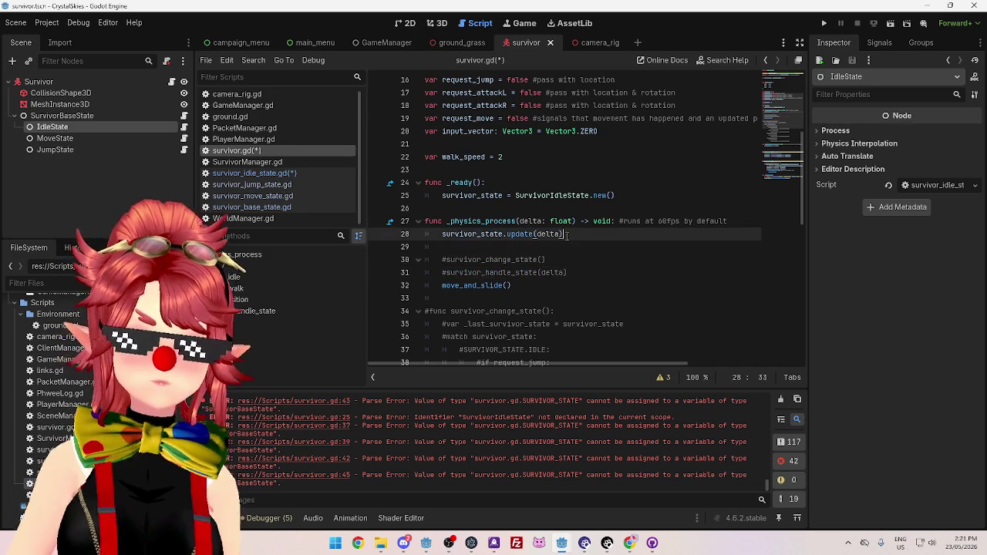
left_click(566, 247)
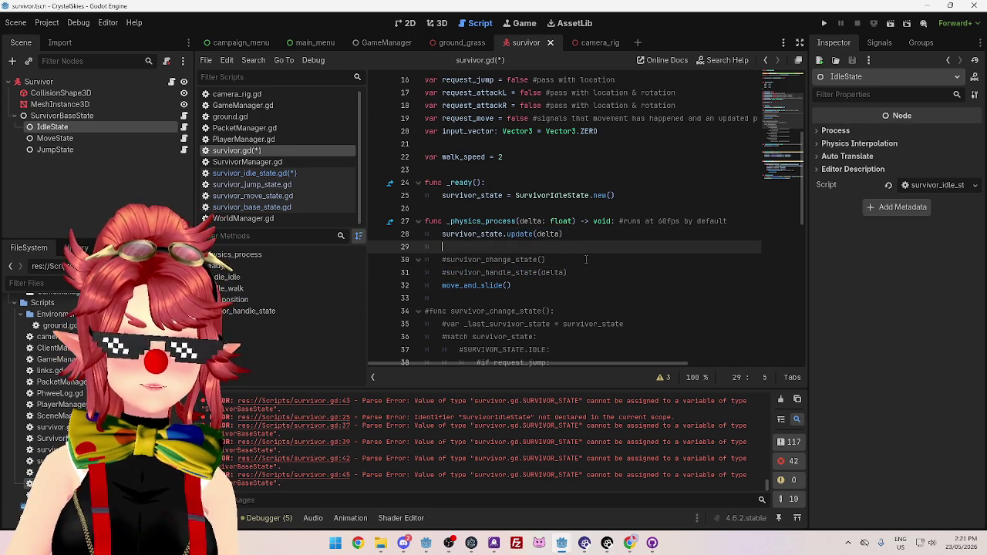
scroll(586, 260, "up", 2)
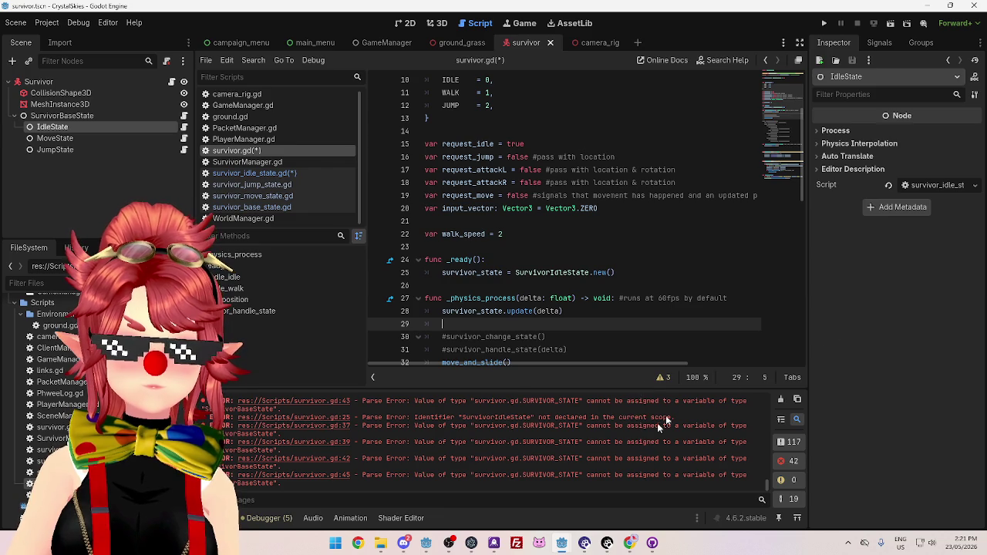
Narrow the Inspector dock and script list to widen the code editor
left_click_drag(808, 311, 870, 308)
left_click_drag(365, 291, 330, 291)
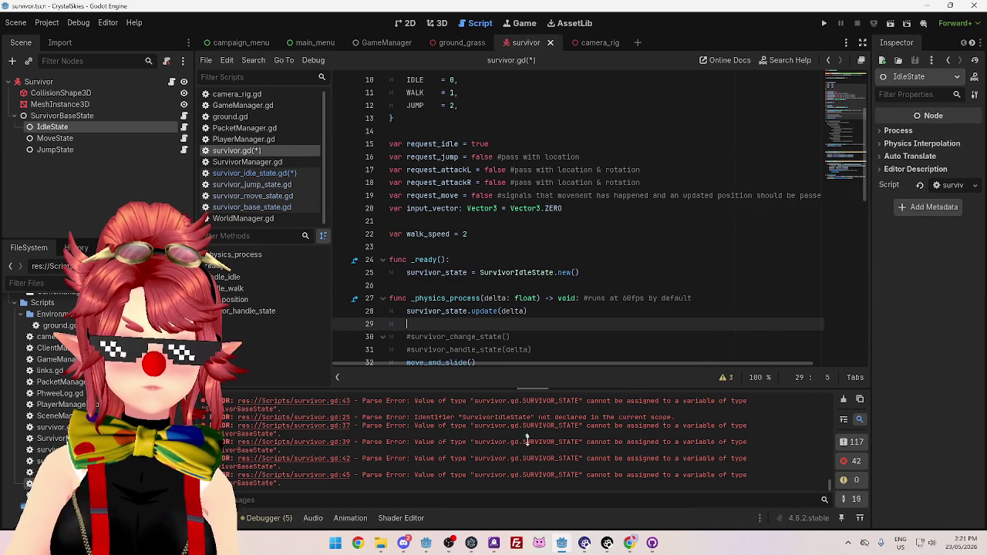
scroll(463, 231, "up", 2)
left_click(401, 118)
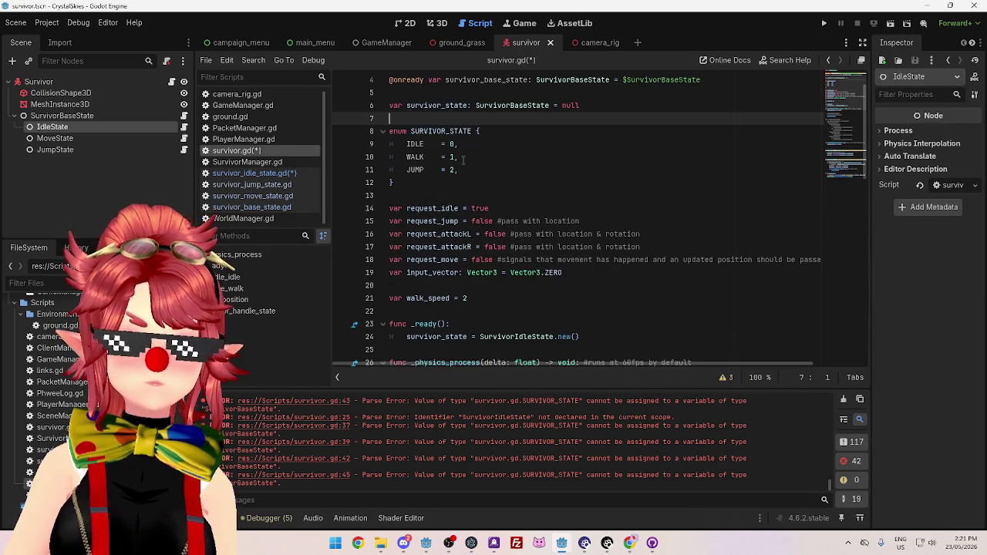
scroll(463, 158, "down", 1)
scroll(554, 209, "down", 2)
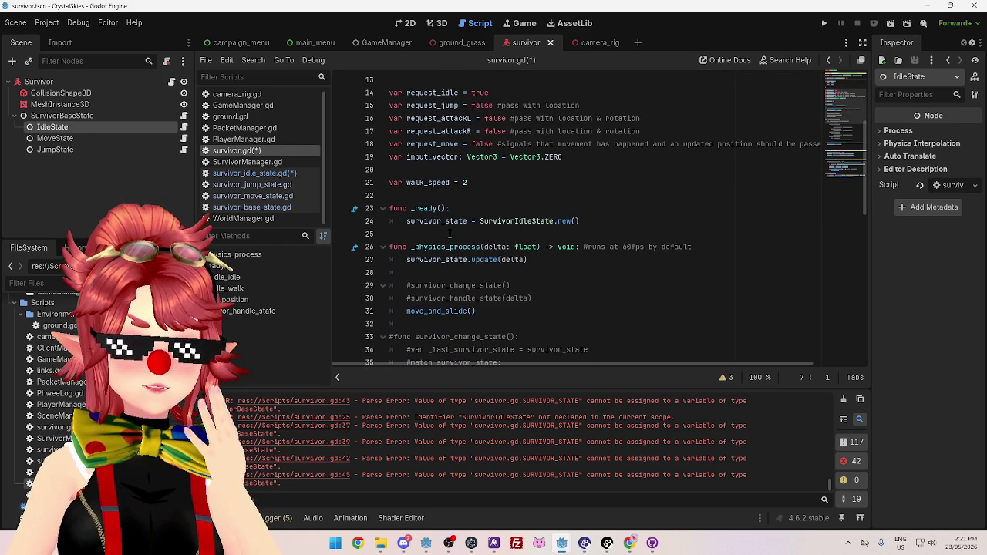
Review the survivor_state.update(delta) call on line 27 and the SurvivorIdleState initialisation on line 24
left_click_drag(556, 262, 404, 263)
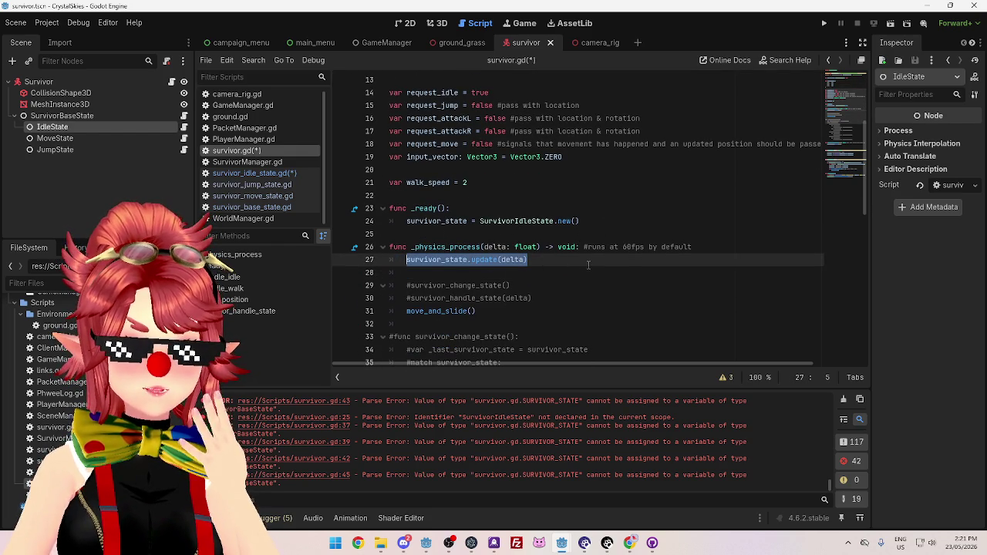
left_click(581, 262)
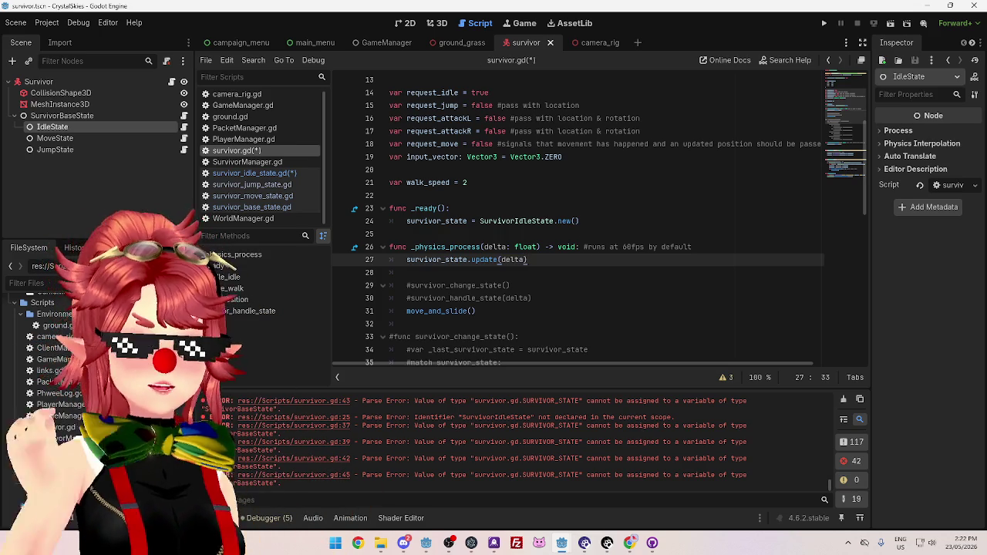
left_click_drag(602, 222, 405, 222)
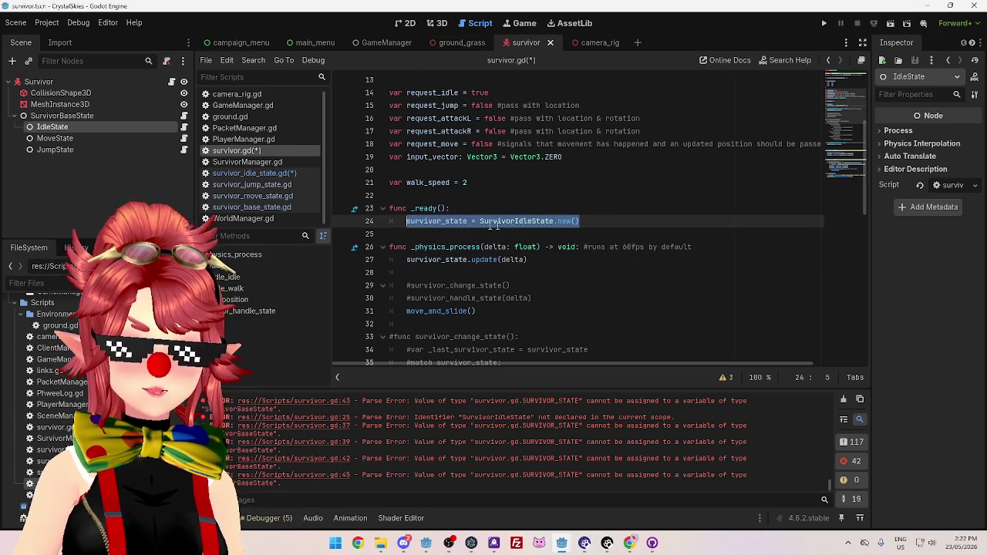
left_click(613, 222)
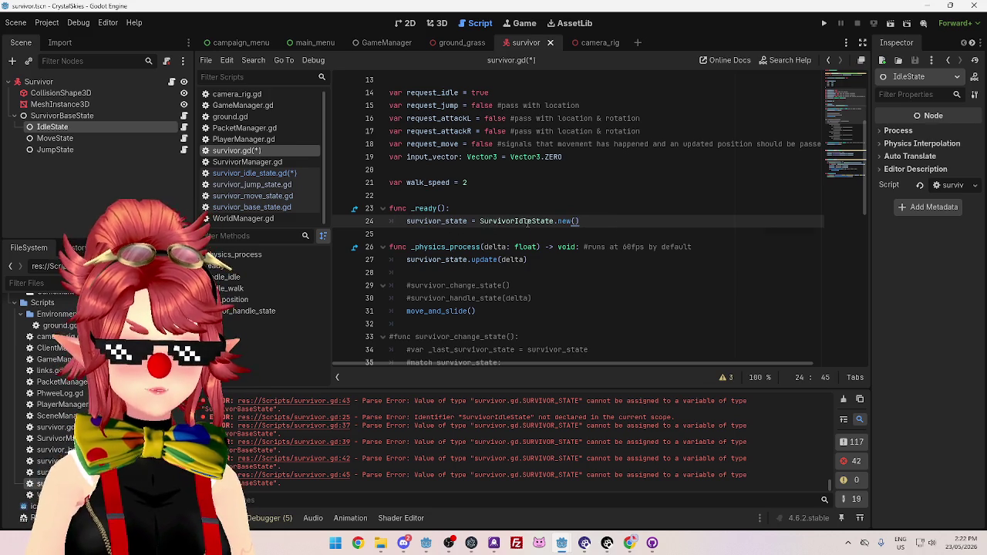
mouse_move(528, 223)
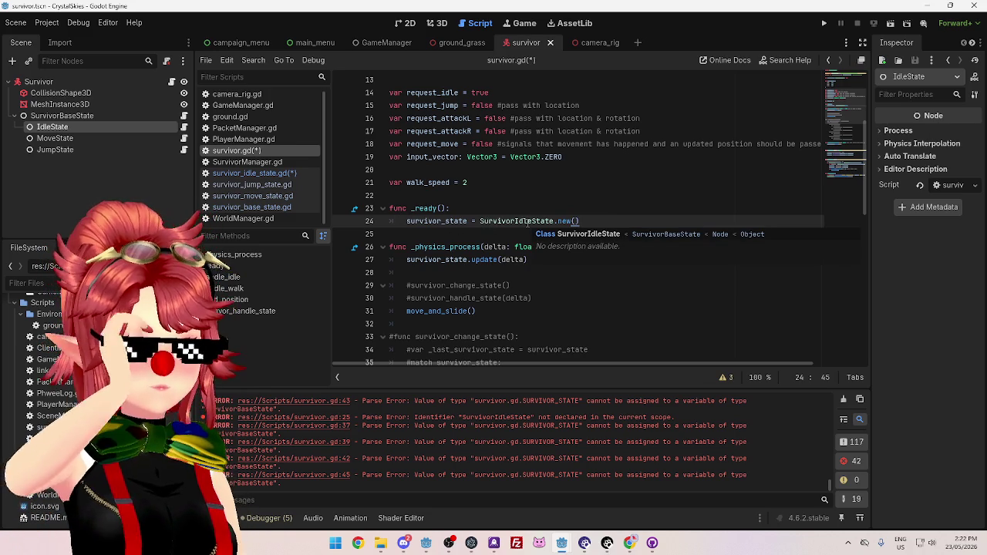